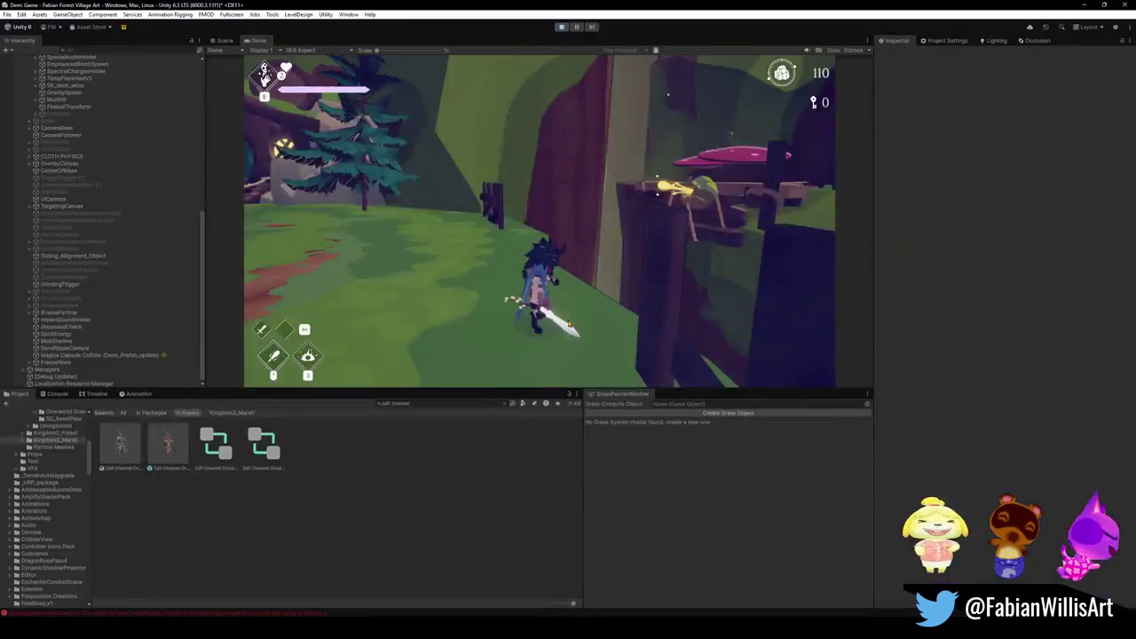
Pause the running game with Escape, then bring the editor window back into focus.
key(Escape)
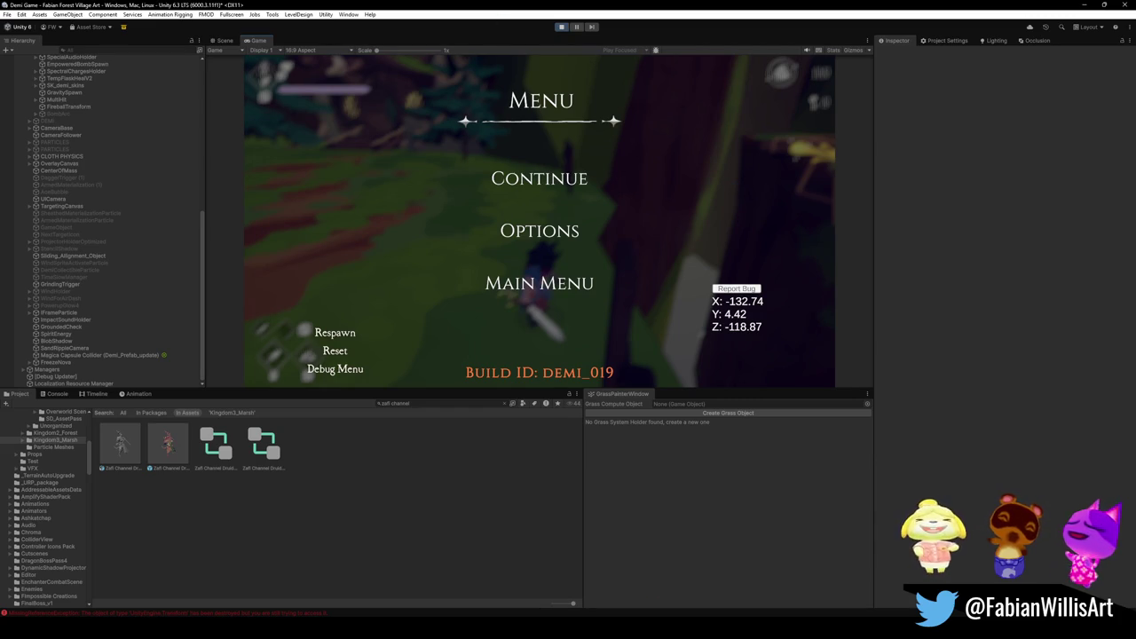
click(628, 335)
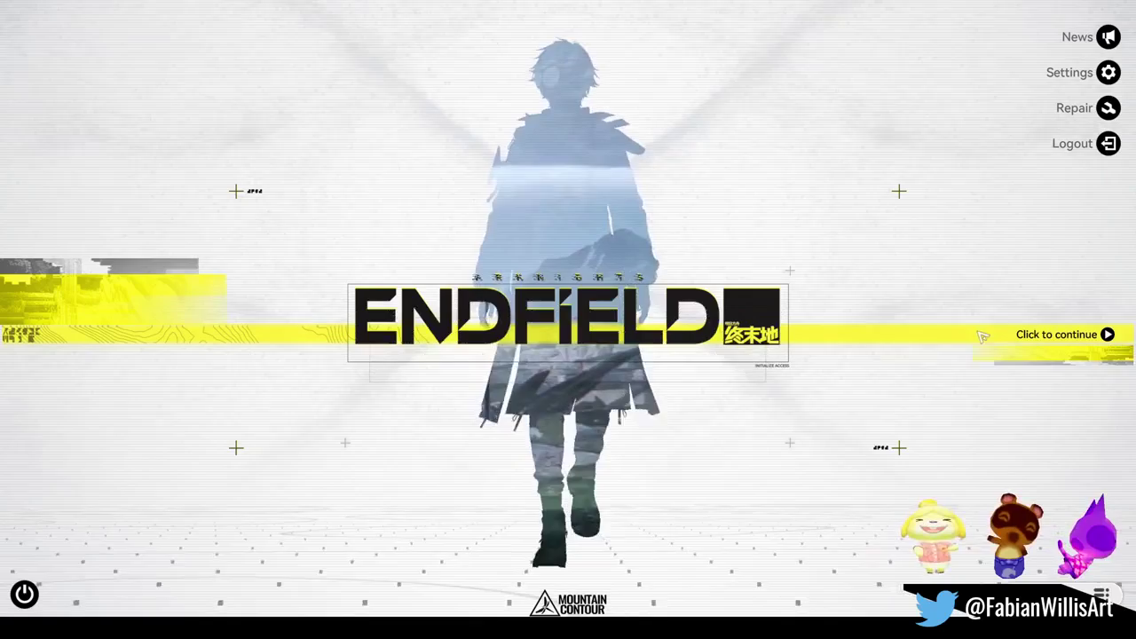
Enter the game and claim the day-2 sign-in rewards and the Pristine Monthly Pass daily rewards.
click(870, 382)
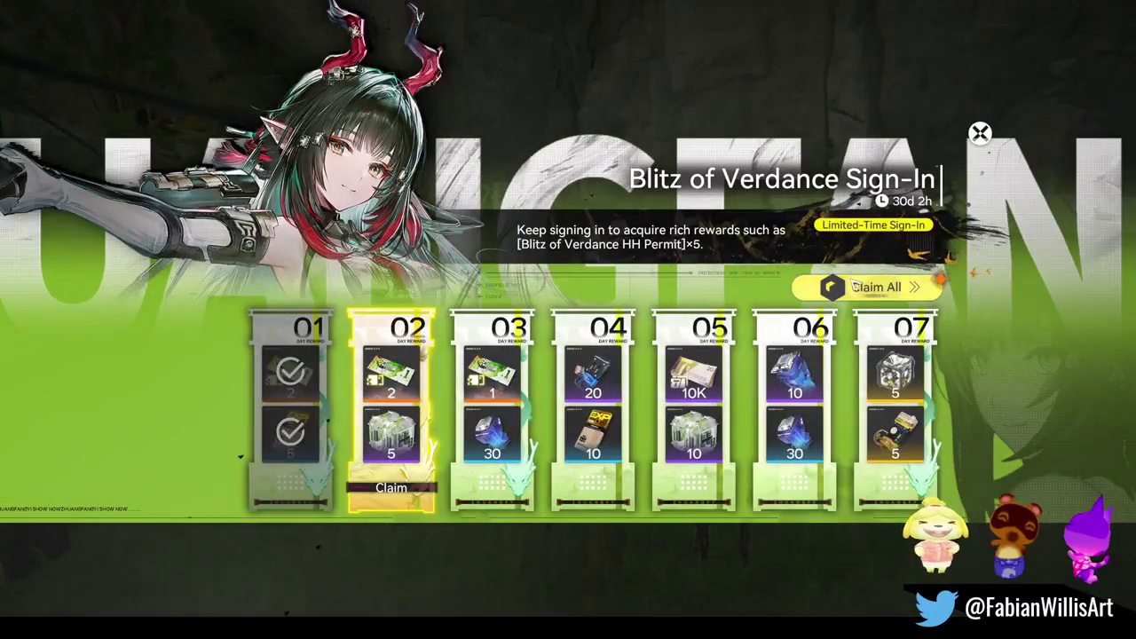
click(874, 287)
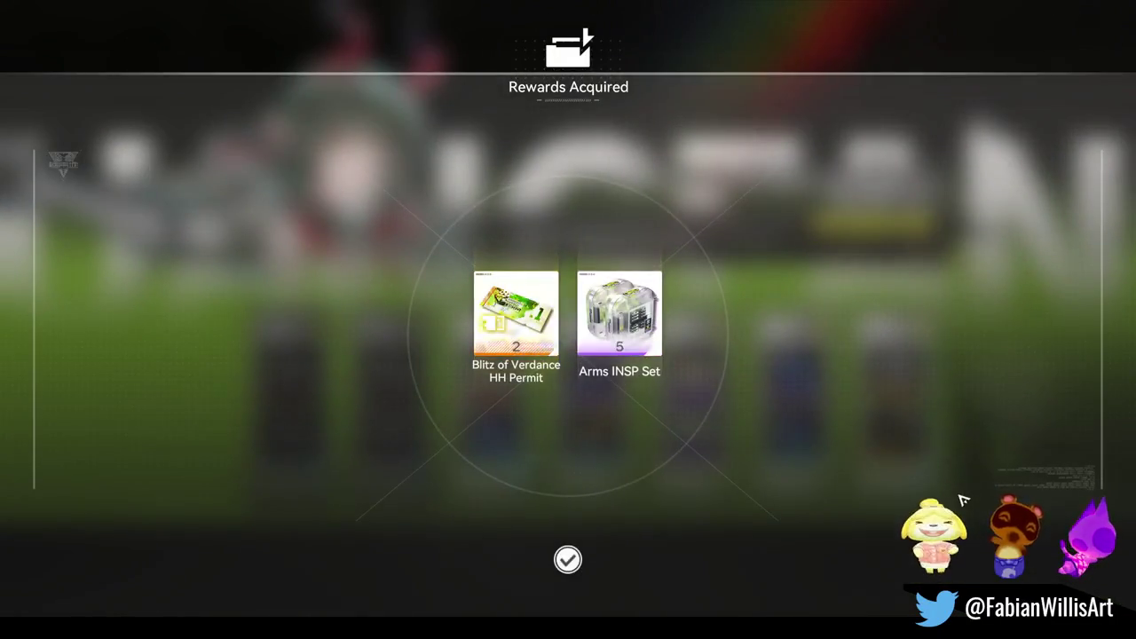
click(969, 479)
key(Escape)
click(958, 296)
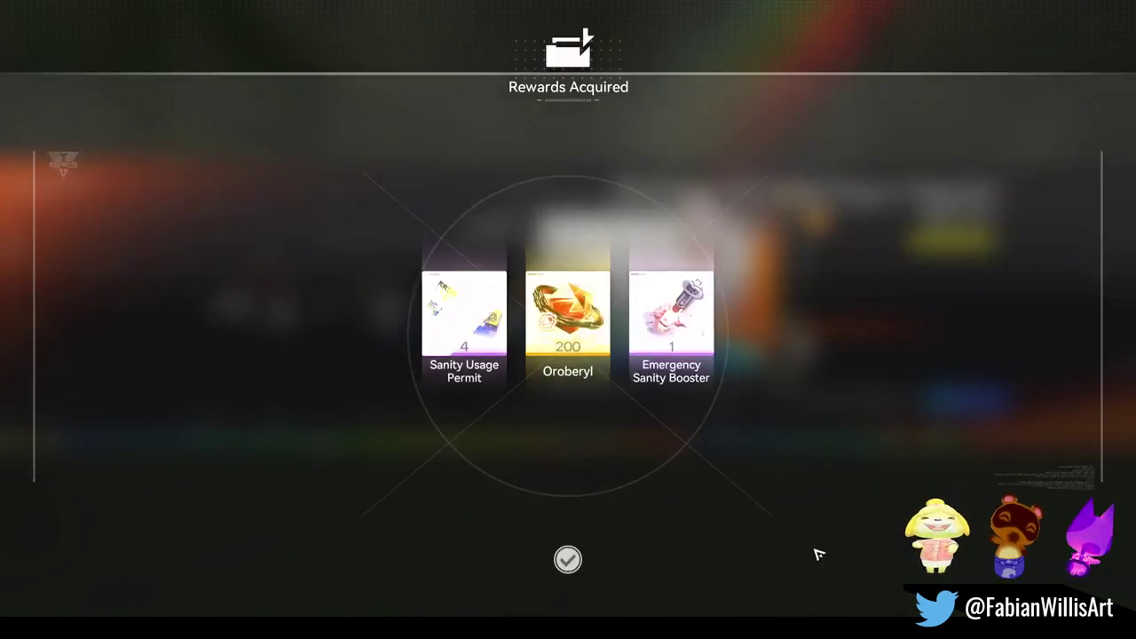
click(817, 552)
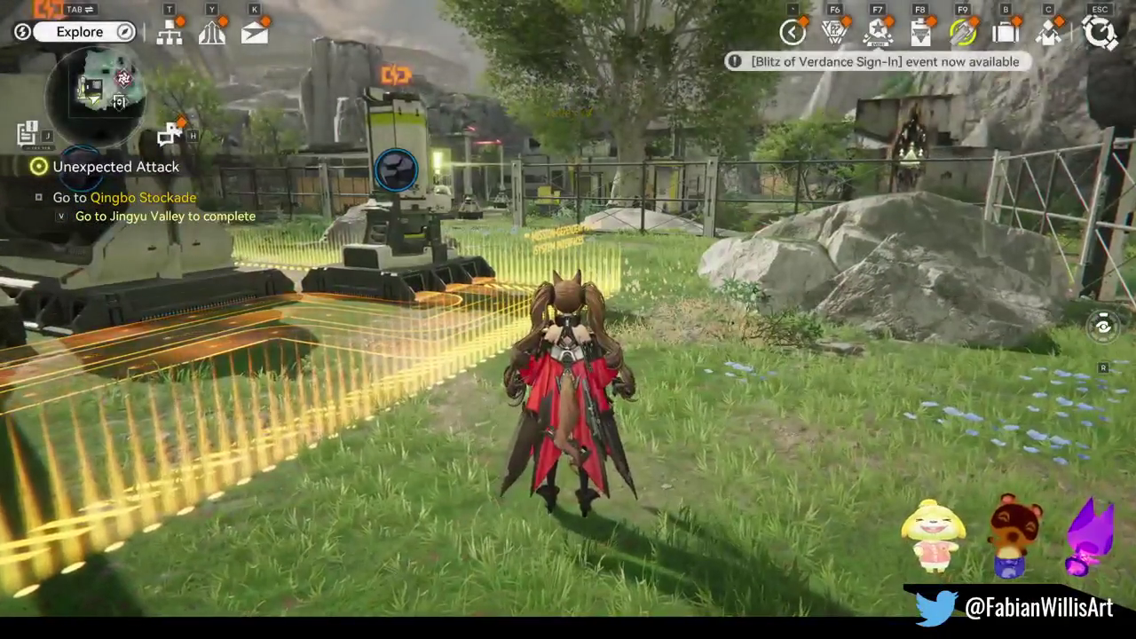
Look at the Regional Development screen from the main menu, then return to the world.
key(Escape)
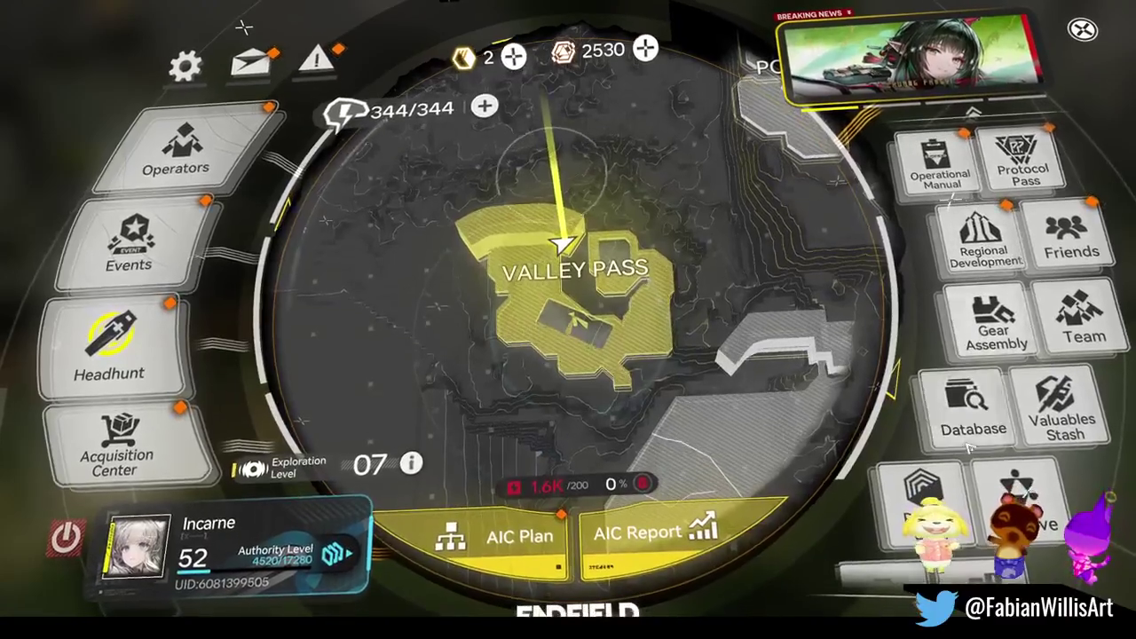
scroll(1034, 292, up, 3)
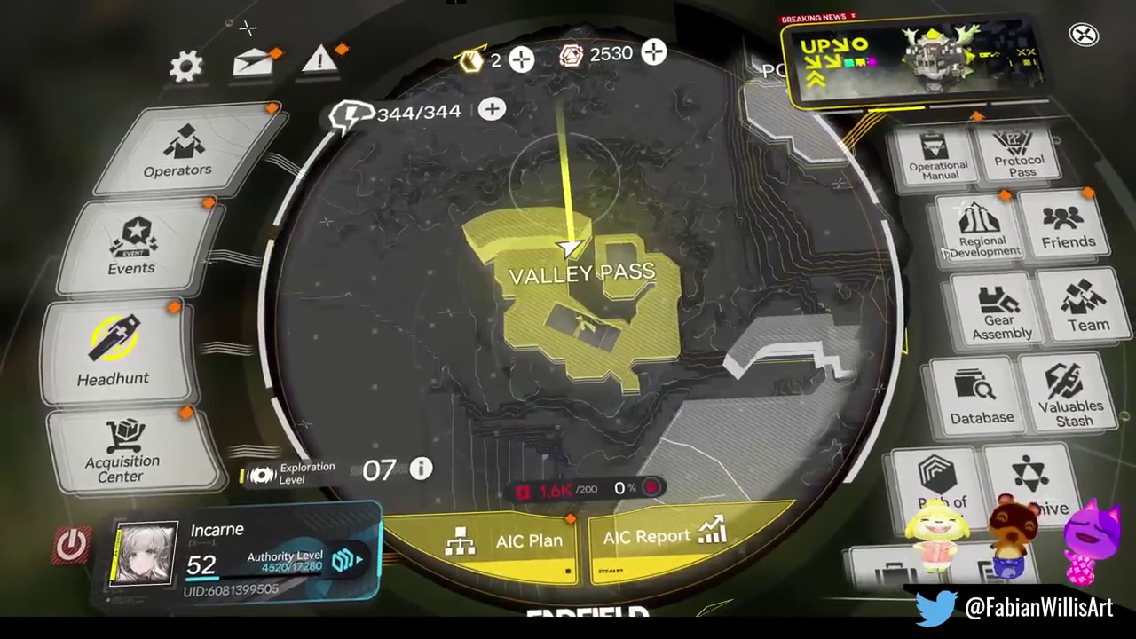
click(930, 252)
key(Escape)
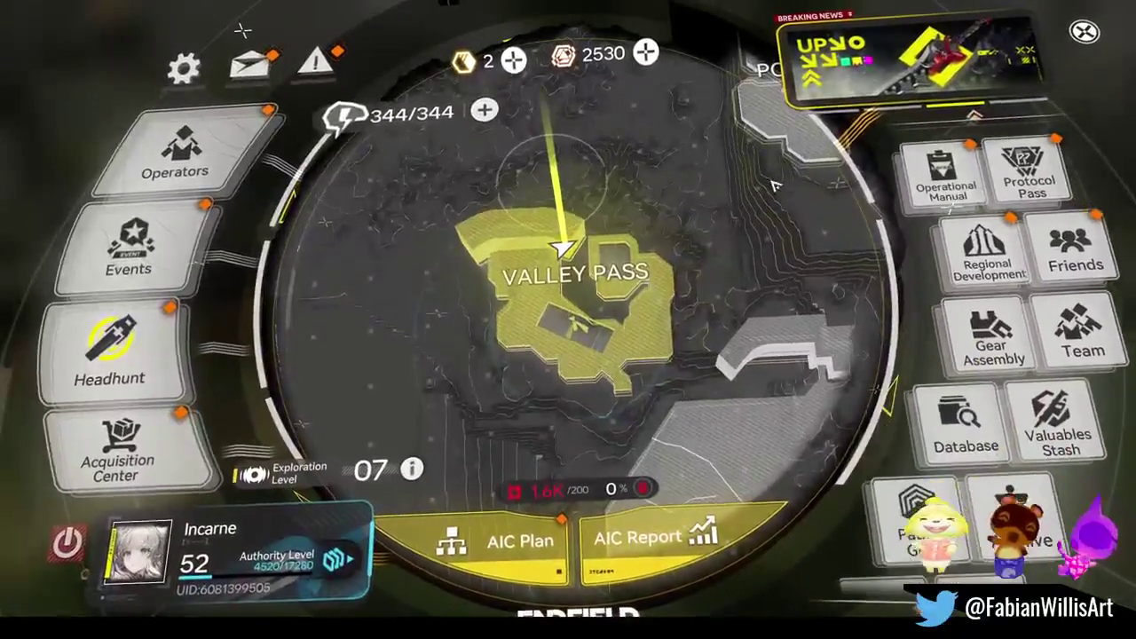
key(Escape)
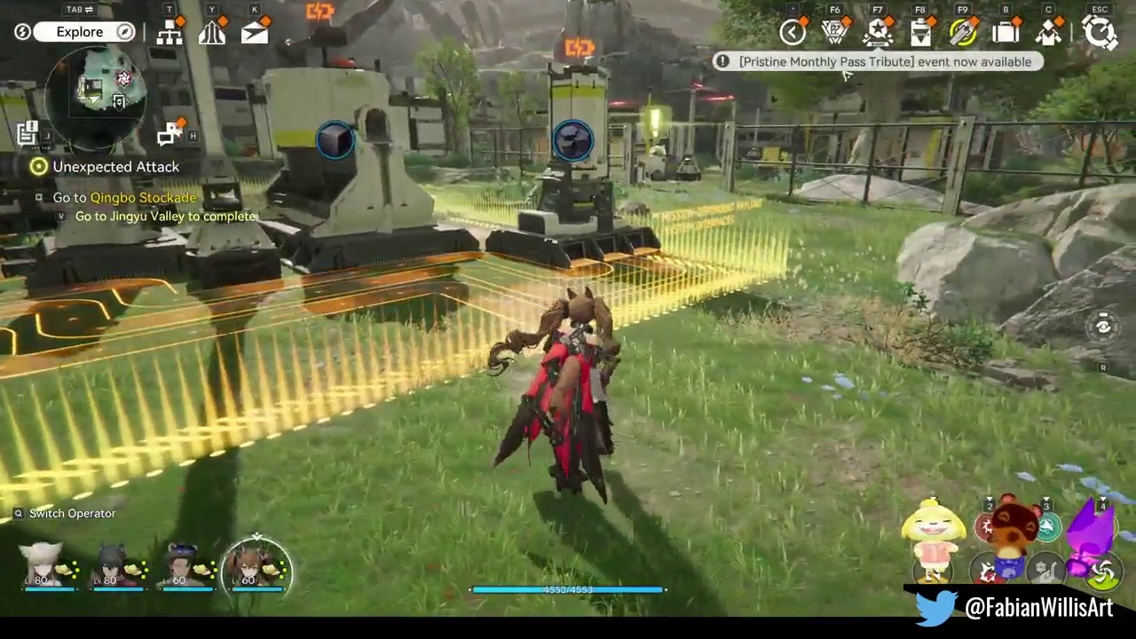
Review the Wrothful Tide protocol pass, its Supply Up offers and pass rewards.
click(834, 34)
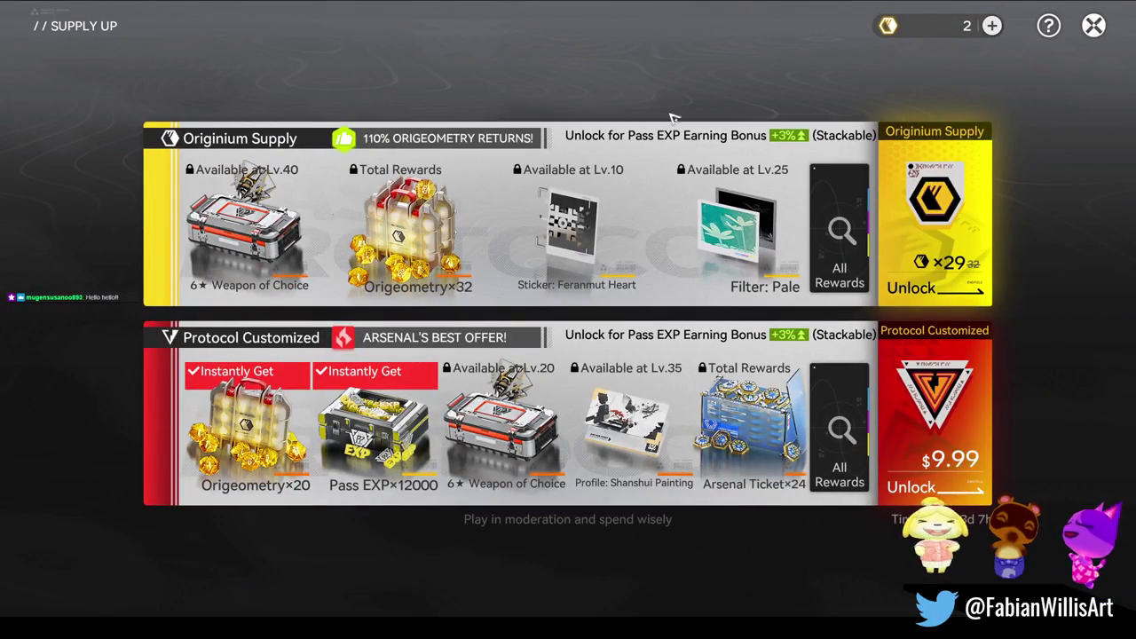
key(Escape)
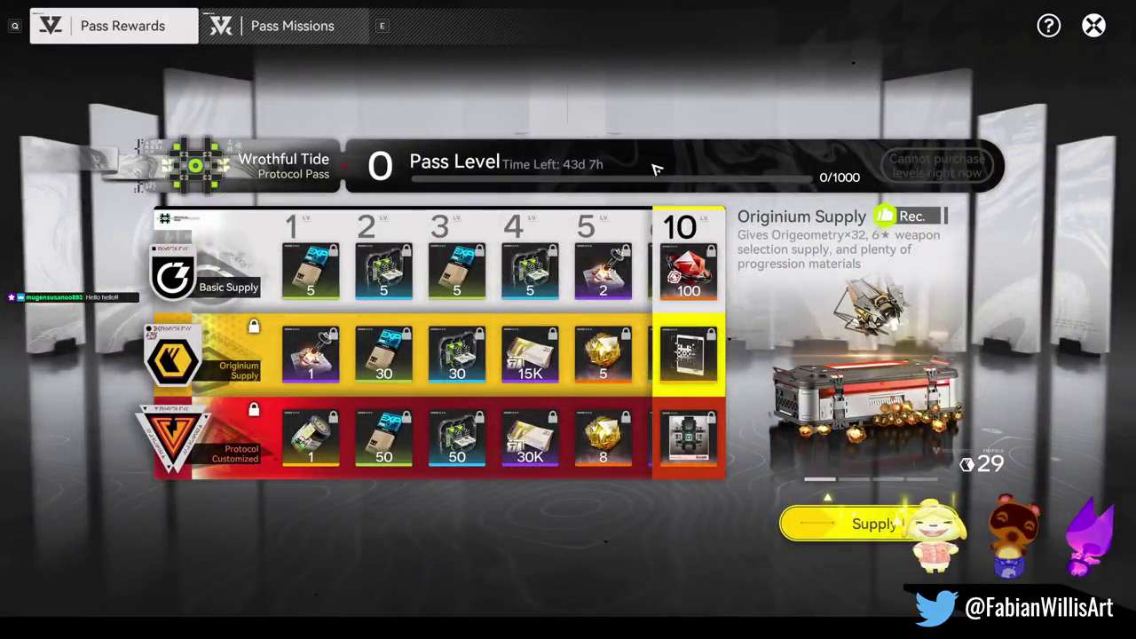
key(Escape)
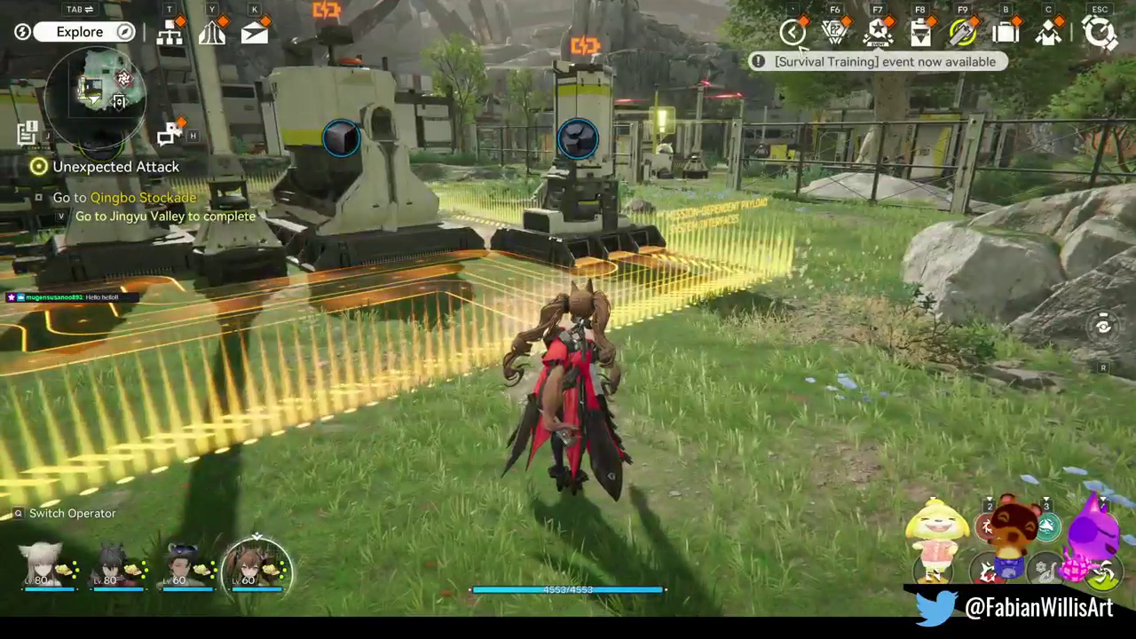
key(F9)
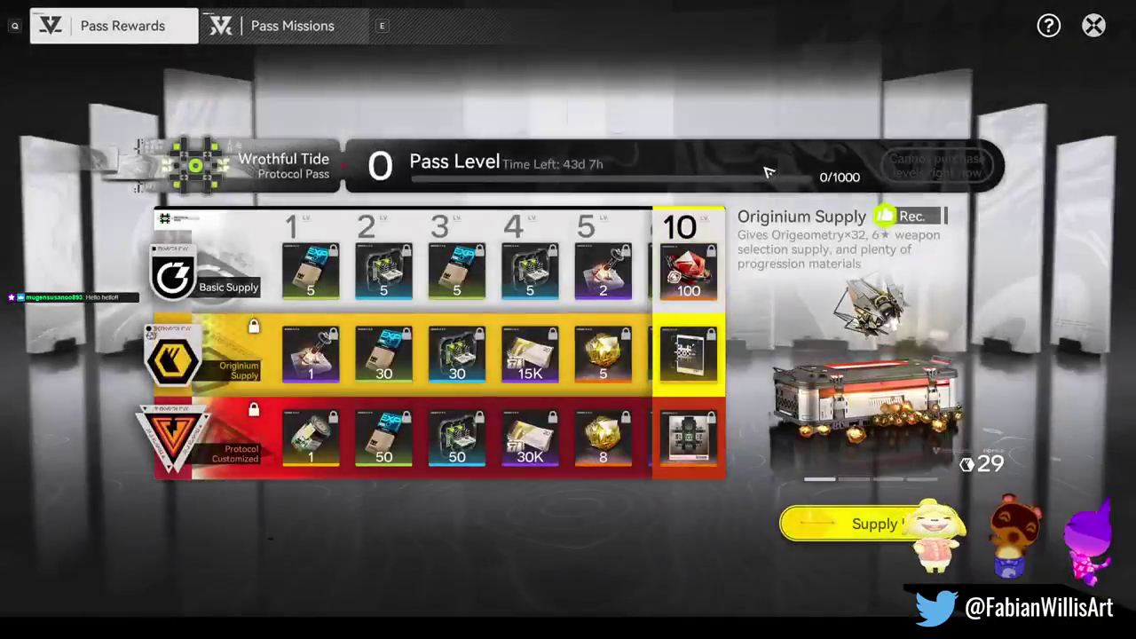
key(Escape)
Check the Event Center (F7), then open the Operational Manual (F8).
key(F7)
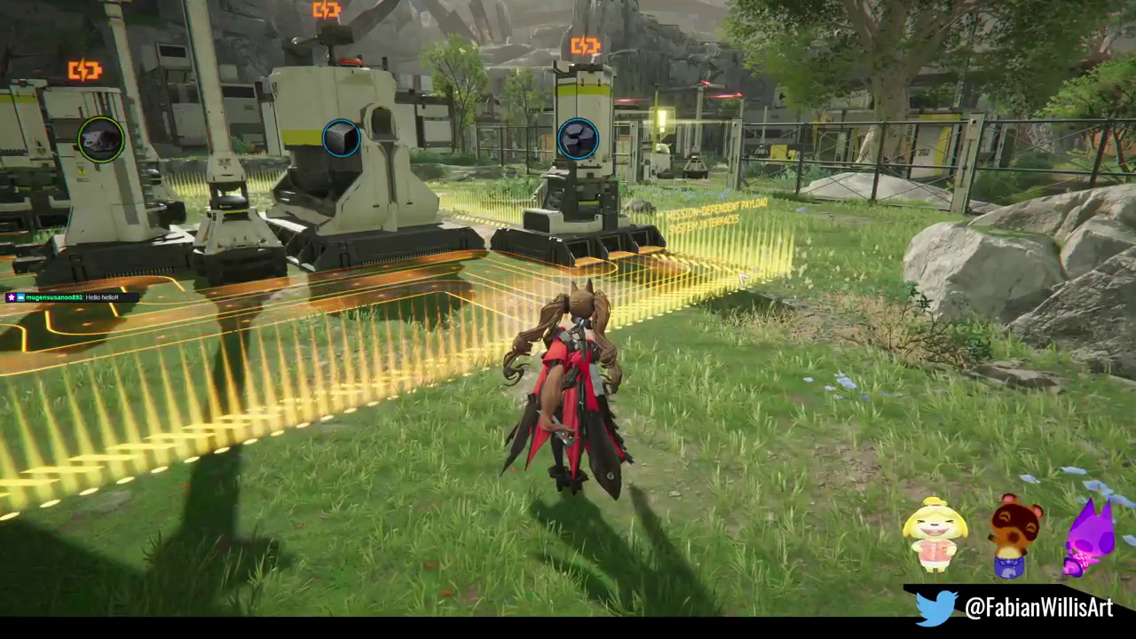
key(Escape)
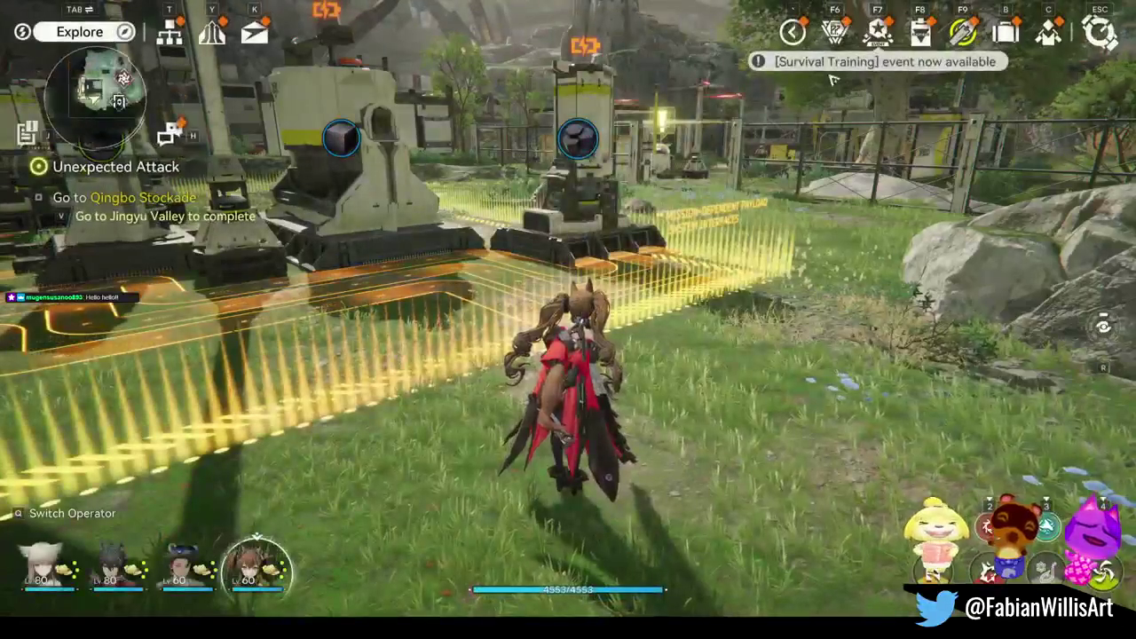
key(F8)
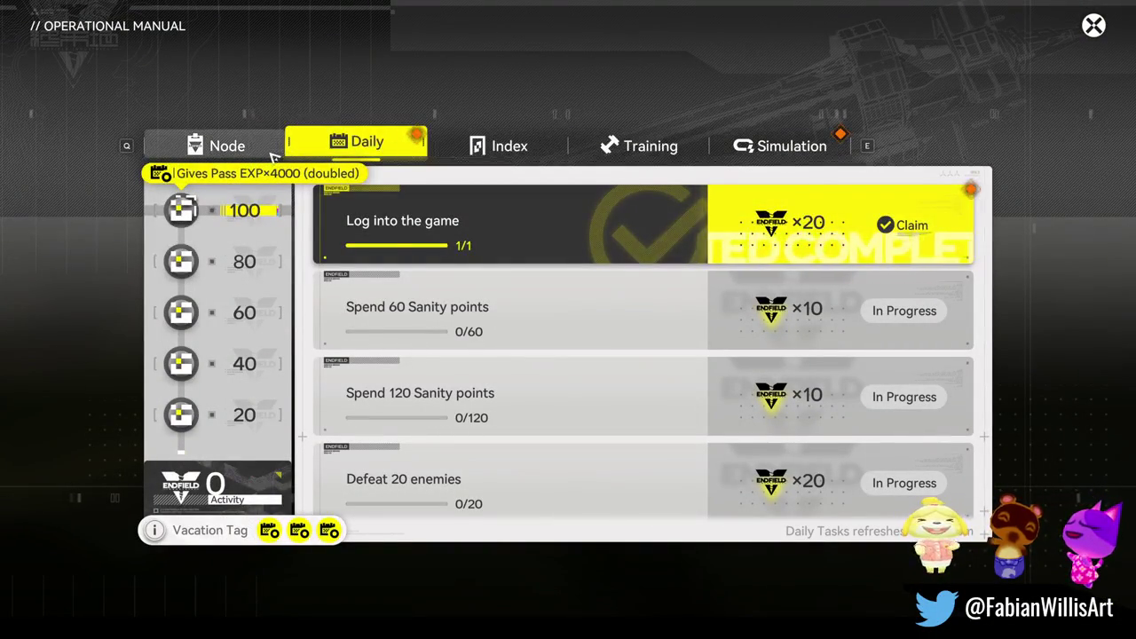
Browse the Node and Daily tasks, then show the Index of Operator Progression stages.
click(242, 145)
click(359, 144)
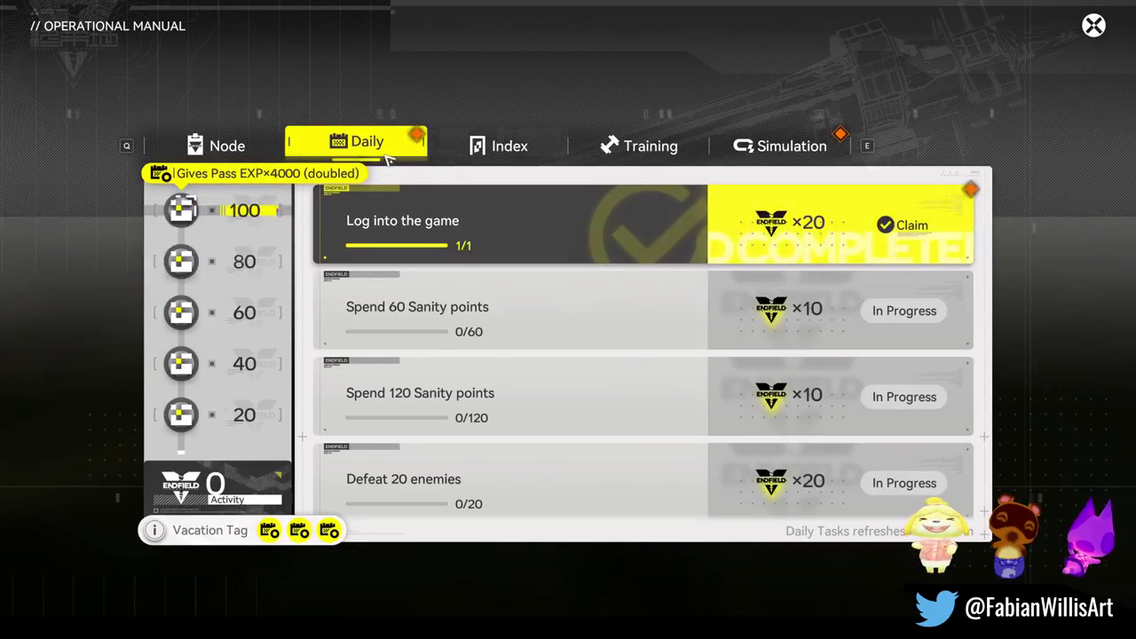
click(502, 152)
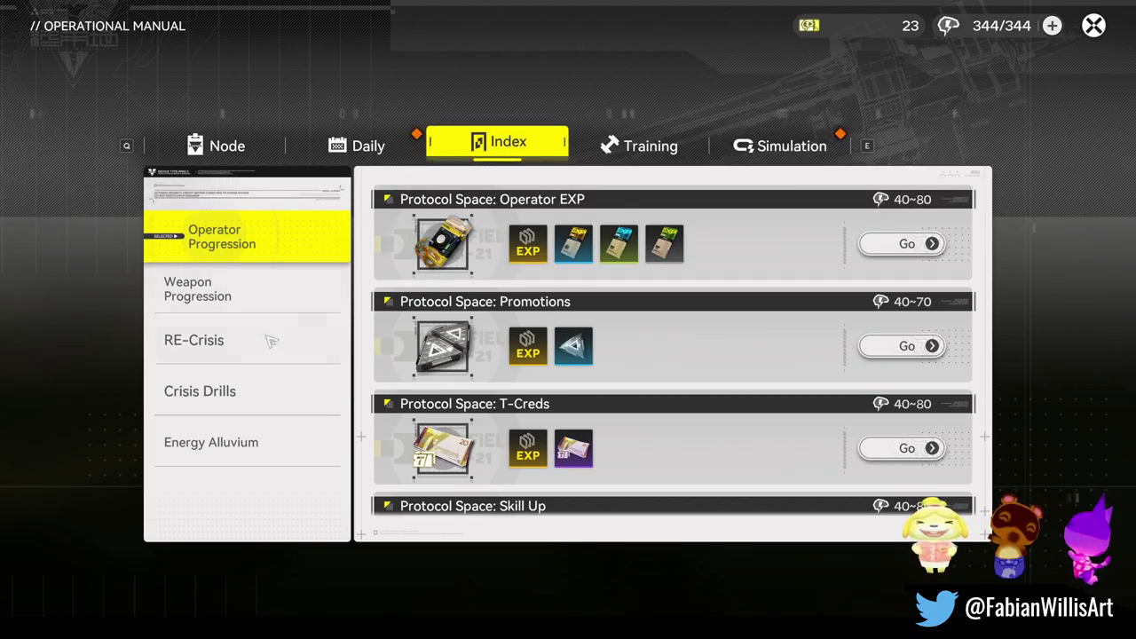
Open the RE-Crisis Rhodagn challenge from Crisis Drills and start it with Team05.
click(256, 388)
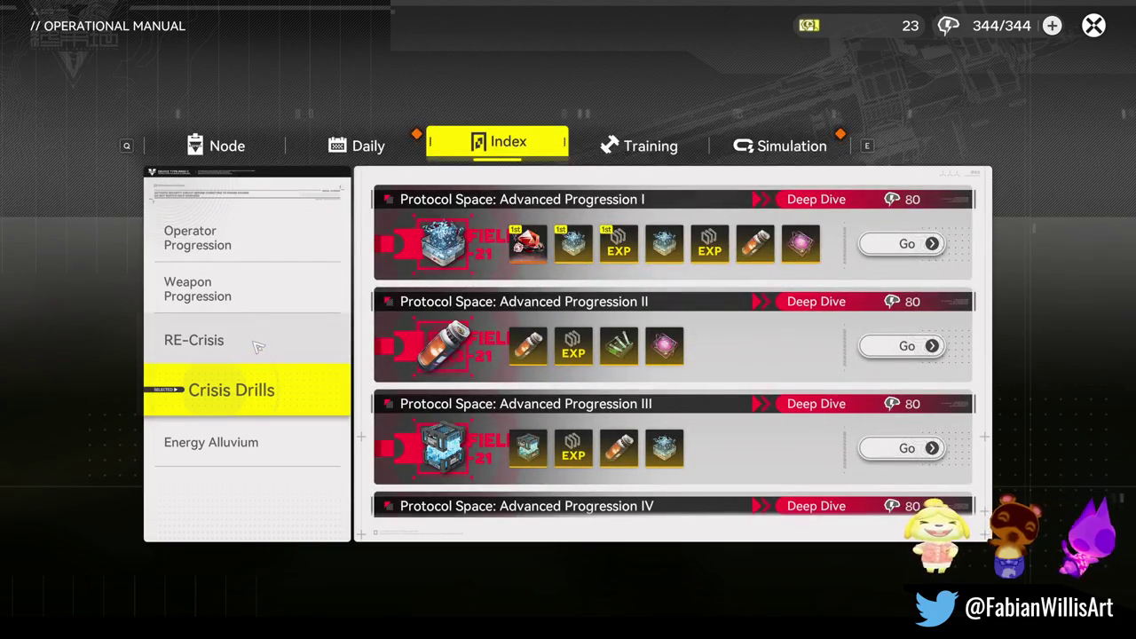
click(254, 340)
click(907, 244)
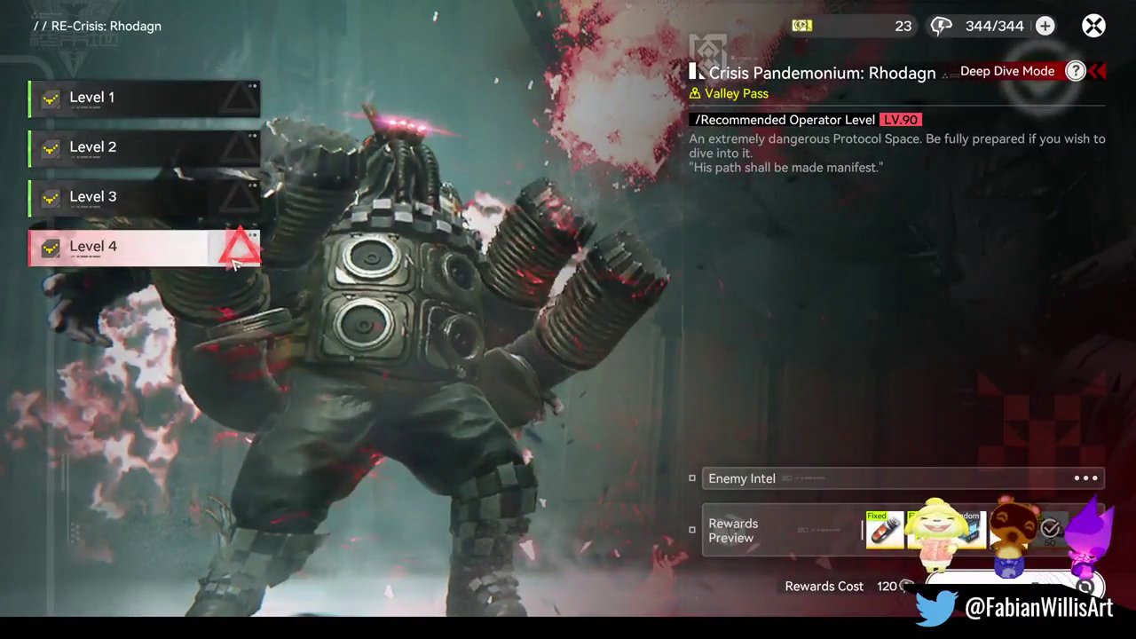
key(Return)
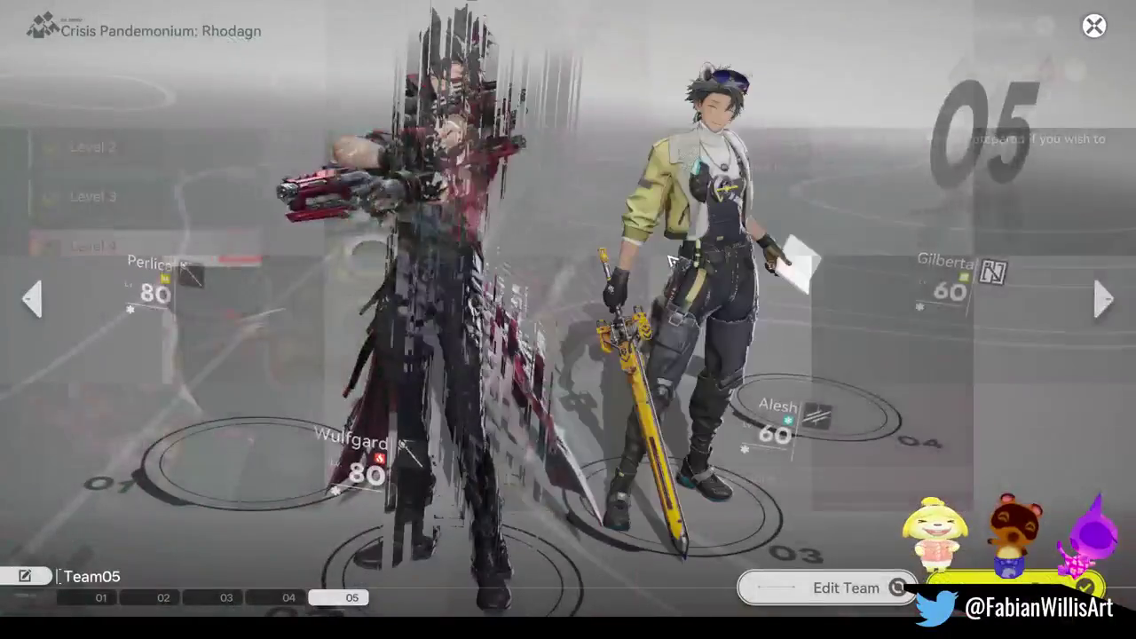
key(Return)
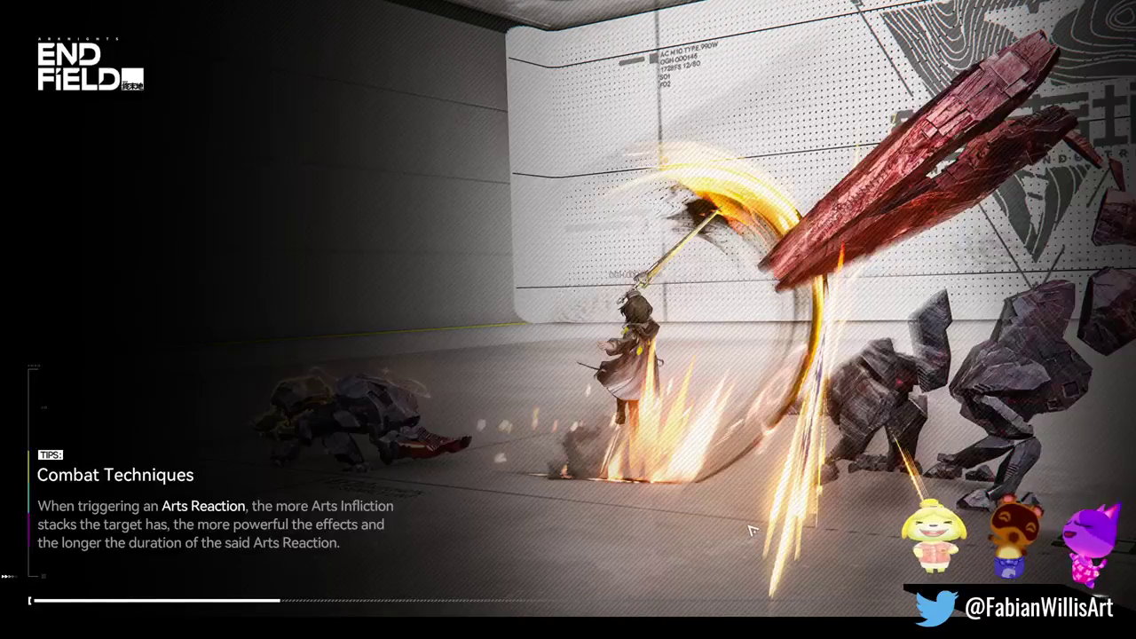
key(super)
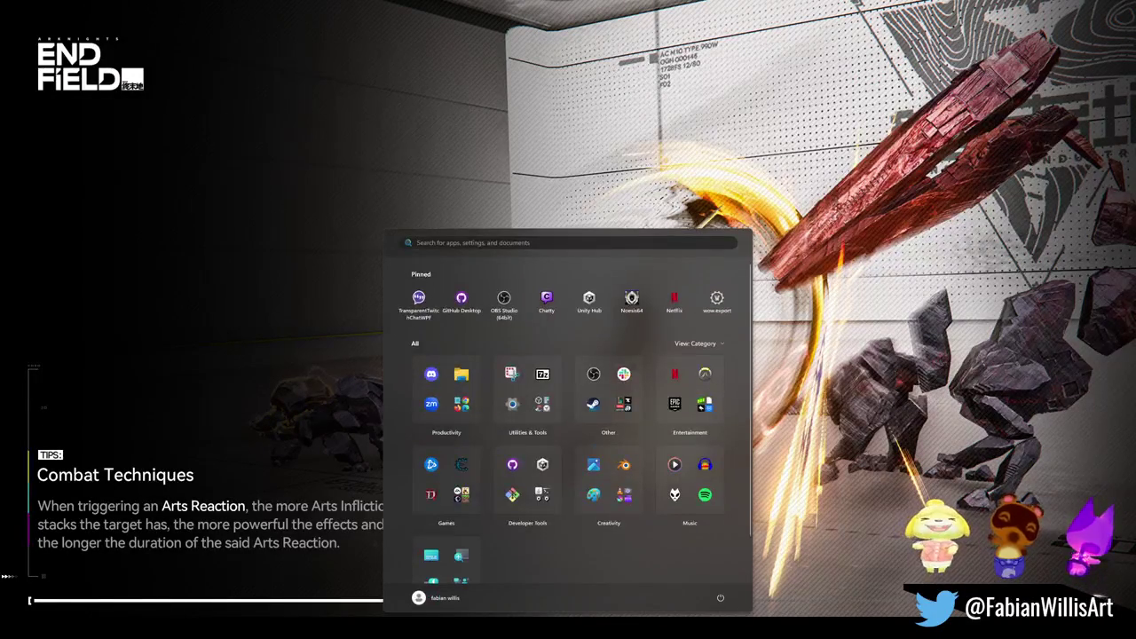
key(Escape)
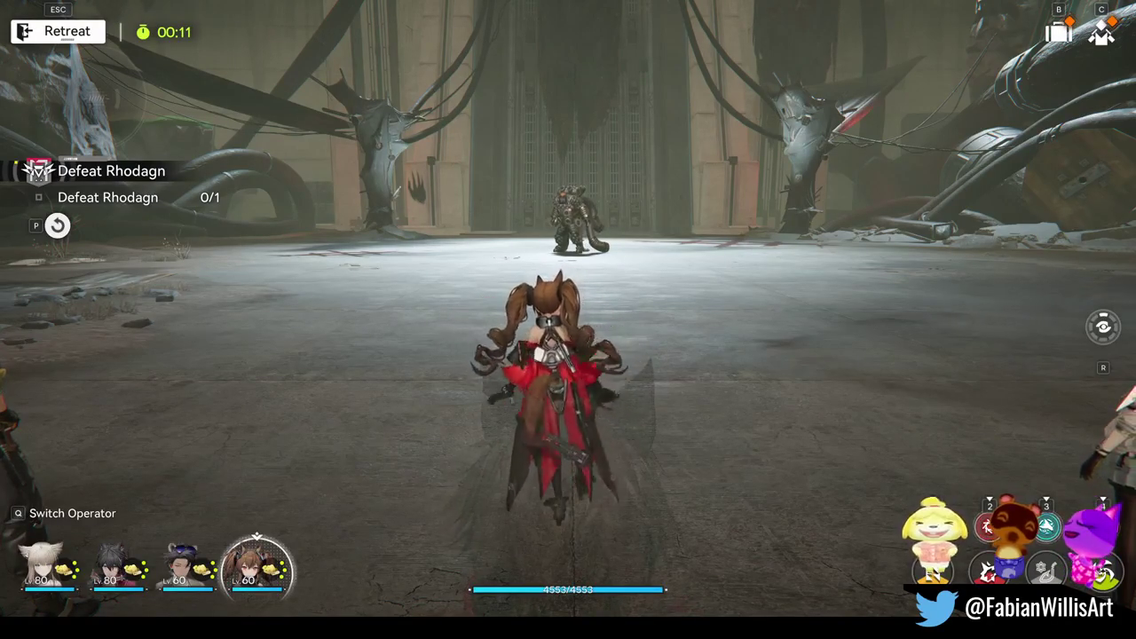
Run toward Rhodagn and engage the boss.
key(super)
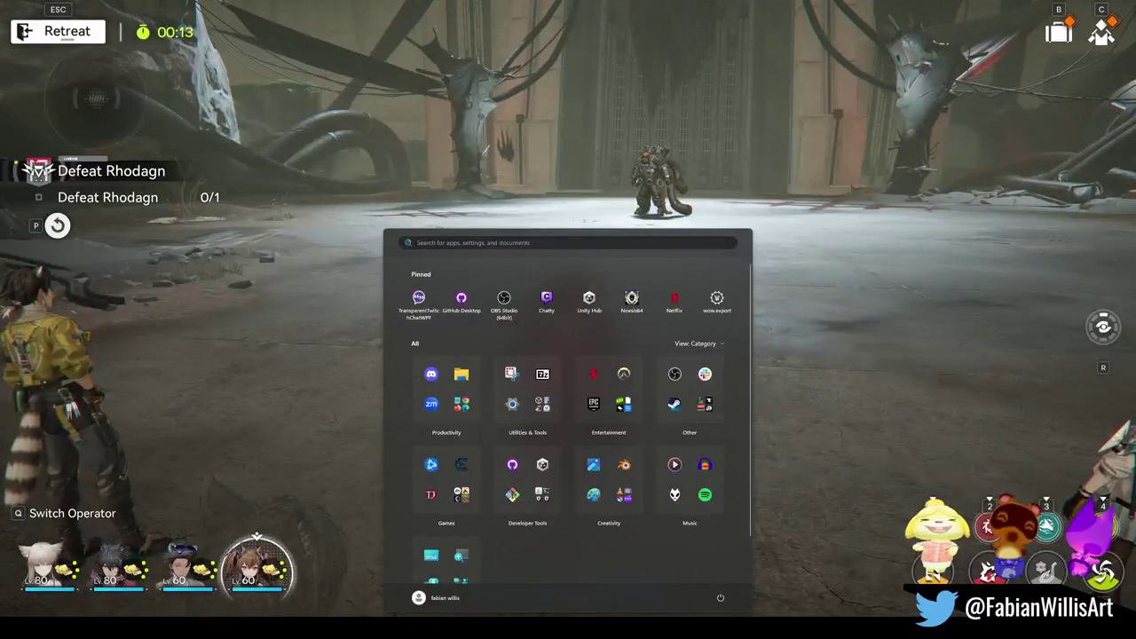
key(super)
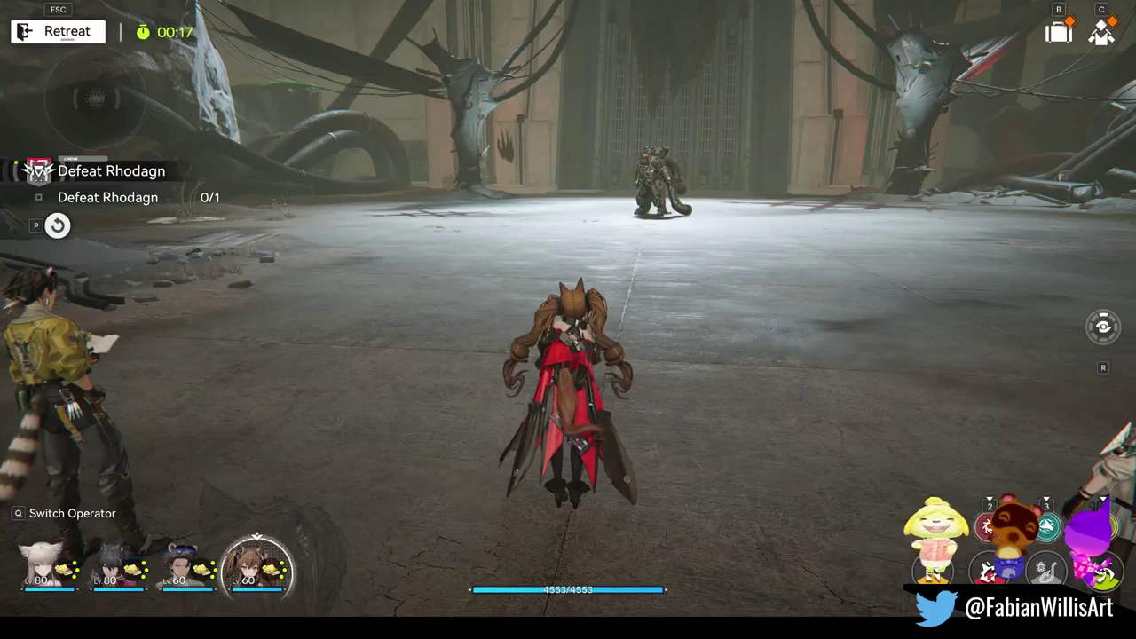
key(w)
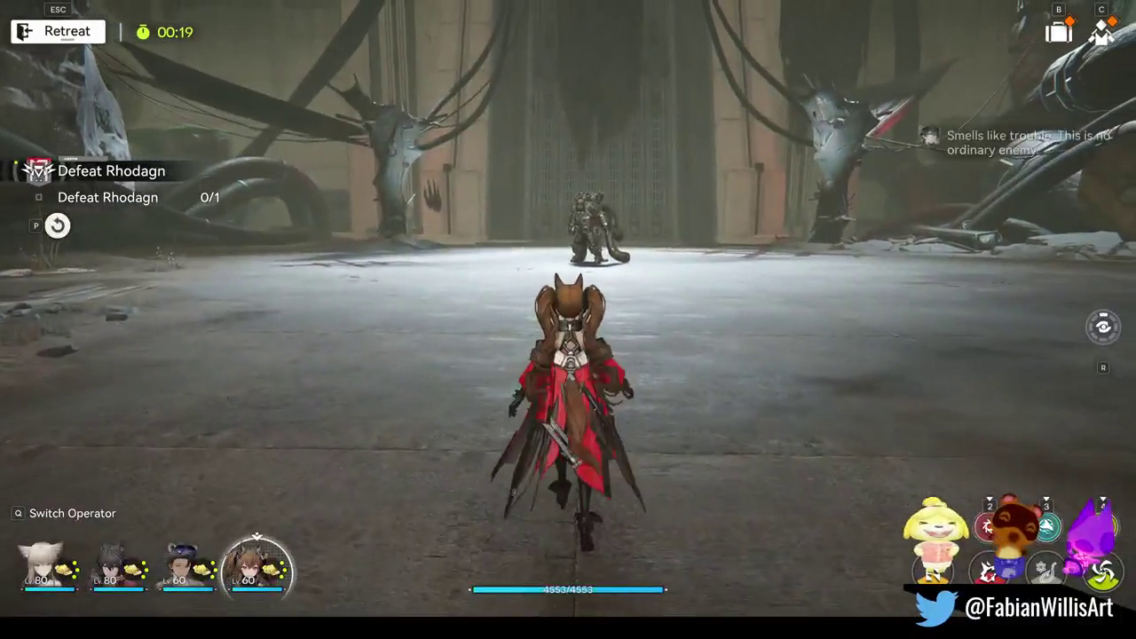
key(d)
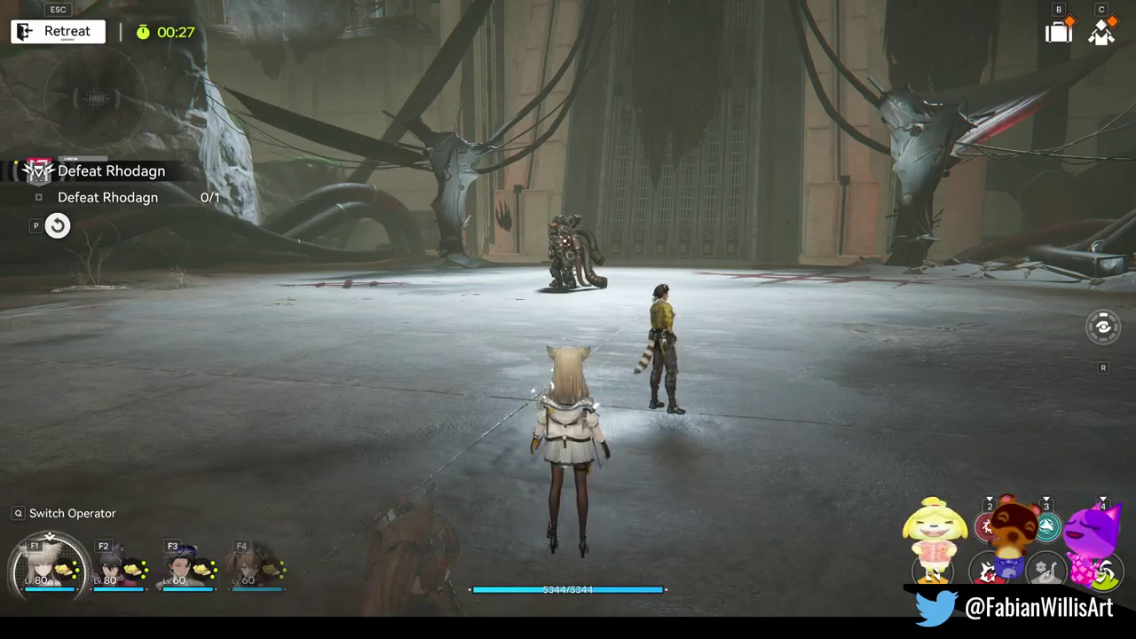
key(w)
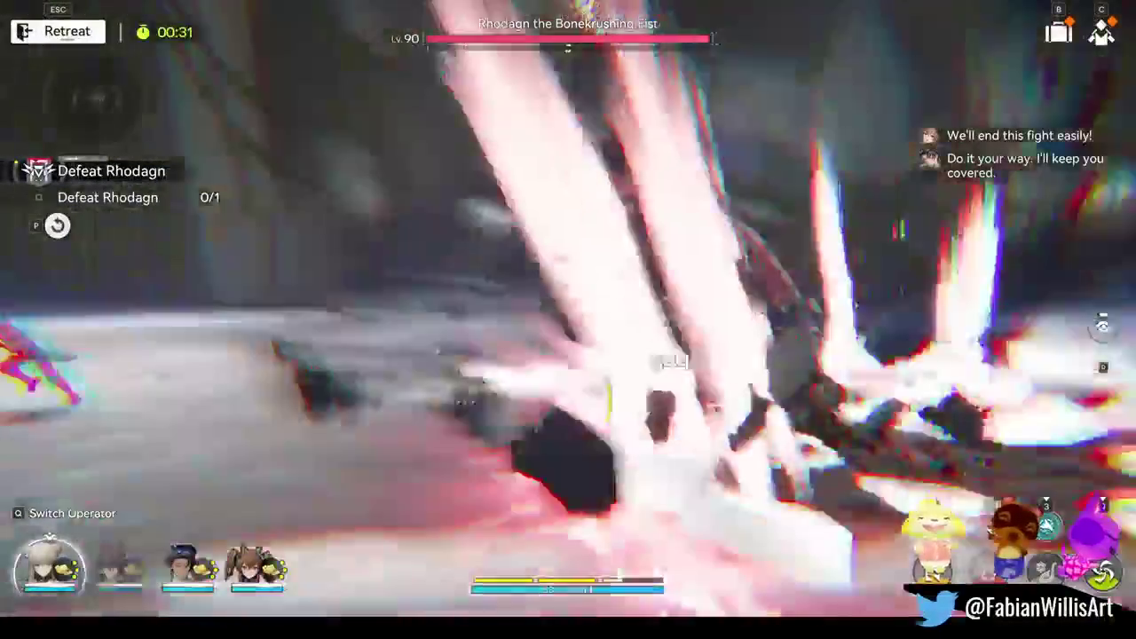
key(a)
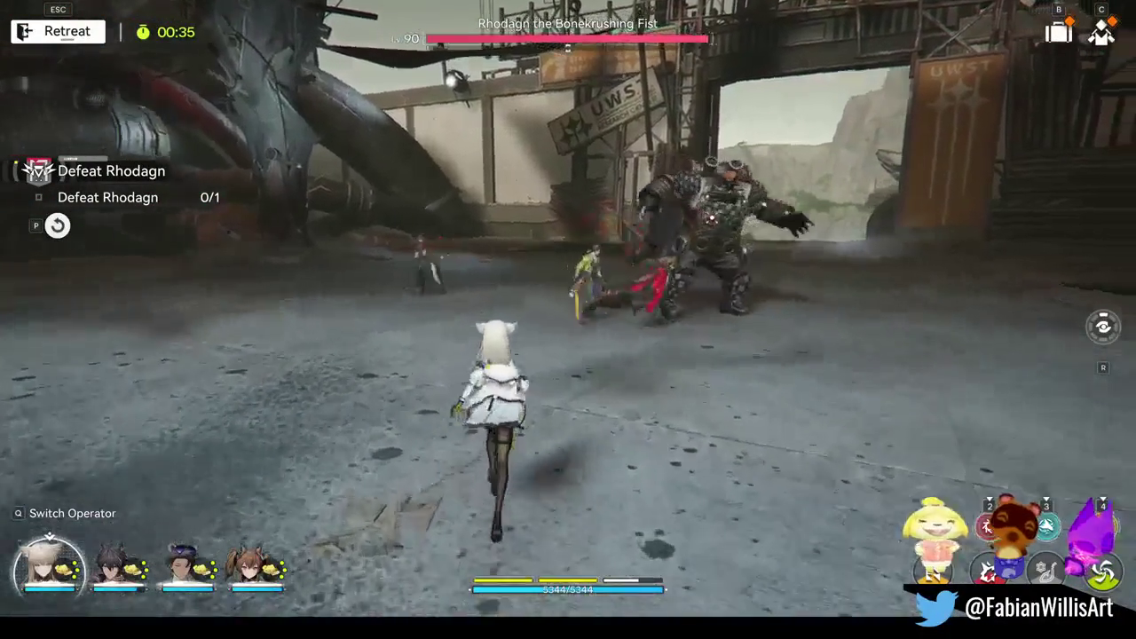
key(w)
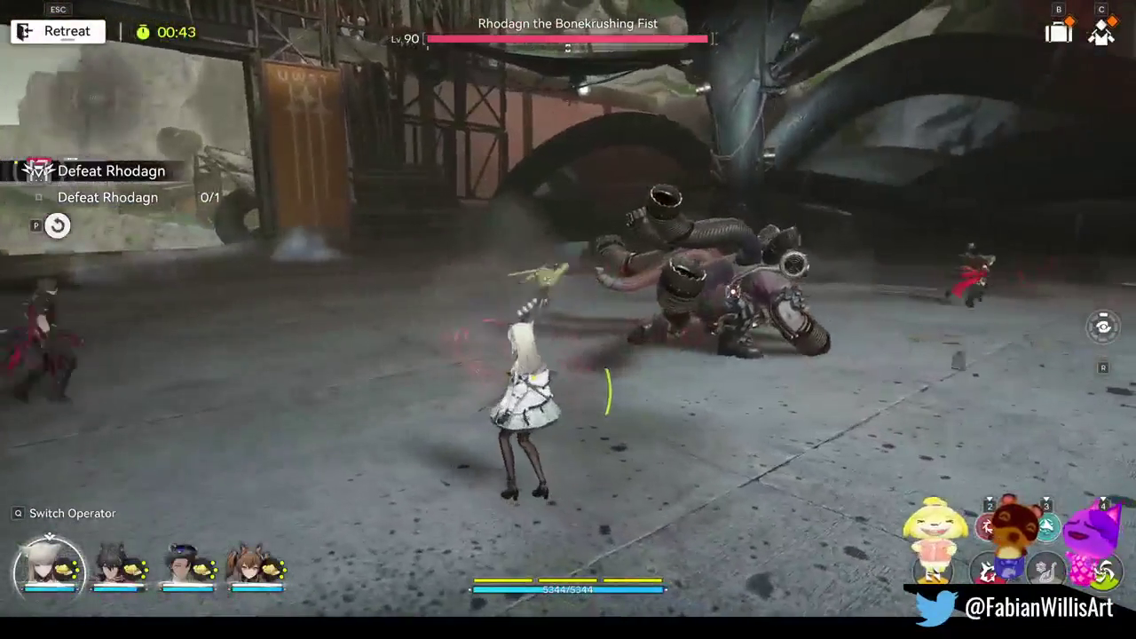
Cancel the leave-fight prompt and keep fighting Rhodagn, dashing and dodging its attacks.
key(Escape)
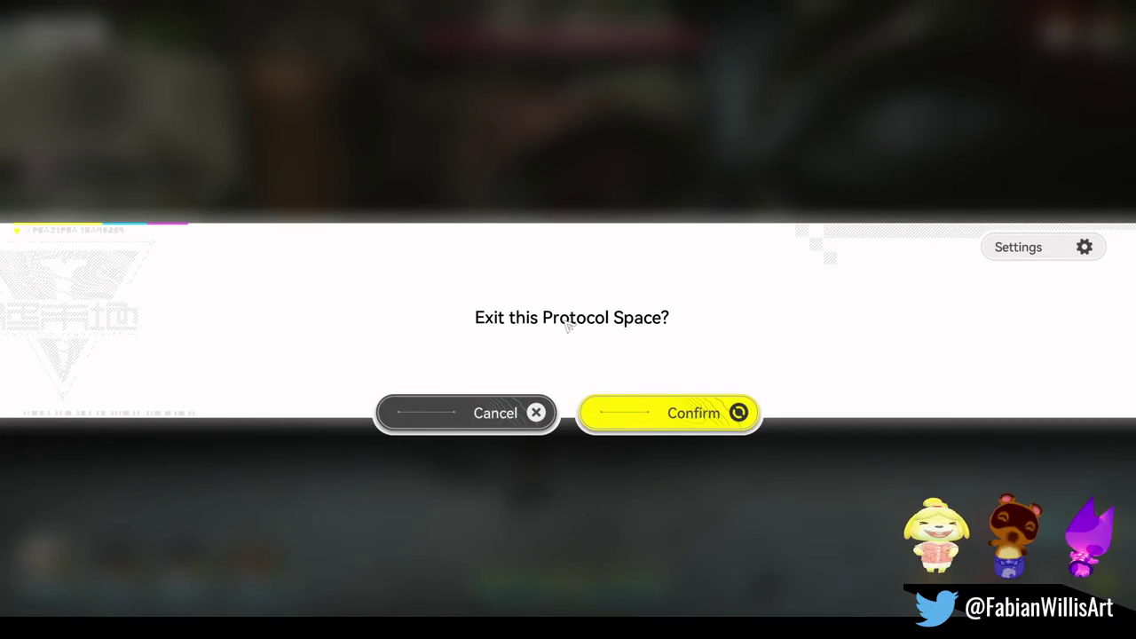
key(Escape)
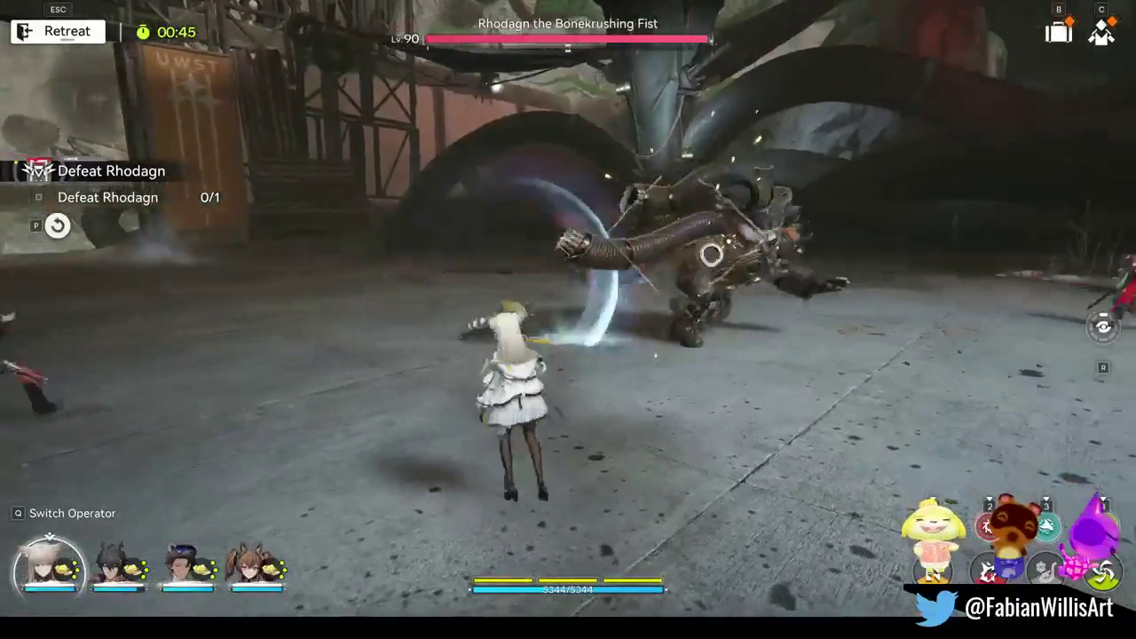
key(s)
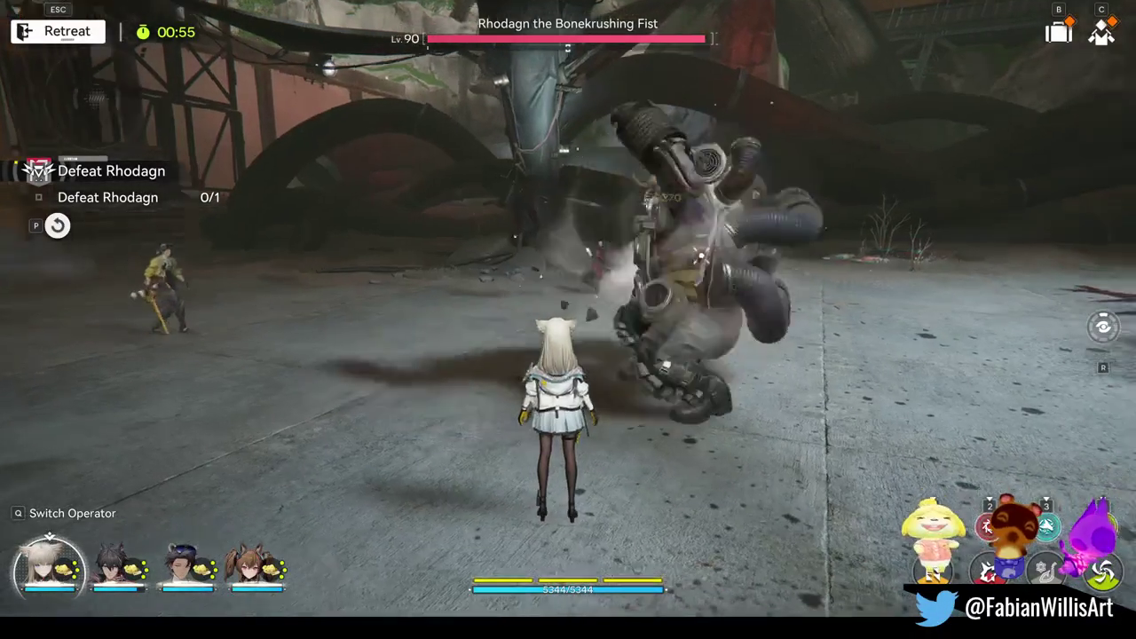
key(shift)
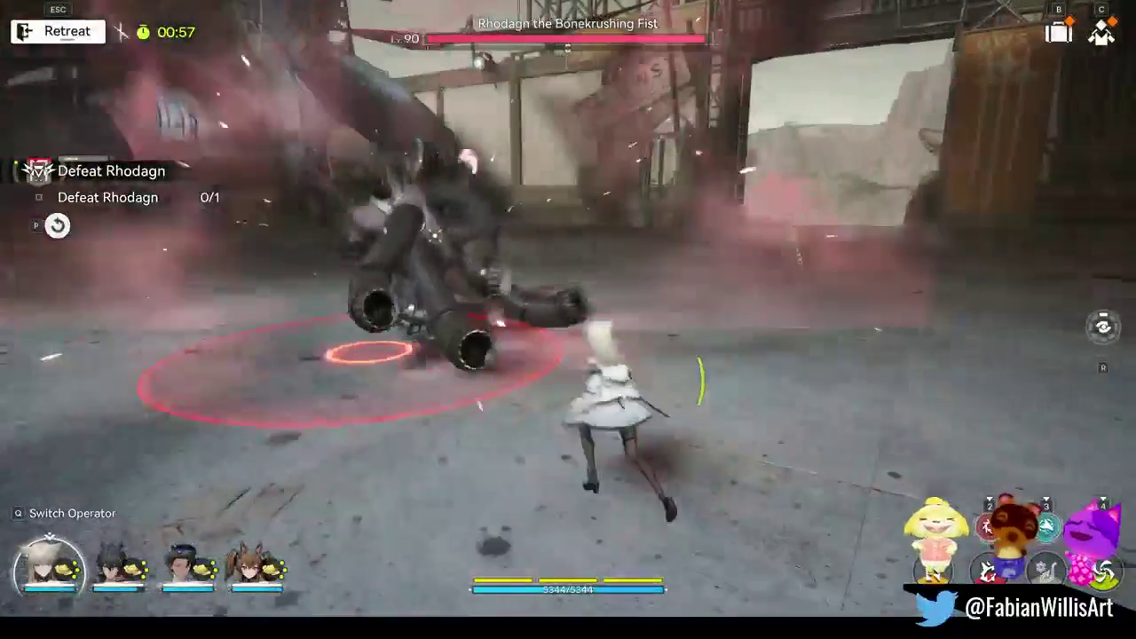
key(shift)
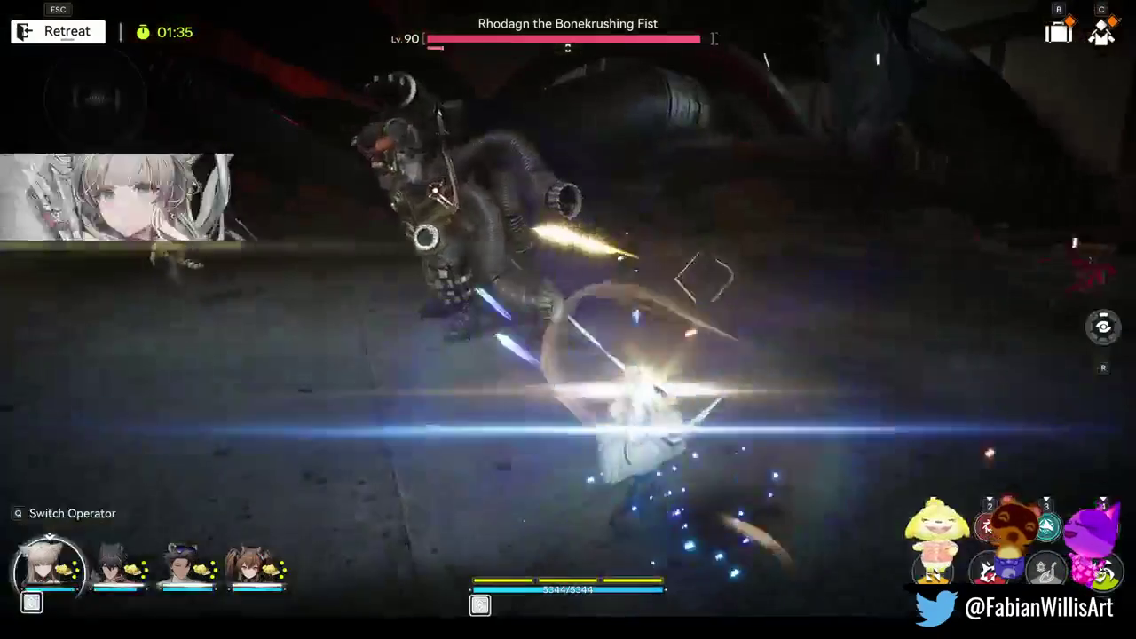
Trigger three team combo skills on Rhodagn.
key(e)
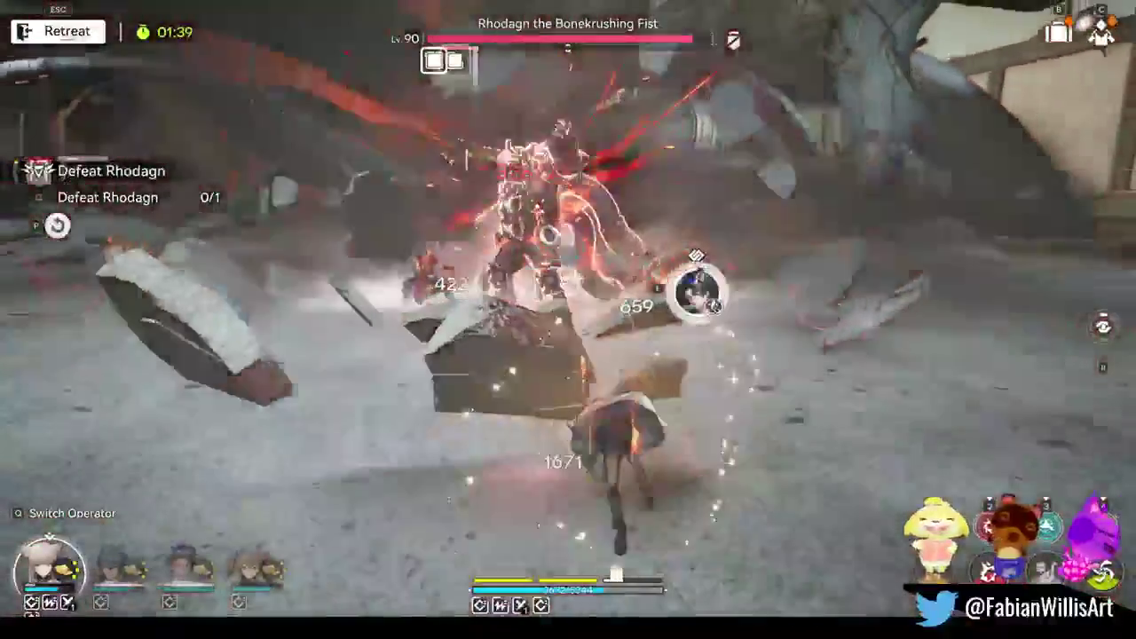
key(e)
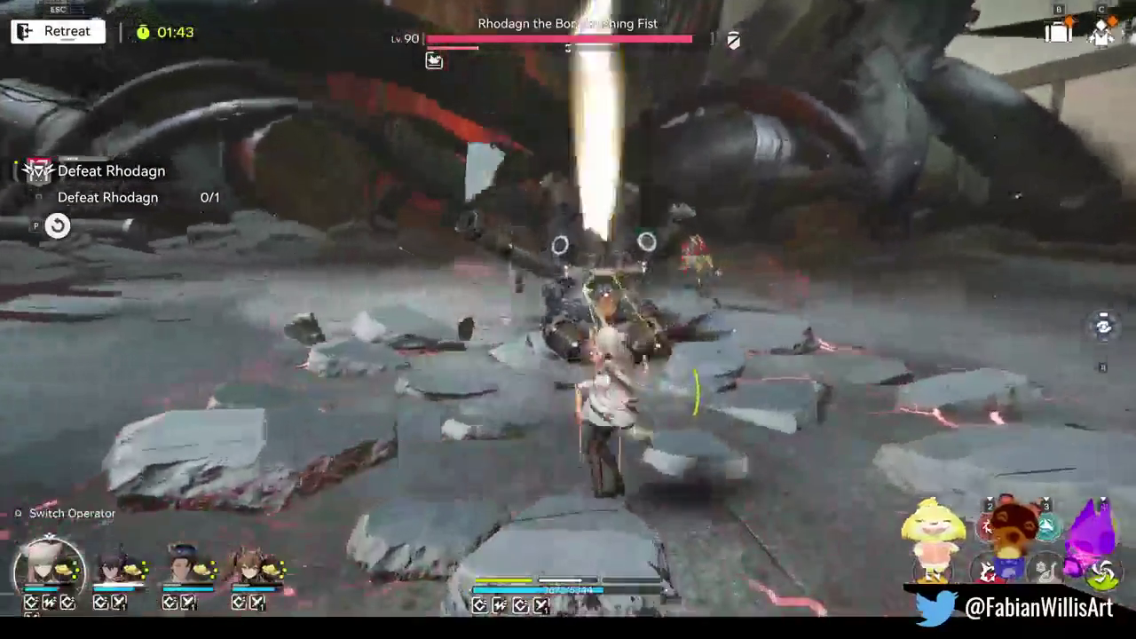
key(e)
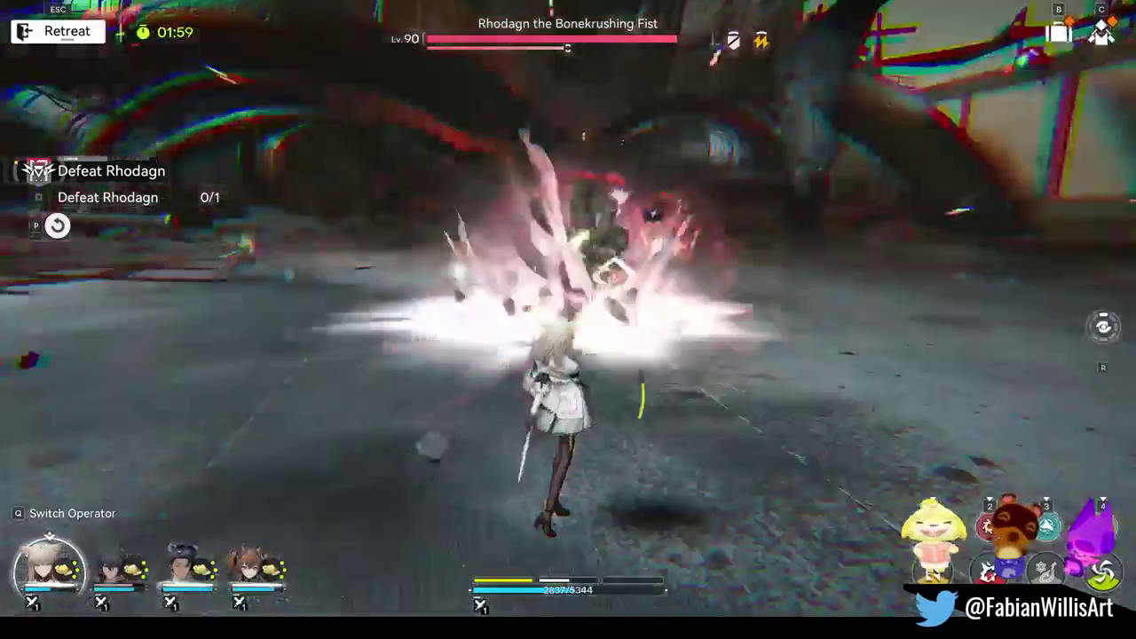
Unleash the operators' ultimates (keys 2, 4, 1, 2), then chain another combo skill.
key(2)
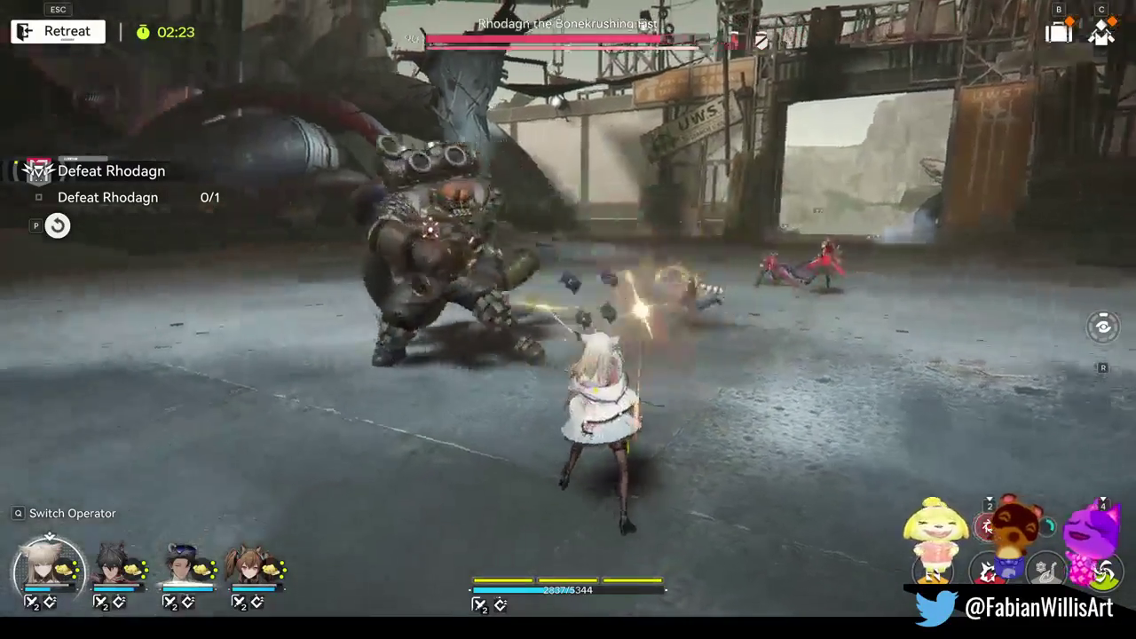
key(4)
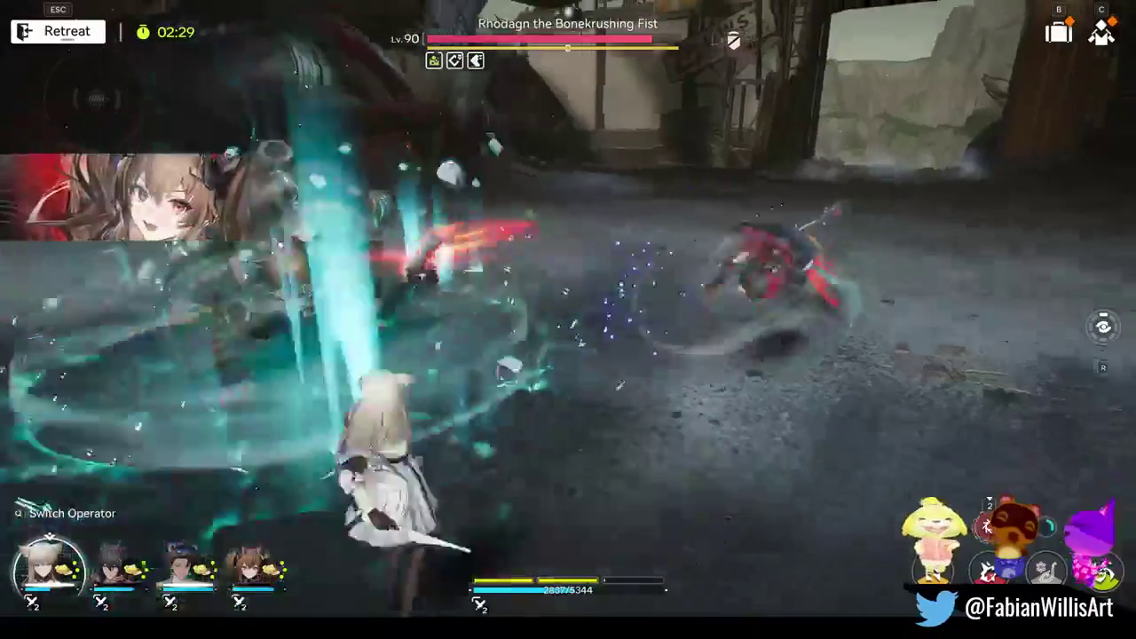
key(1)
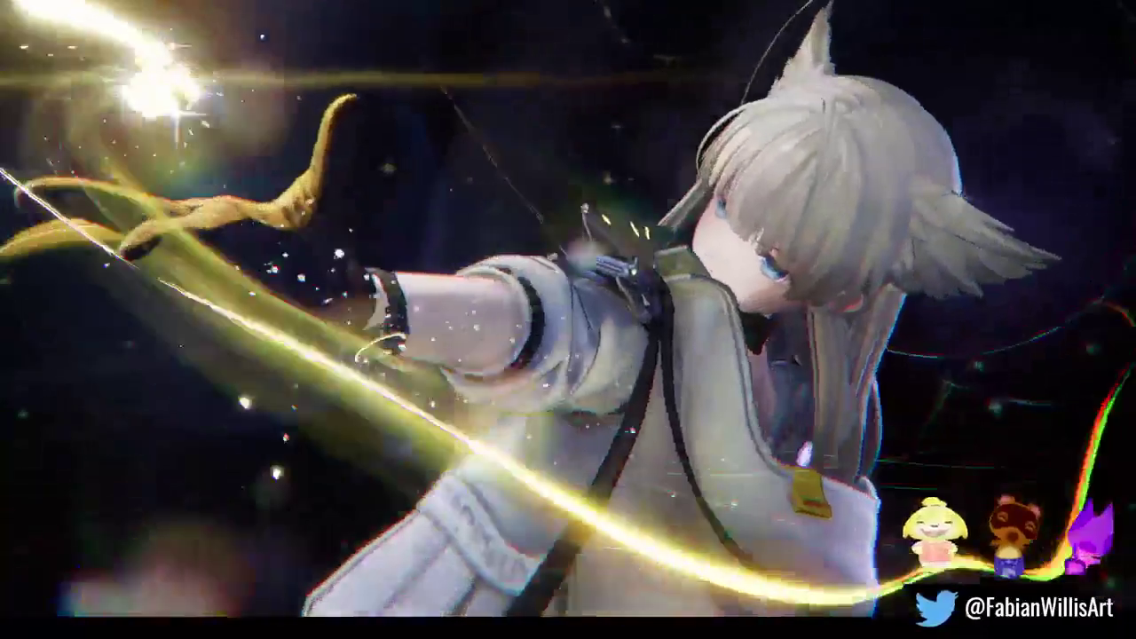
key(2)
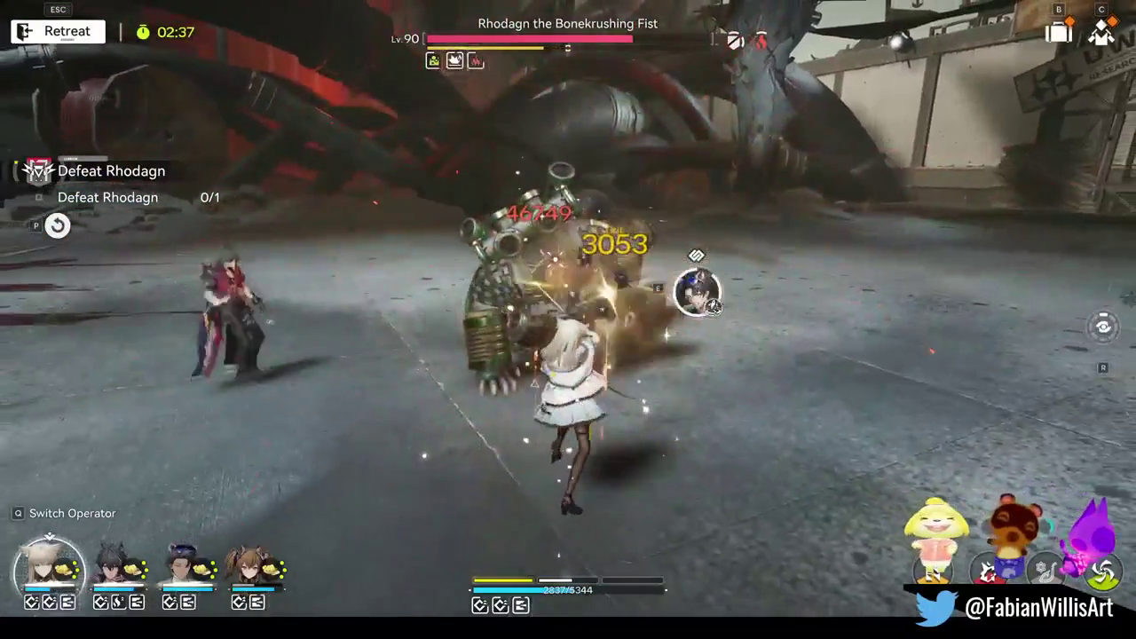
key(e)
key(e)
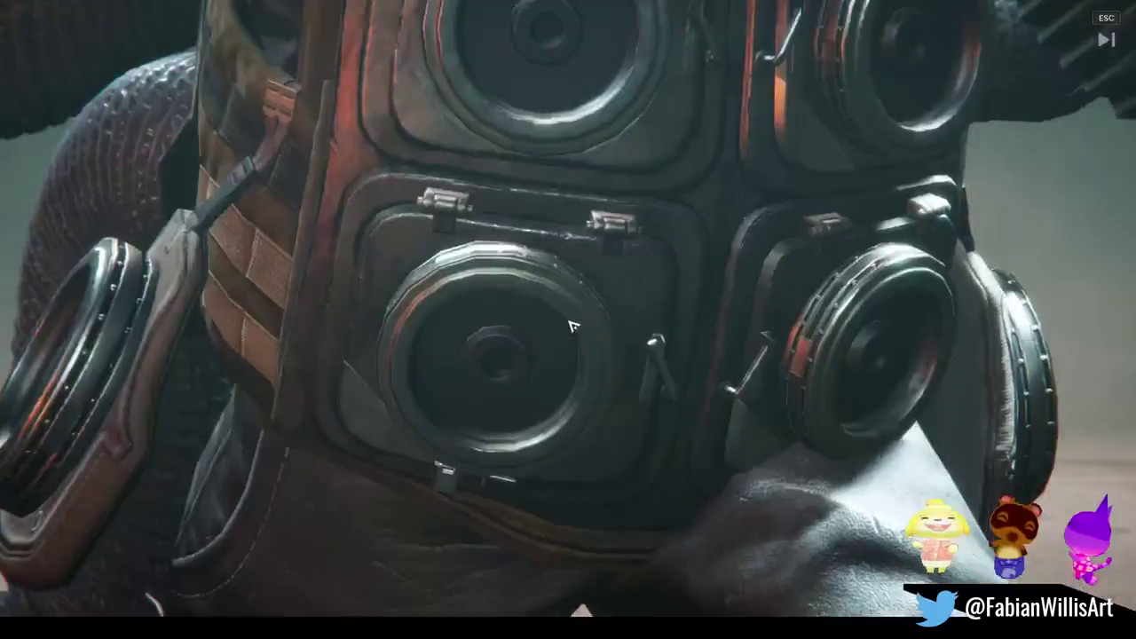
Skip the boss cutscene and chain four combo skills onto Rhodagn.
key(Escape)
click(700, 415)
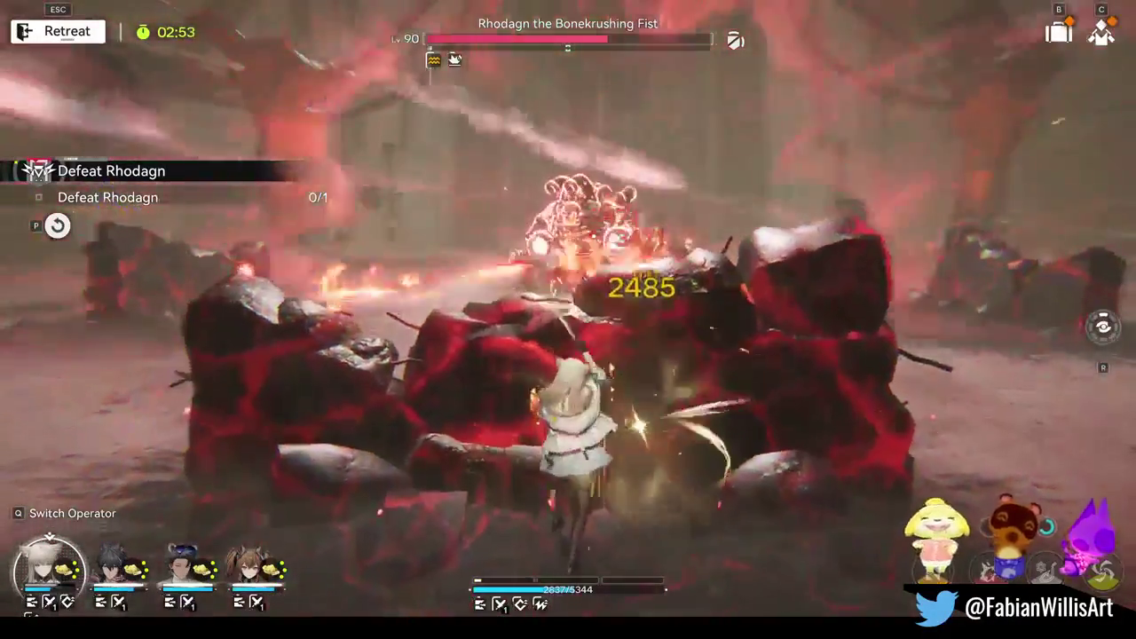
key(e)
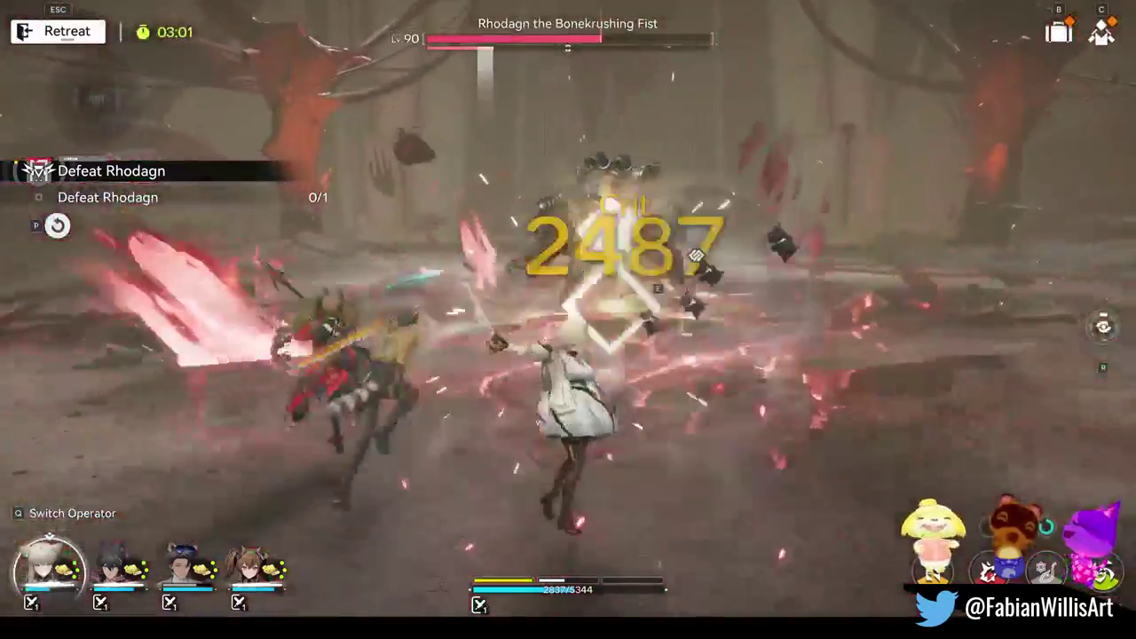
key(e)
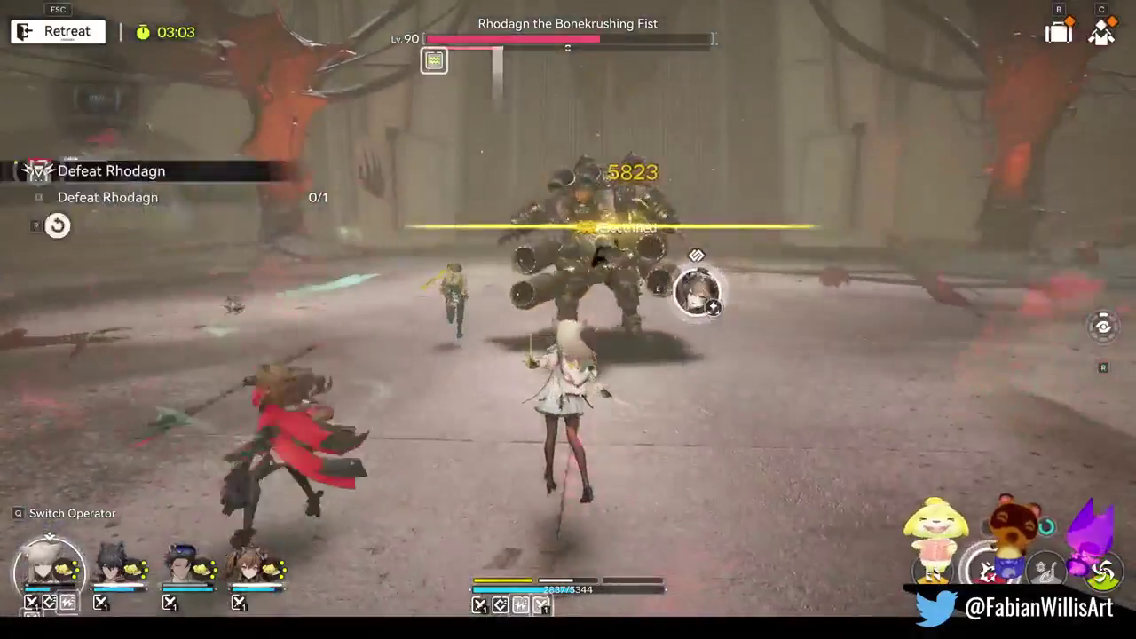
key(e)
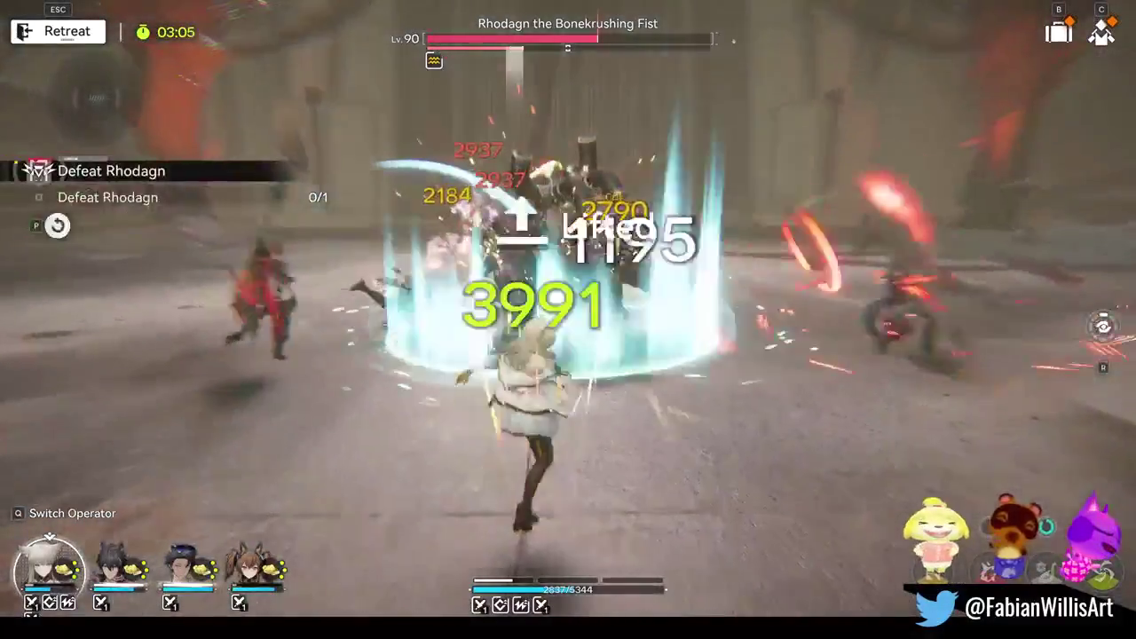
key(e)
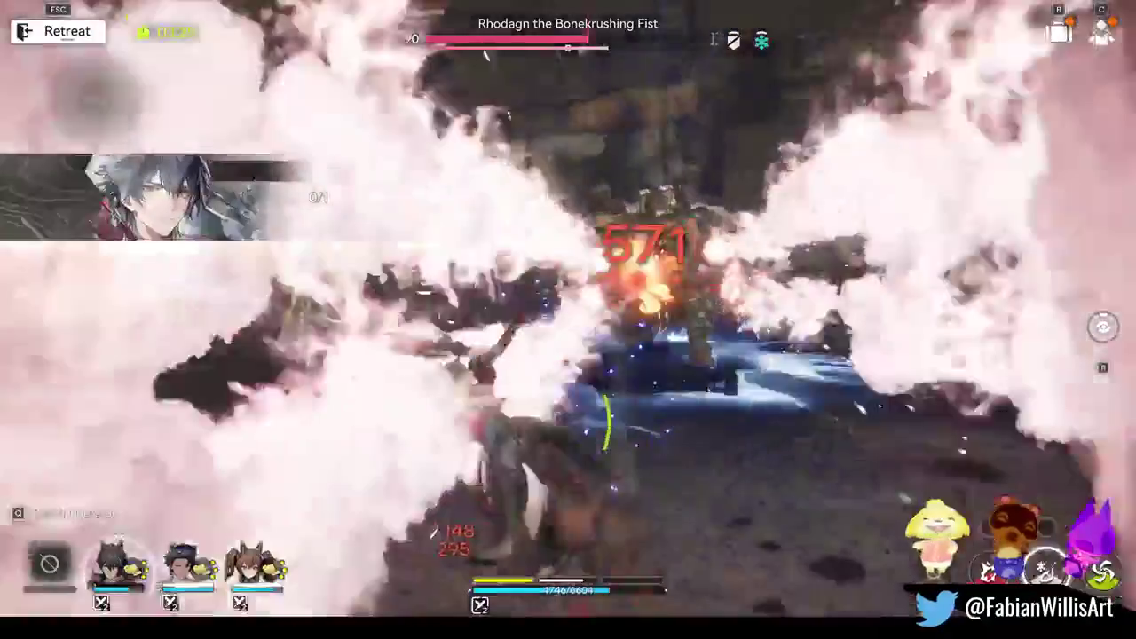
Chain four more combo skills from the remaining operators onto Rhodagn.
key(e)
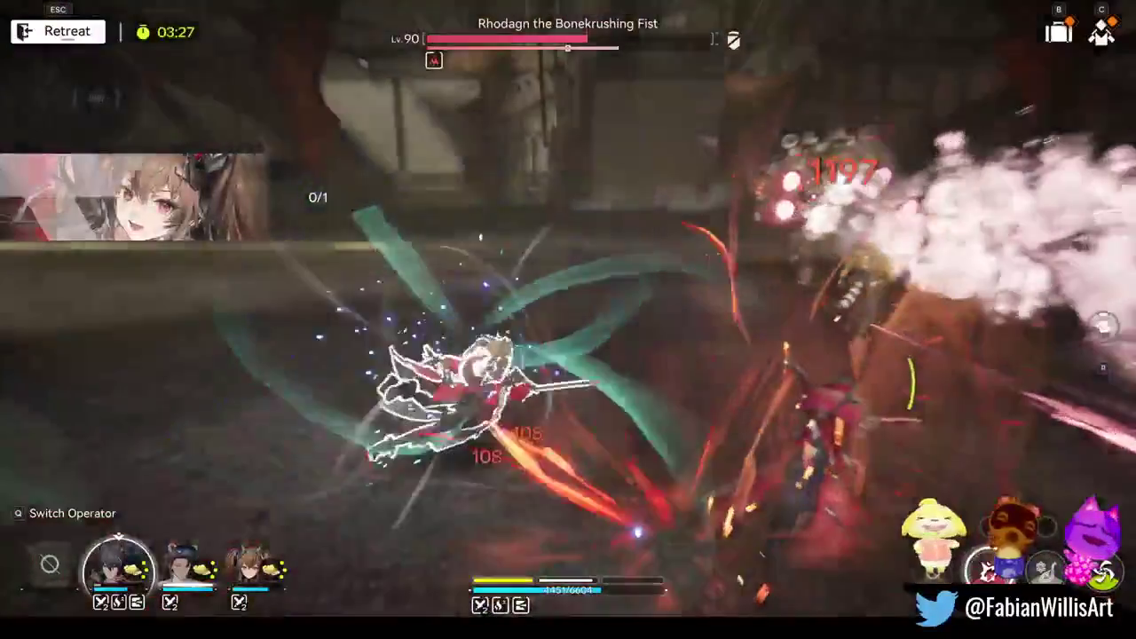
key(e)
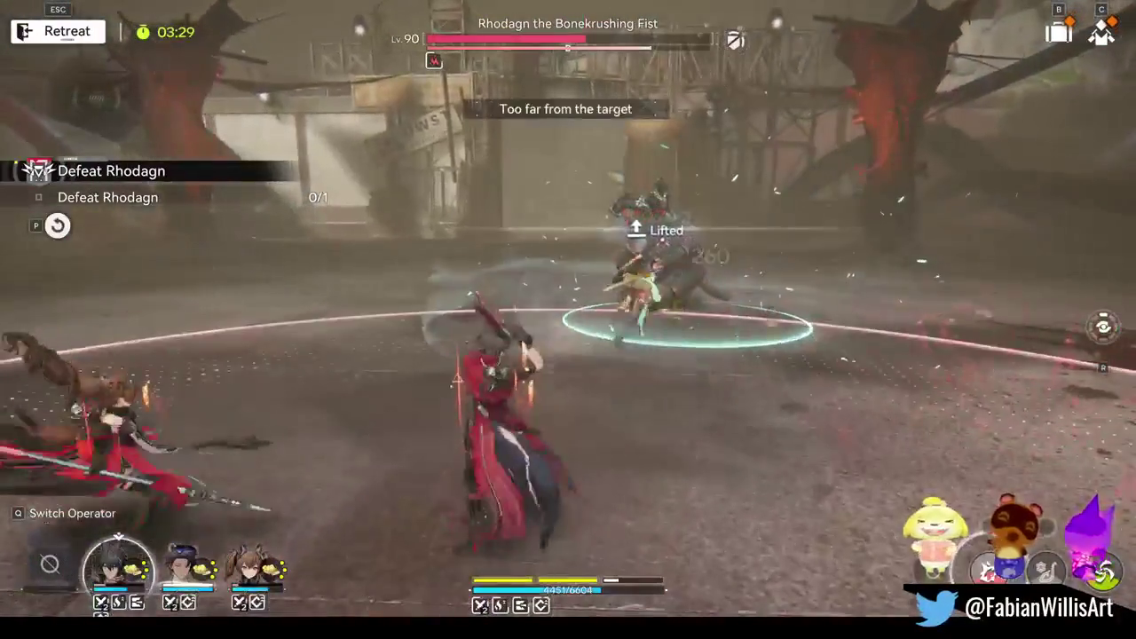
key(e)
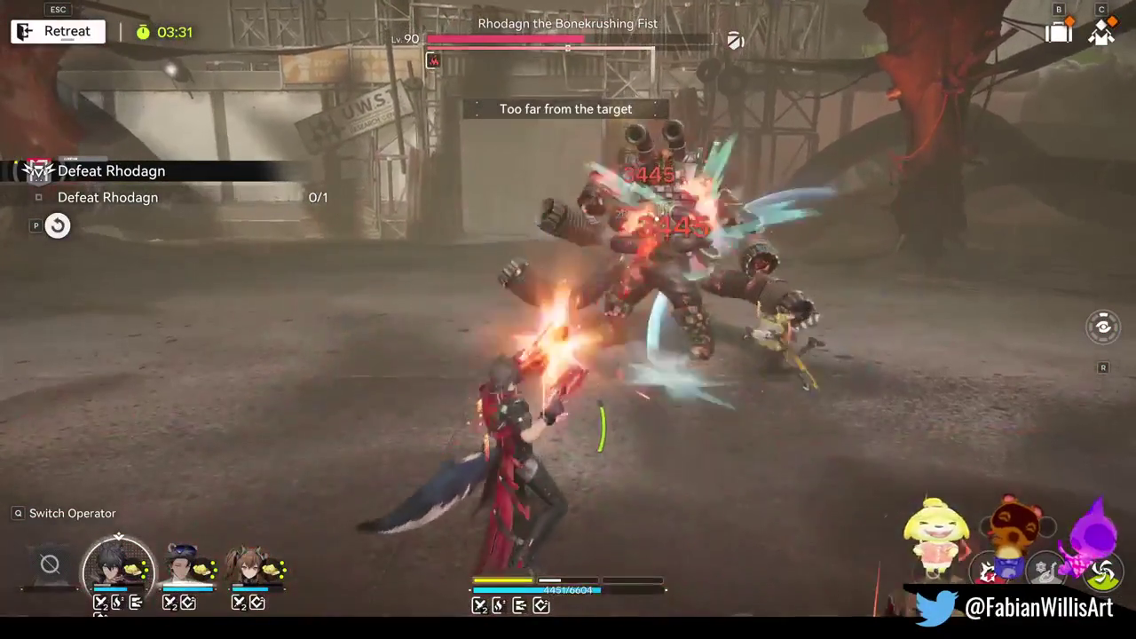
key(e)
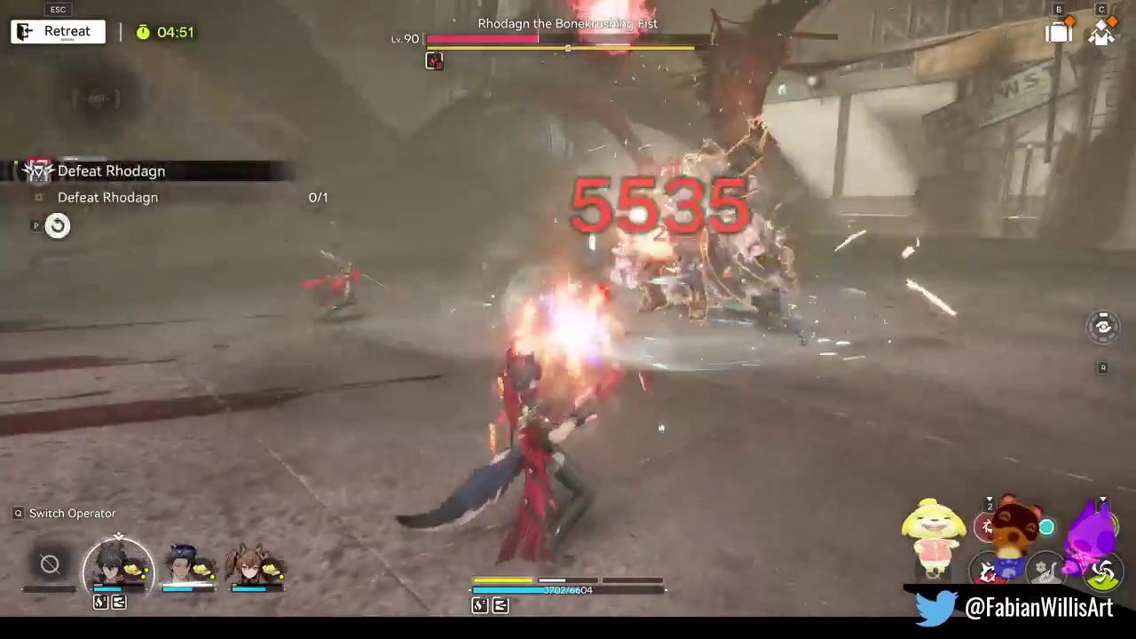
Finish off Rhodagn with three operator ultimates and follow-up combo skills.
key(3)
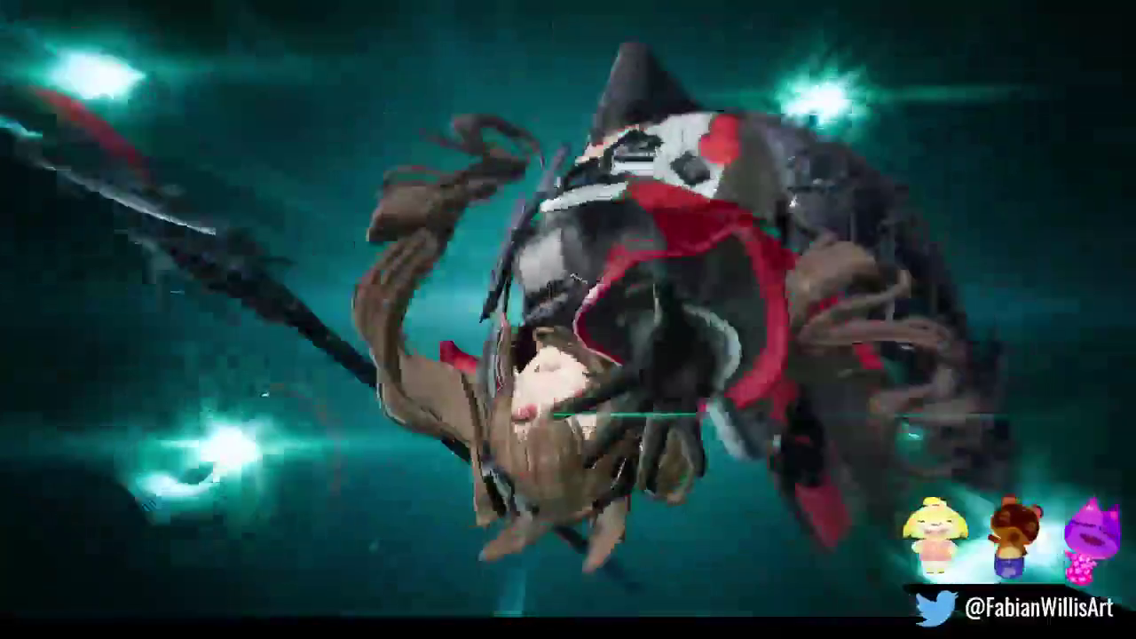
key(1)
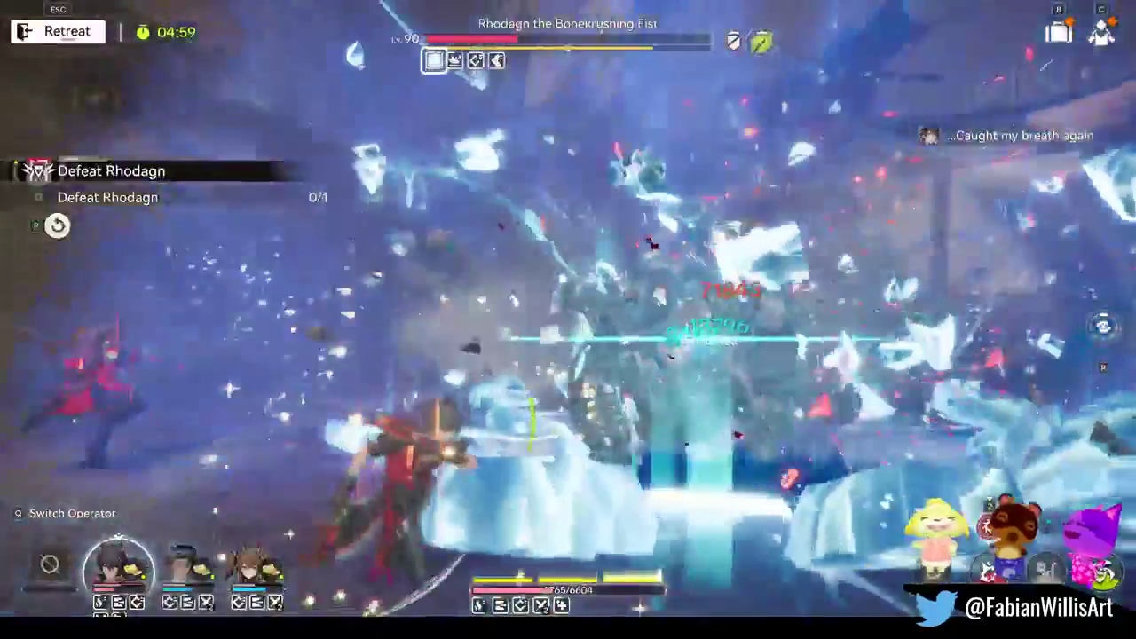
key(2)
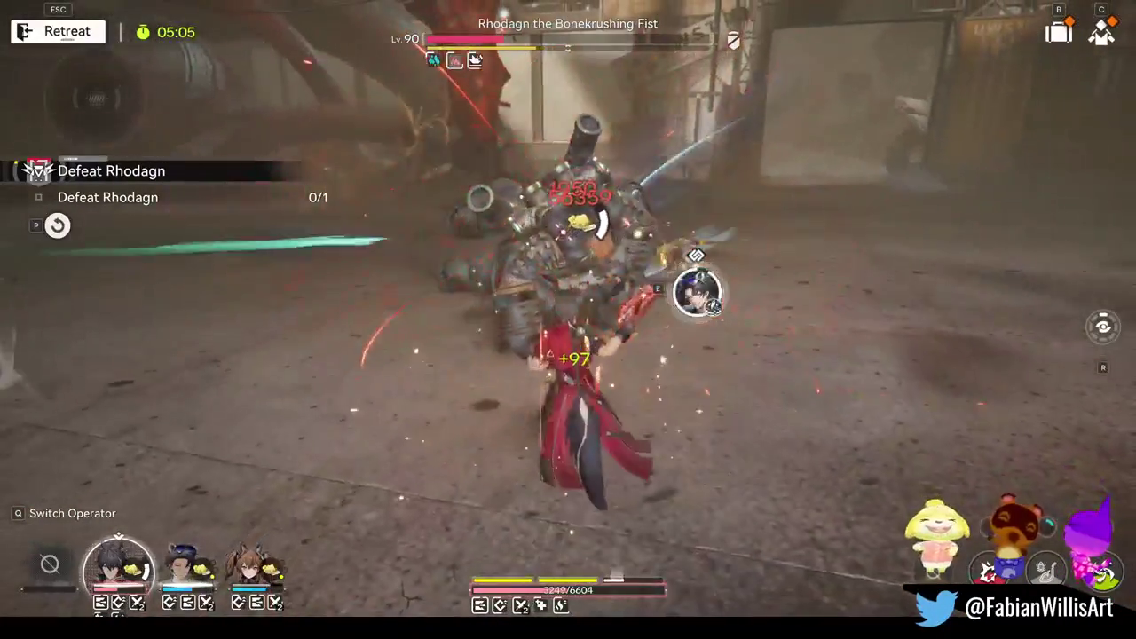
key(e)
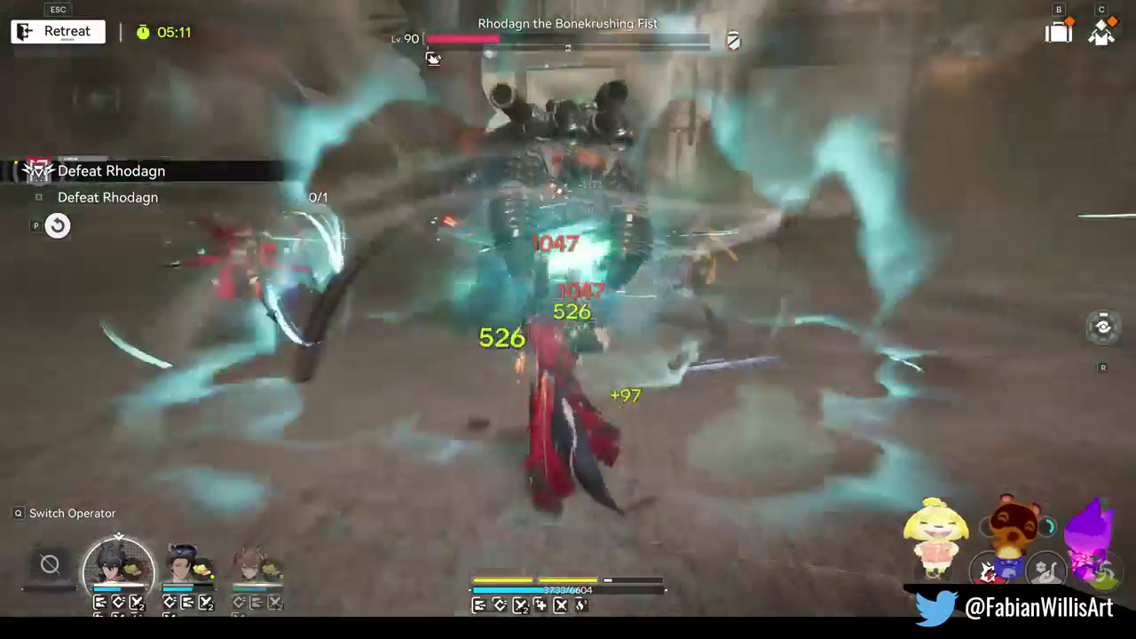
key(e)
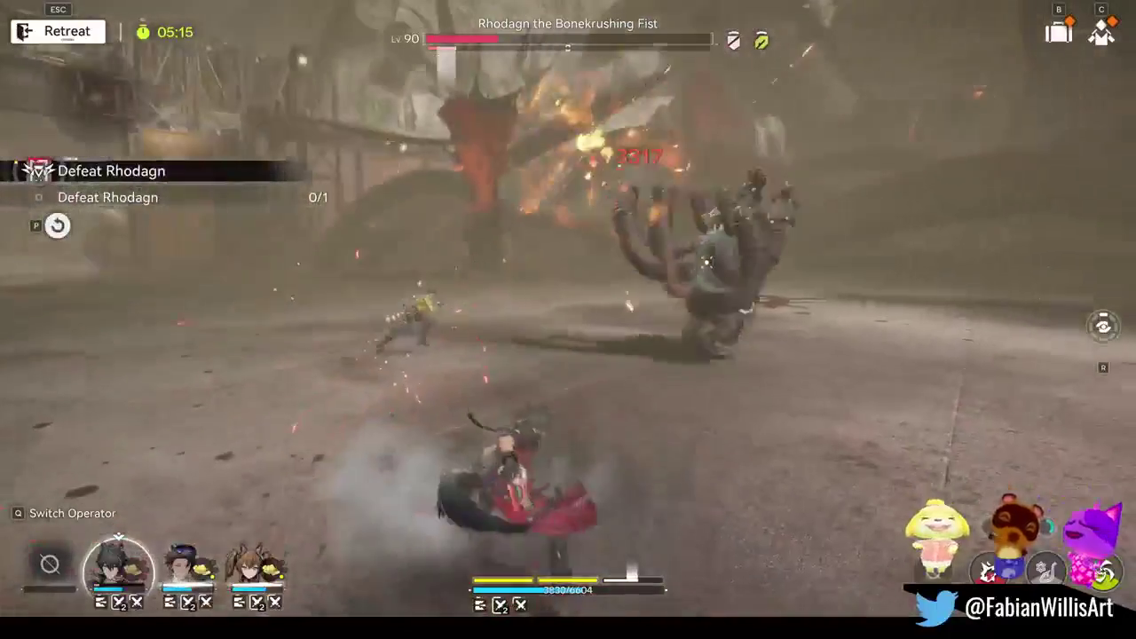
key(3)
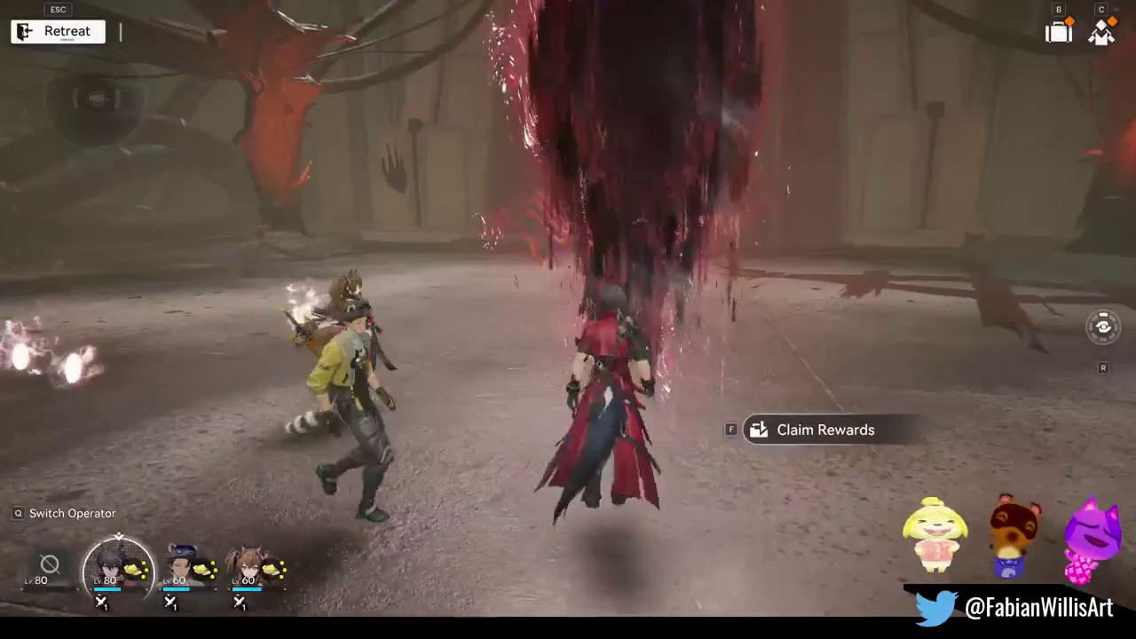
Claim the challenge rewards using the second claim option, then exit the stage.
key(f)
click(568, 395)
click(676, 531)
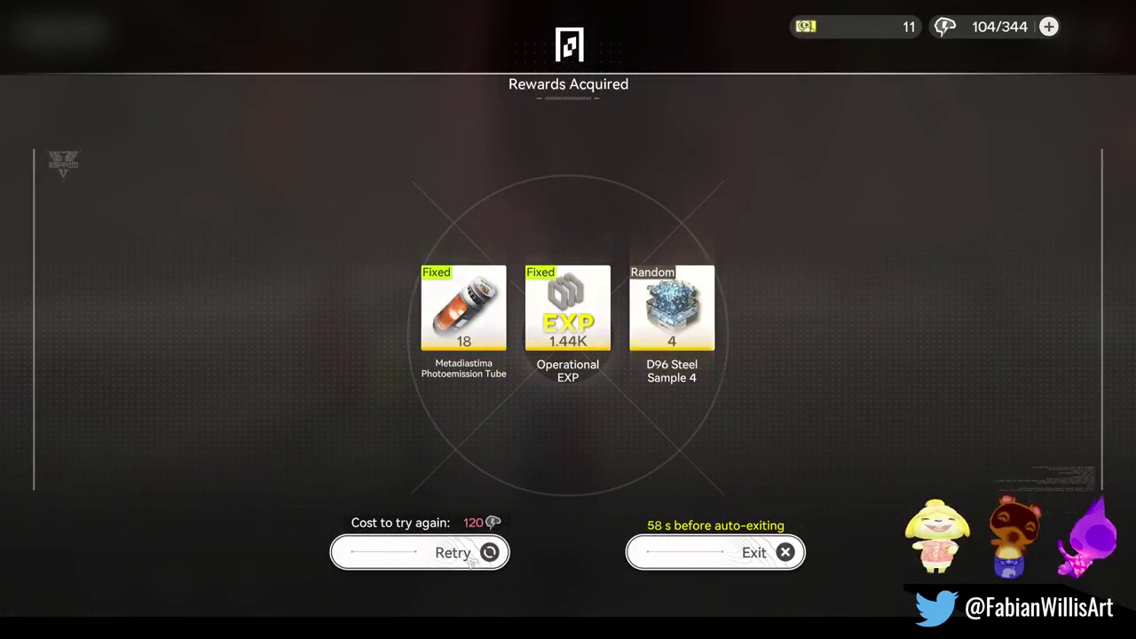
click(773, 570)
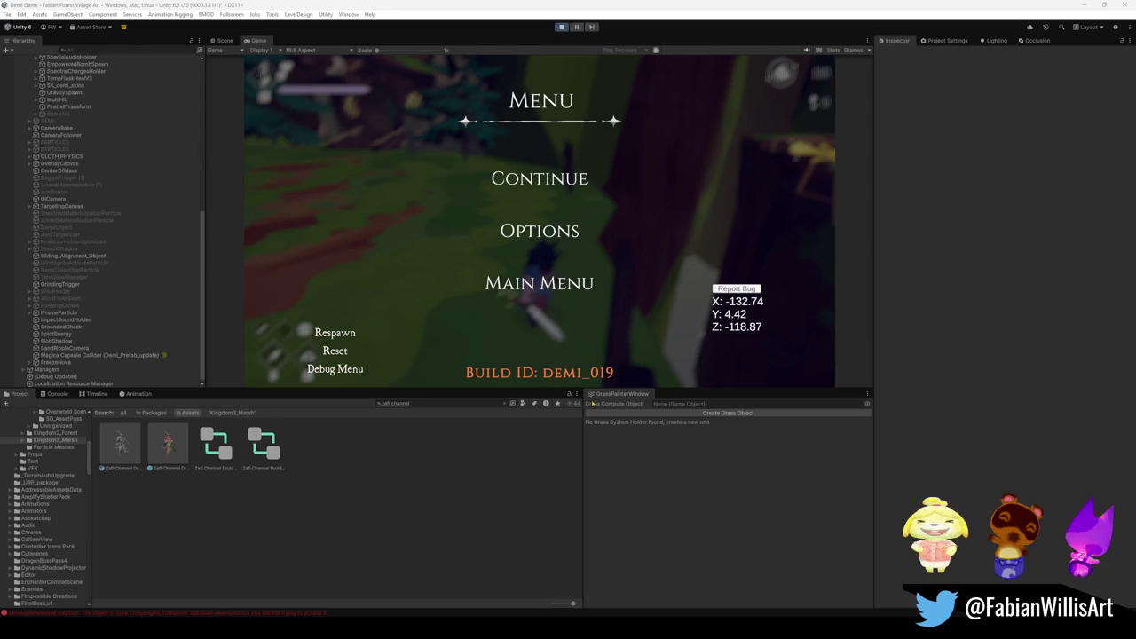
Close the Unity pause menu to resume the village level, then show the open windows.
key(Escape)
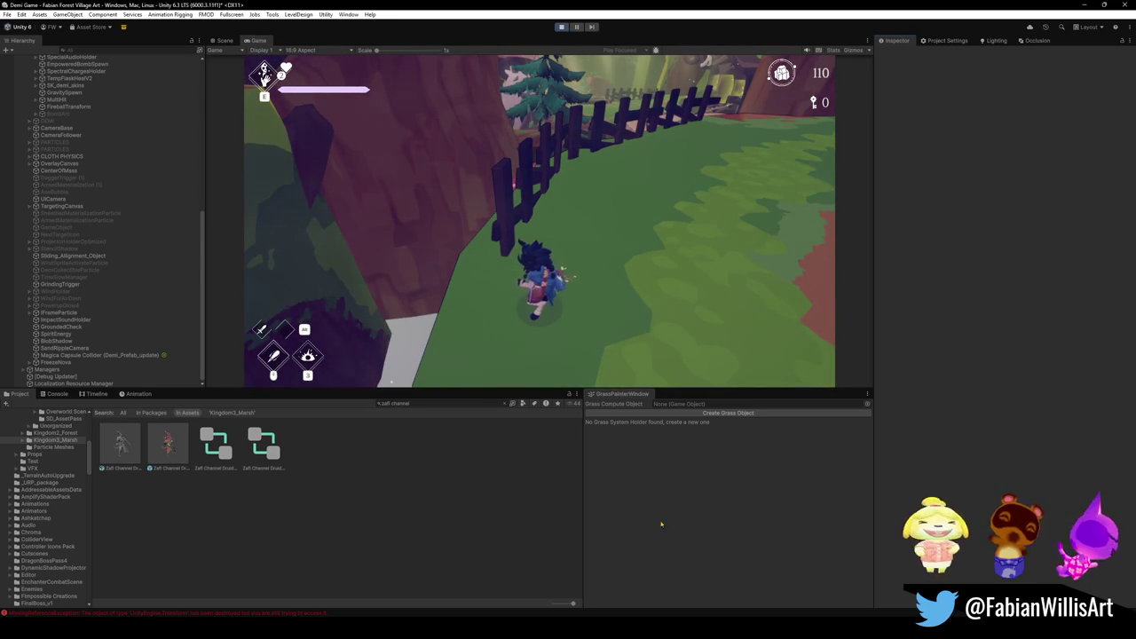
click(532, 630)
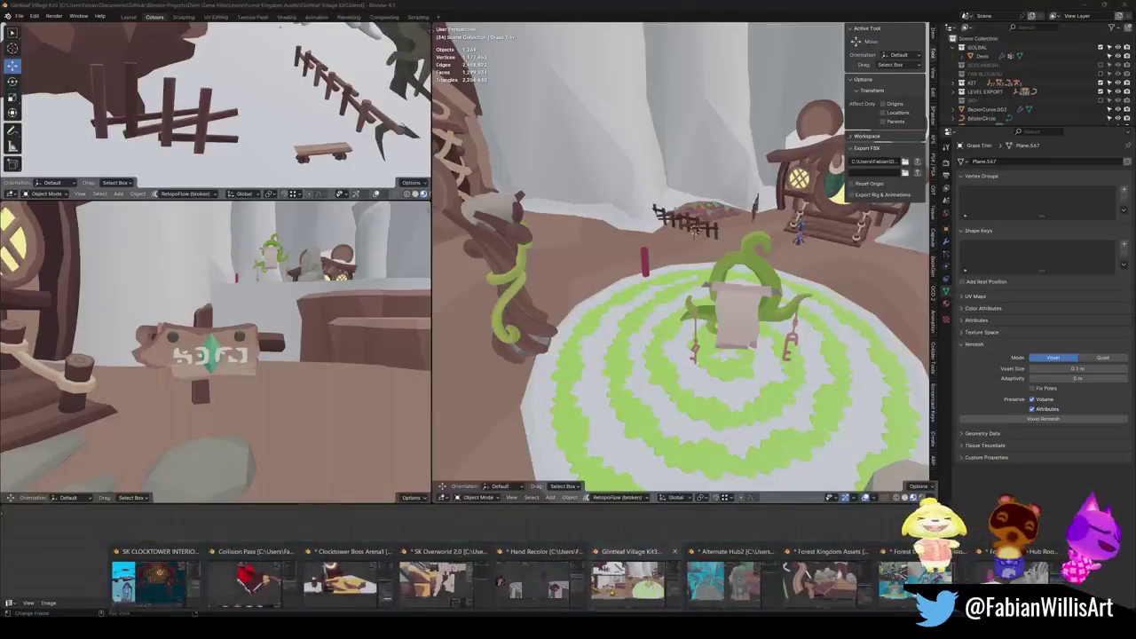
Switch to Blender and frame the green spiral grass in the village scene.
click(627, 581)
mouse_move(674, 267)
middle_down()
mouse_move(675, 302)
mouse_move(731, 316)
mouse_move(811, 267)
mouse_move(763, 284)
middle_up()
scroll(728, 316, up, 5)
scroll(810, 267, down, 3)
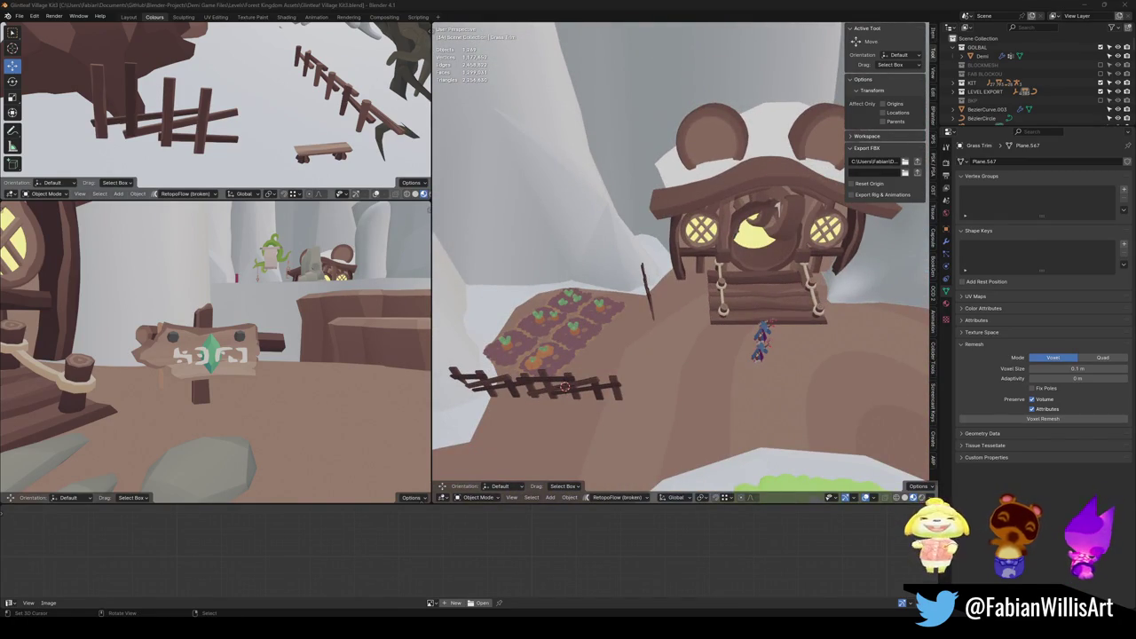
mouse_move(715, 325)
middle_down()
mouse_move(671, 302)
mouse_move(701, 341)
mouse_move(638, 373)
mouse_move(639, 316)
middle_up()
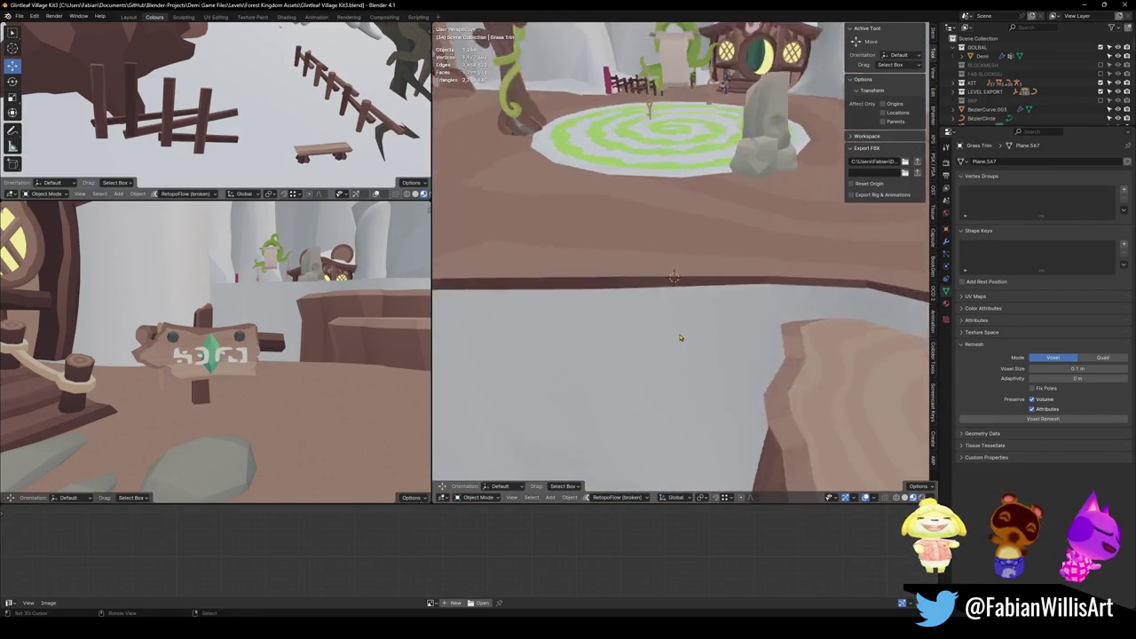
Shift the view toward the platform's edge and bring up the Add menu.
key(shift+a)
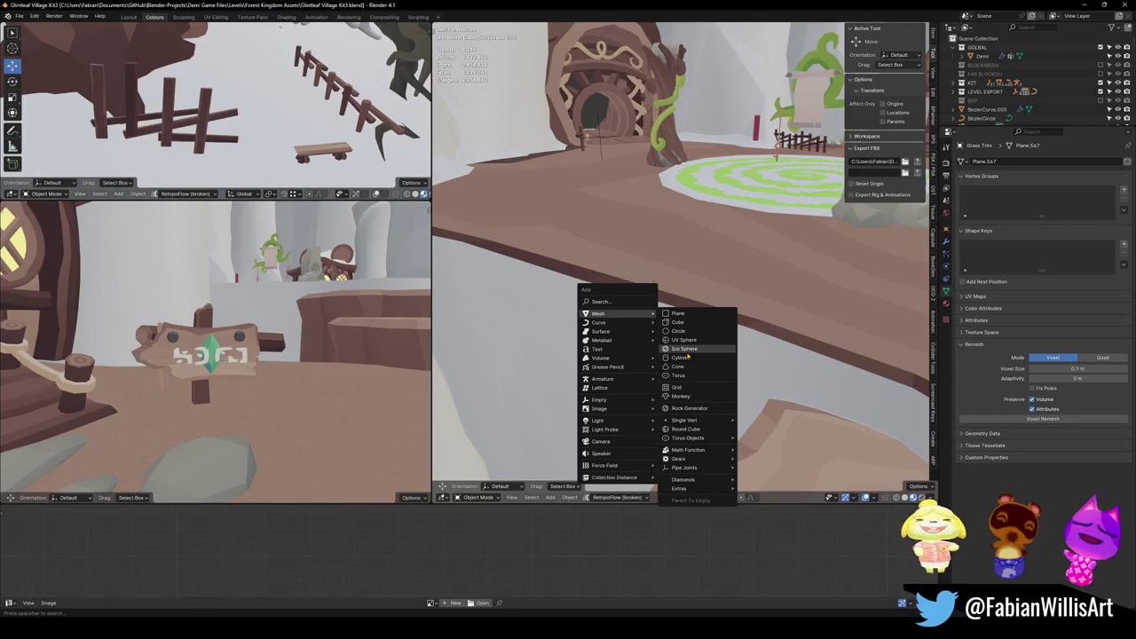
key(Escape)
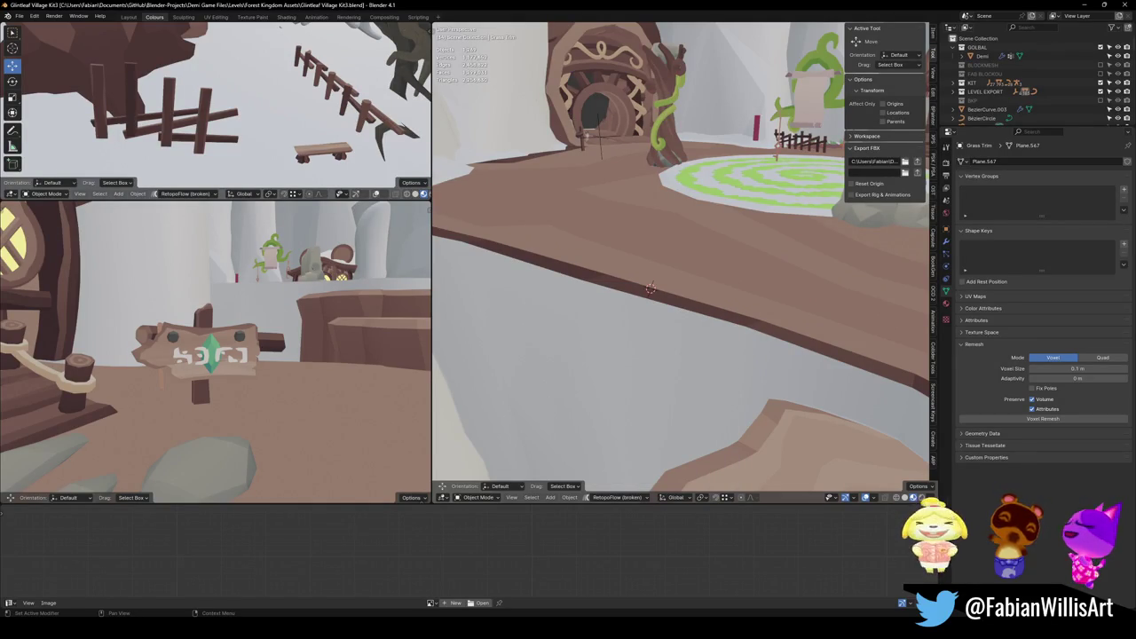
shift+middle_drag(650, 289, 652, 300)
key(shift+a)
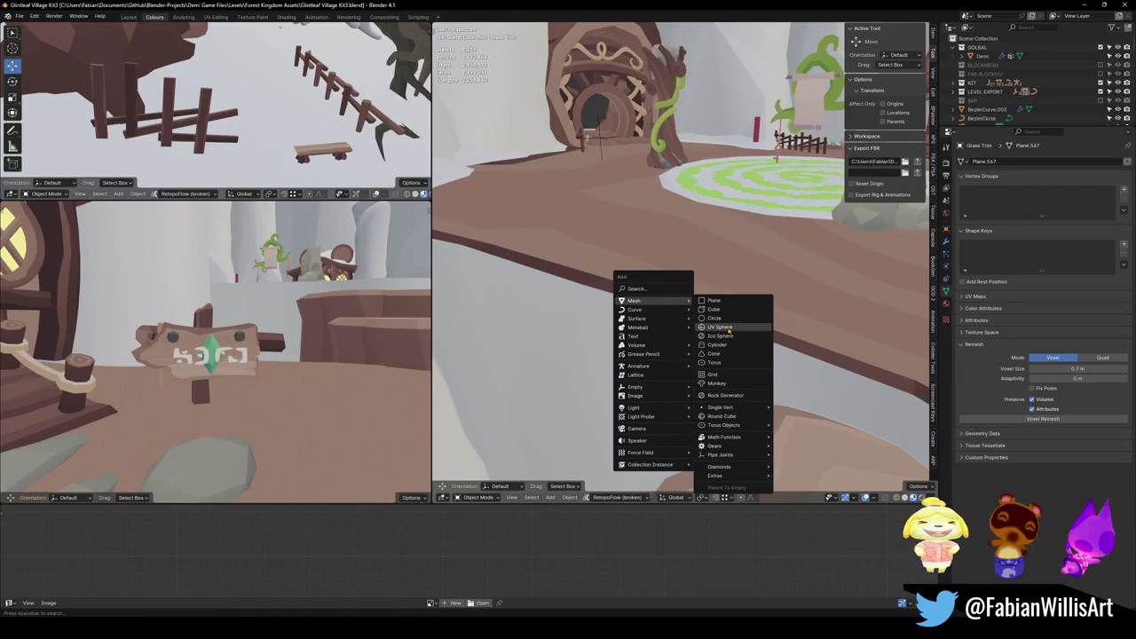
Add a UV sphere at the 3D cursor and shade it smooth.
click(726, 328)
scroll(679, 274, up, 5)
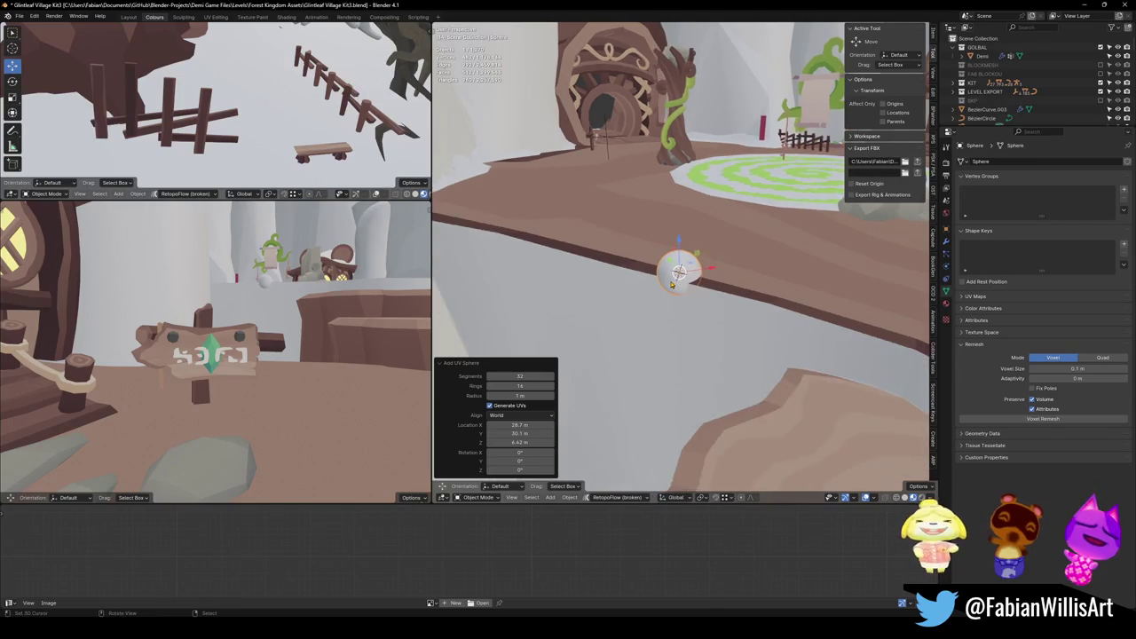
right_click(672, 275)
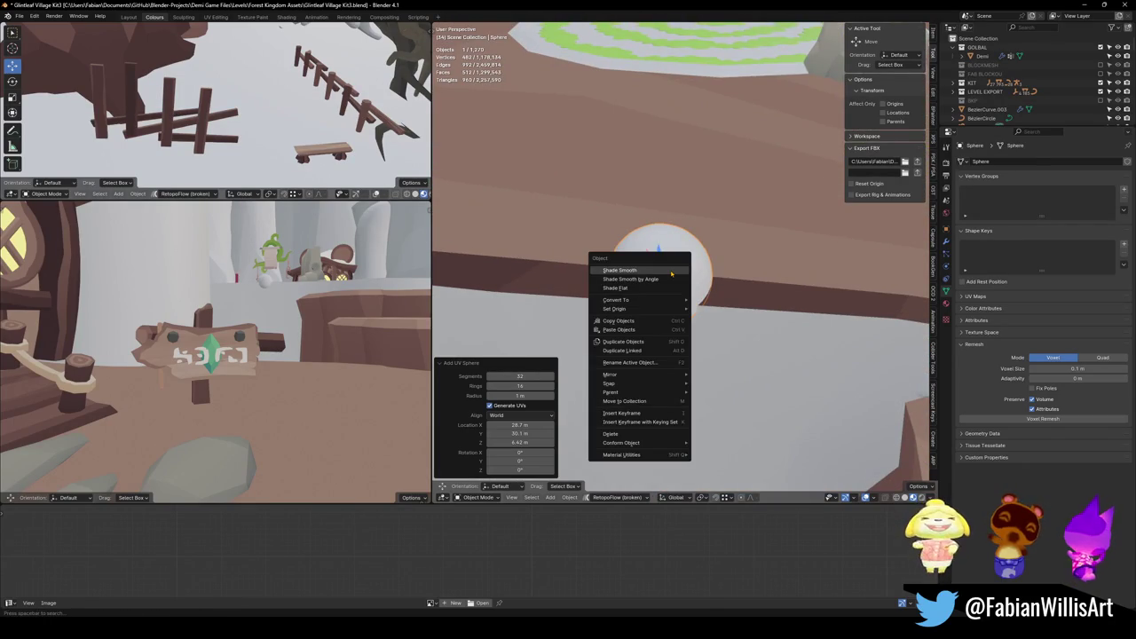
click(672, 271)
key(Tab)
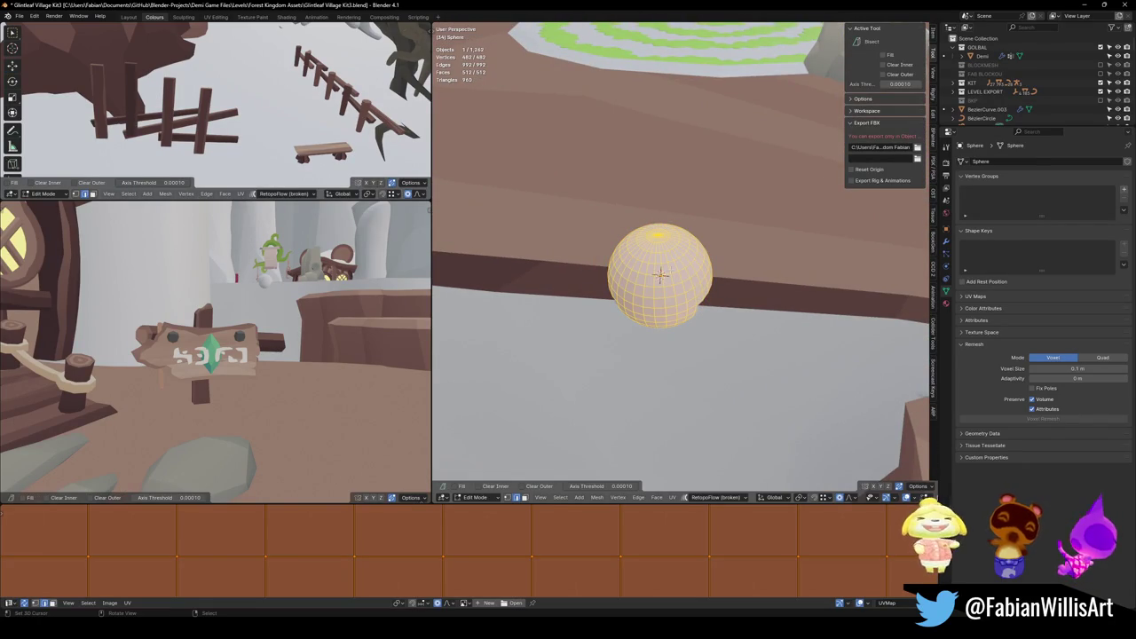
key(Tab)
right_click(674, 275)
click(701, 284)
scroll(710, 284, down, 5)
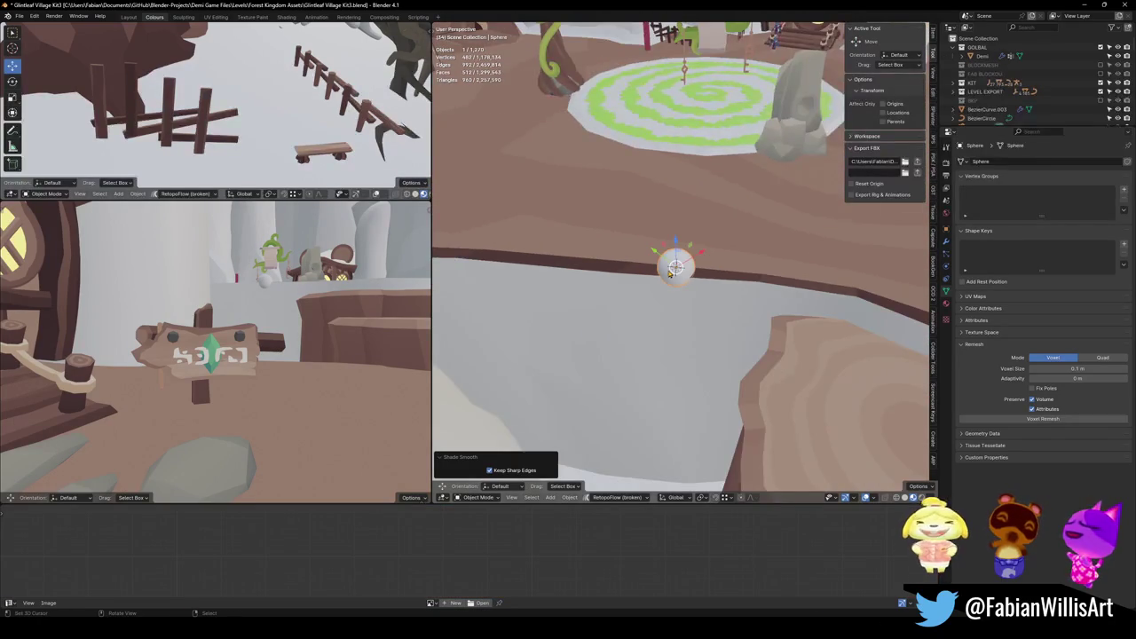
Slide the sphere along the platform edge and raise it about 1.39 m vertically.
middle_drag(758, 284, 719, 299)
key(g)
key(z)
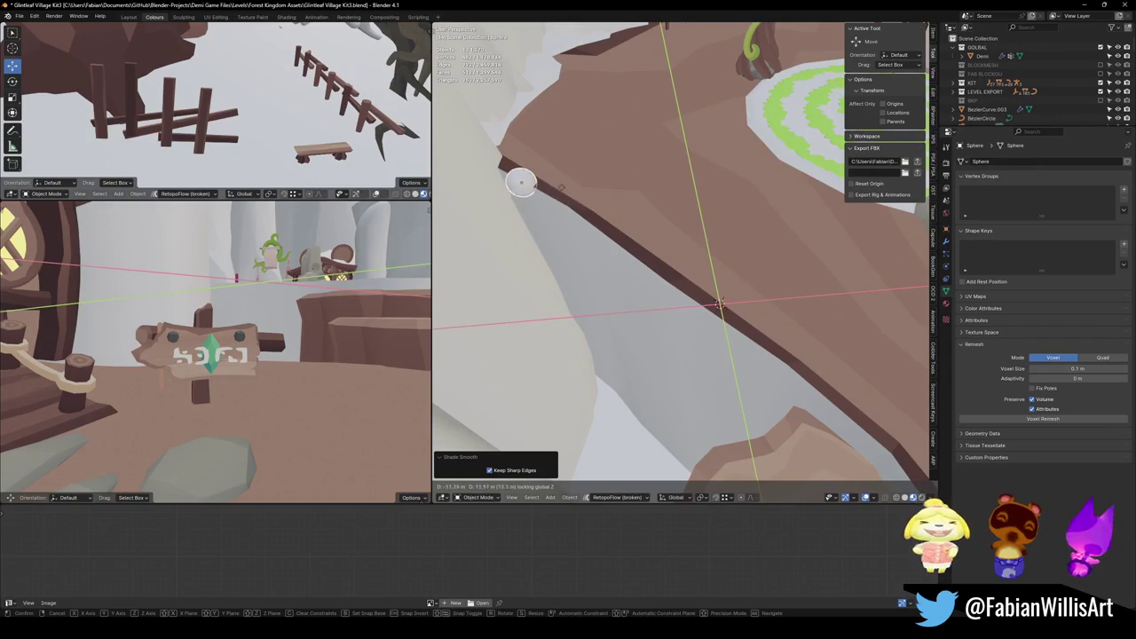
click(507, 167)
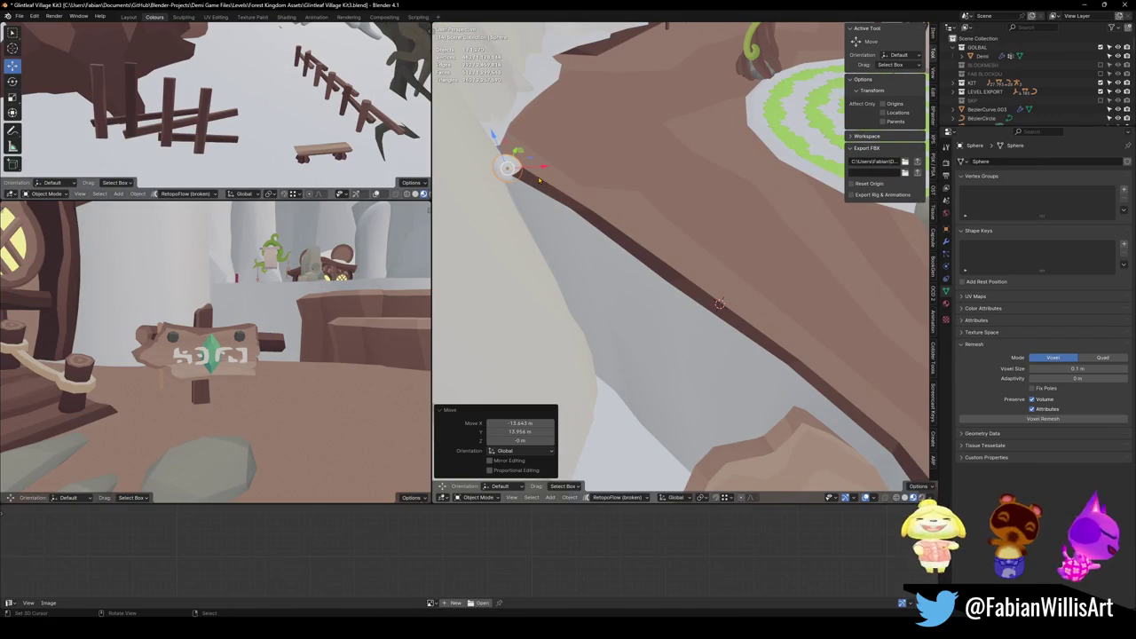
key(g)
key(x)
key(z)
click(684, 241)
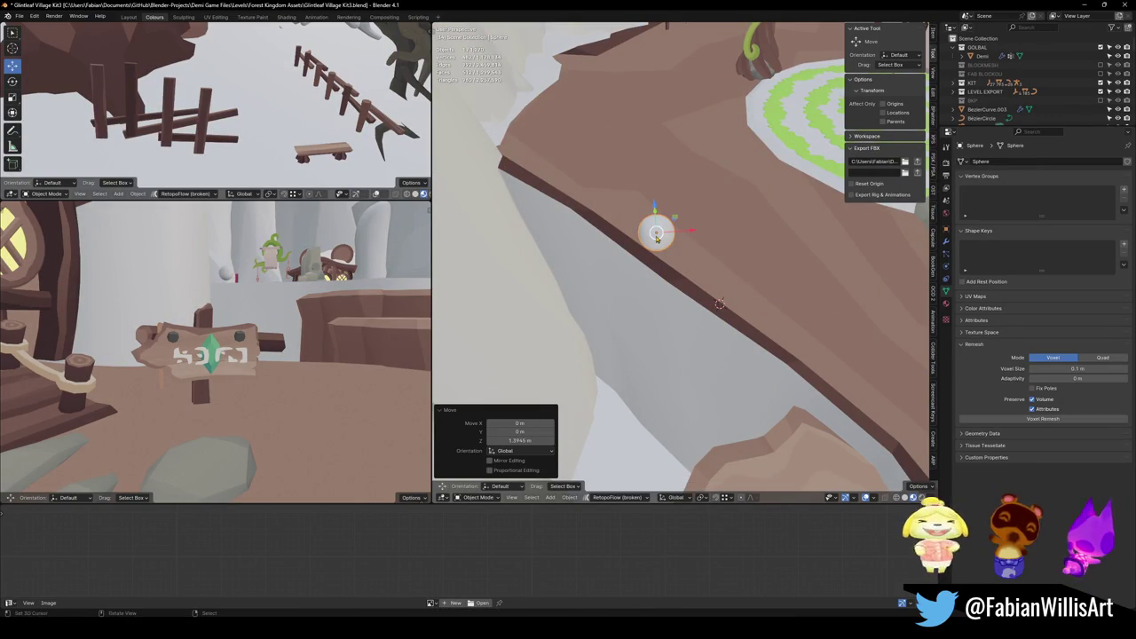
alt+drag(679, 241, 657, 240)
middle_drag(657, 240, 675, 267)
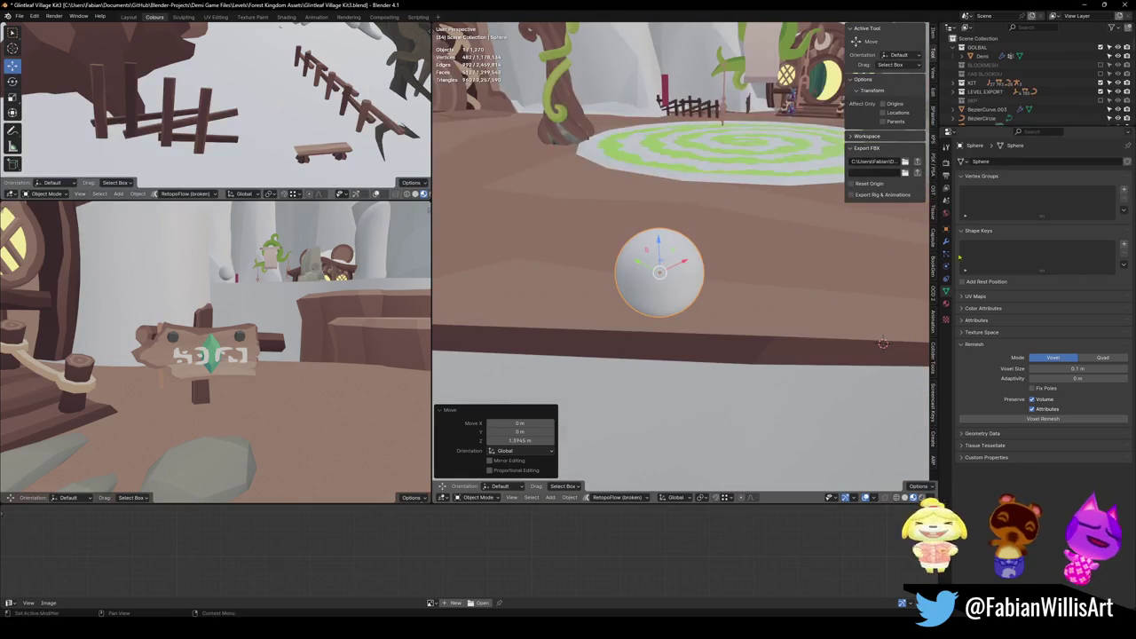
click(946, 241)
click(1047, 160)
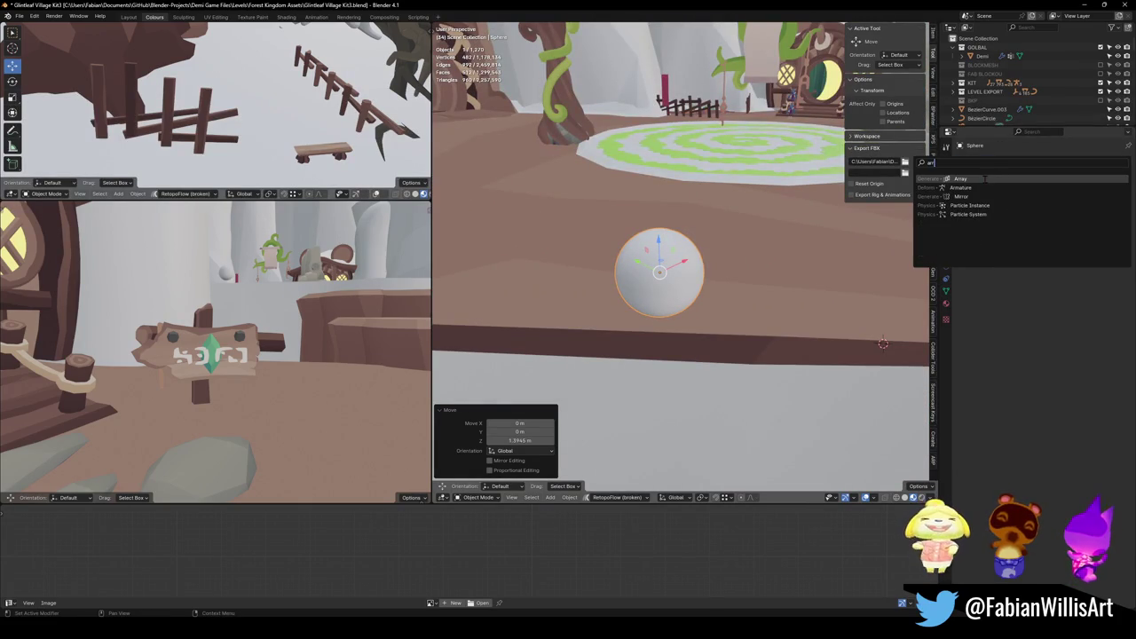
Add an Array modifier to the sphere with Fixed Count 2 and relative X offset 1.0.
click(986, 182)
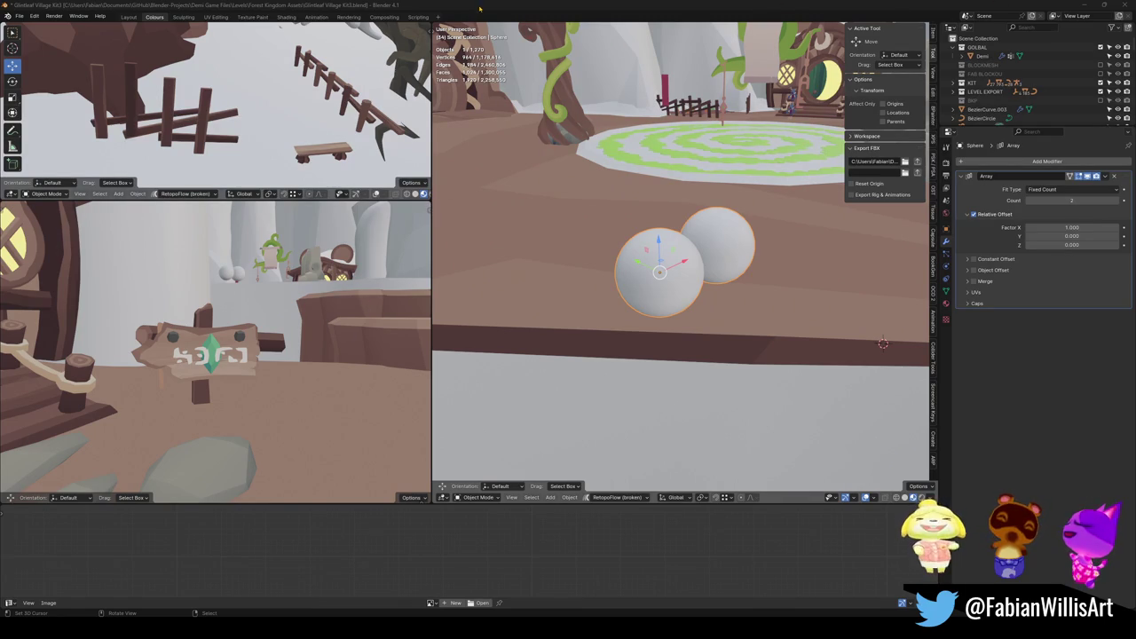
scroll(545, 186, down, 3)
mouse_move(545, 186)
middle_down()
mouse_move(648, 281)
mouse_move(549, 312)
middle_up()
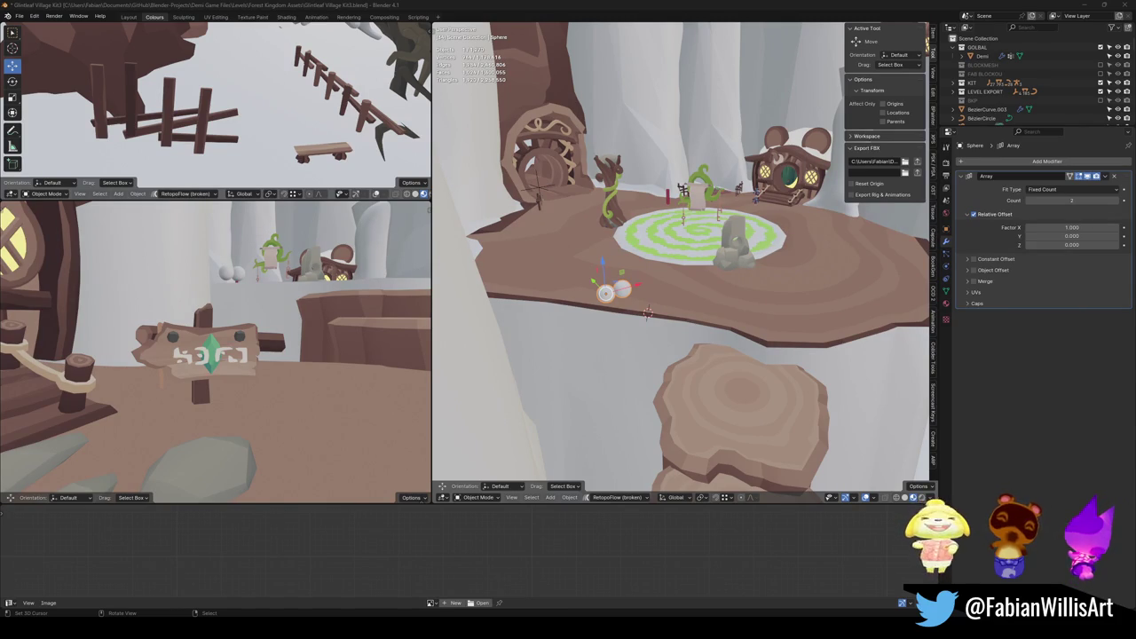
key(alt+Tab)
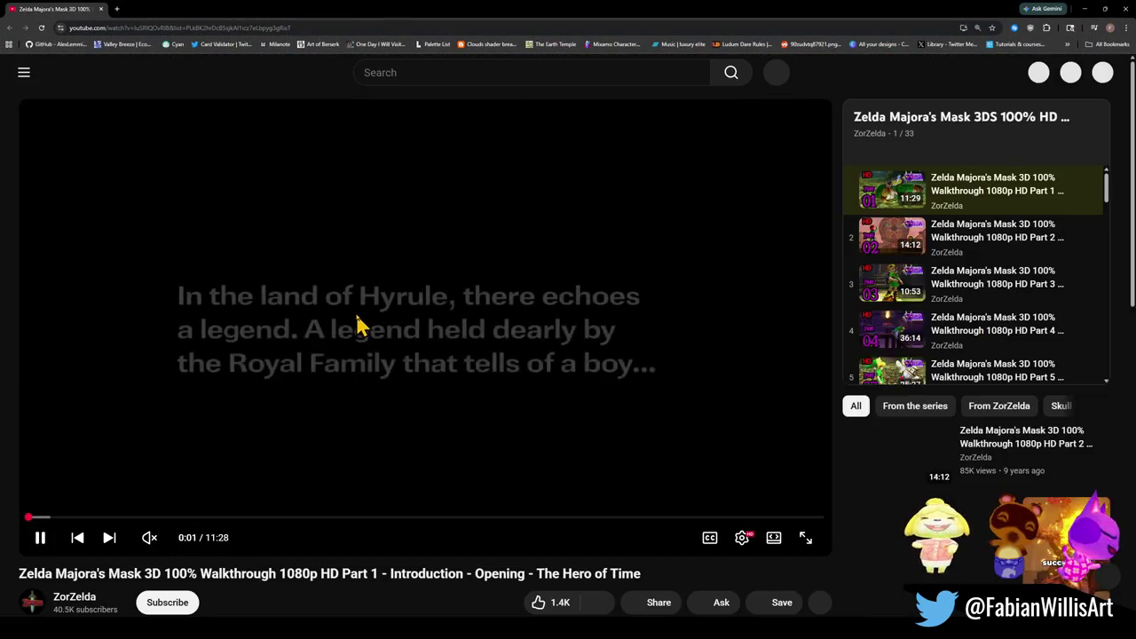
Make the Majora's Mask video fullscreen and seek back to the Skull Kid scene.
double_click(360, 327)
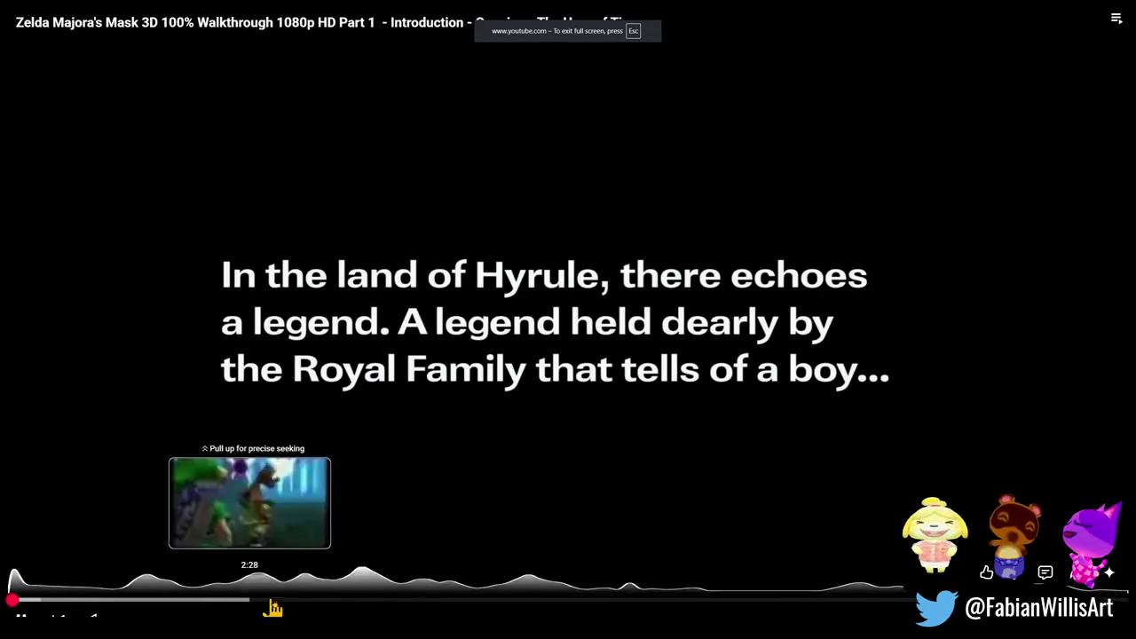
click(389, 608)
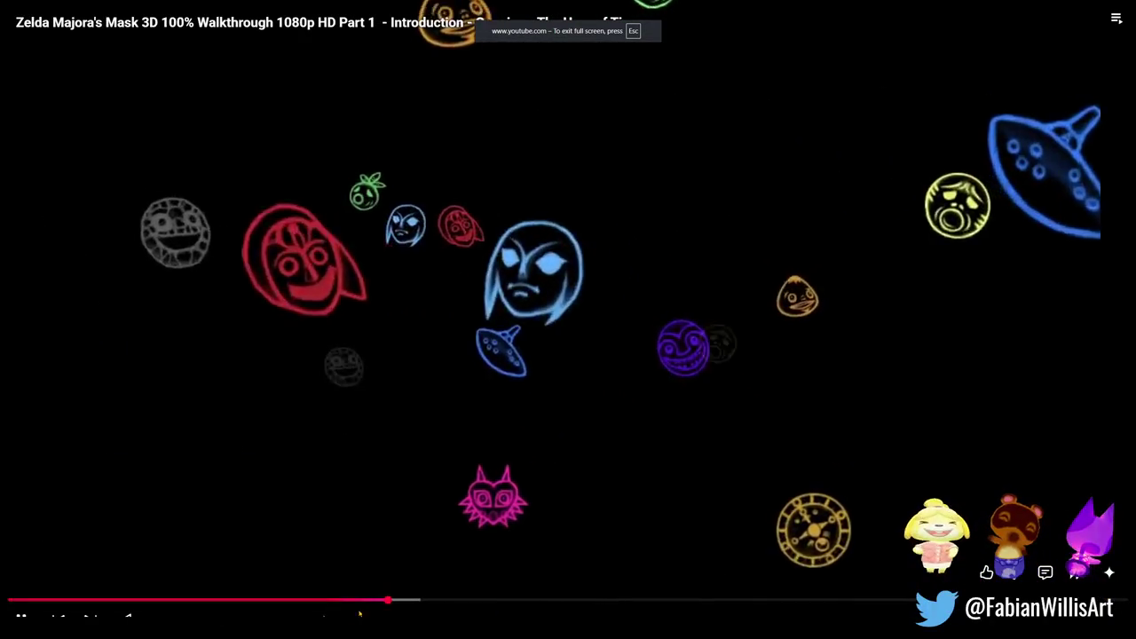
click(414, 609)
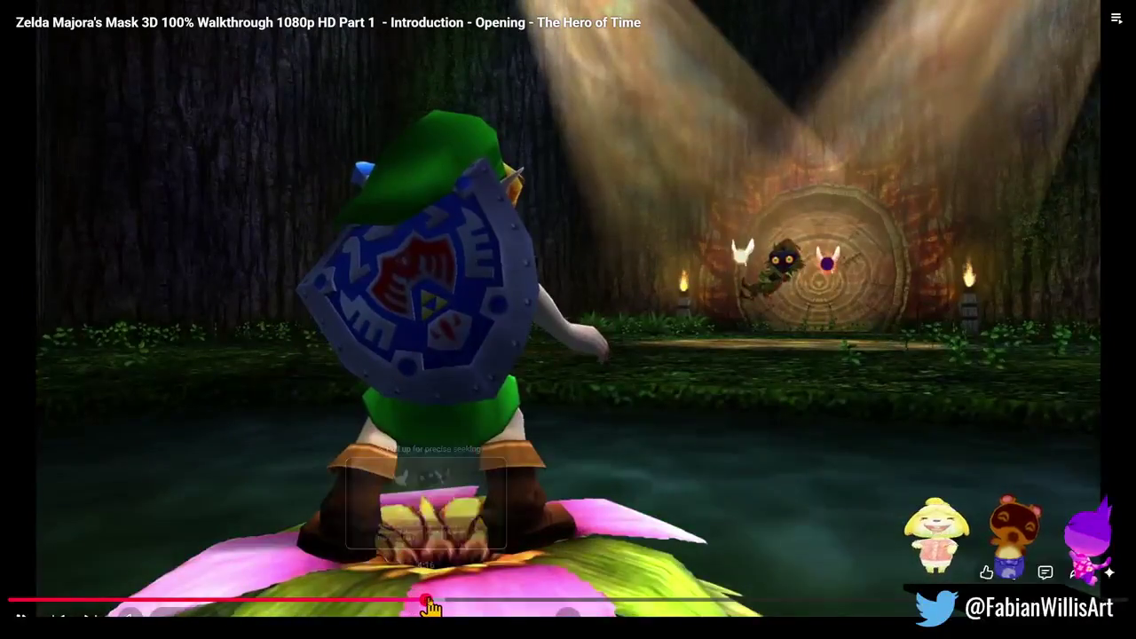
click(429, 609)
click(431, 608)
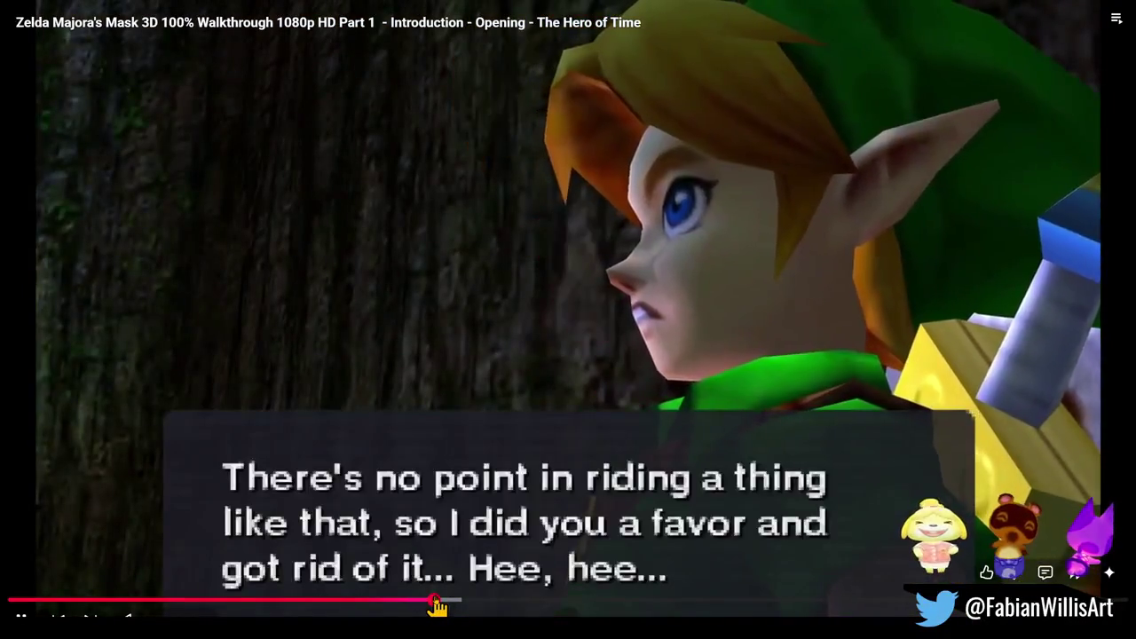
click(431, 608)
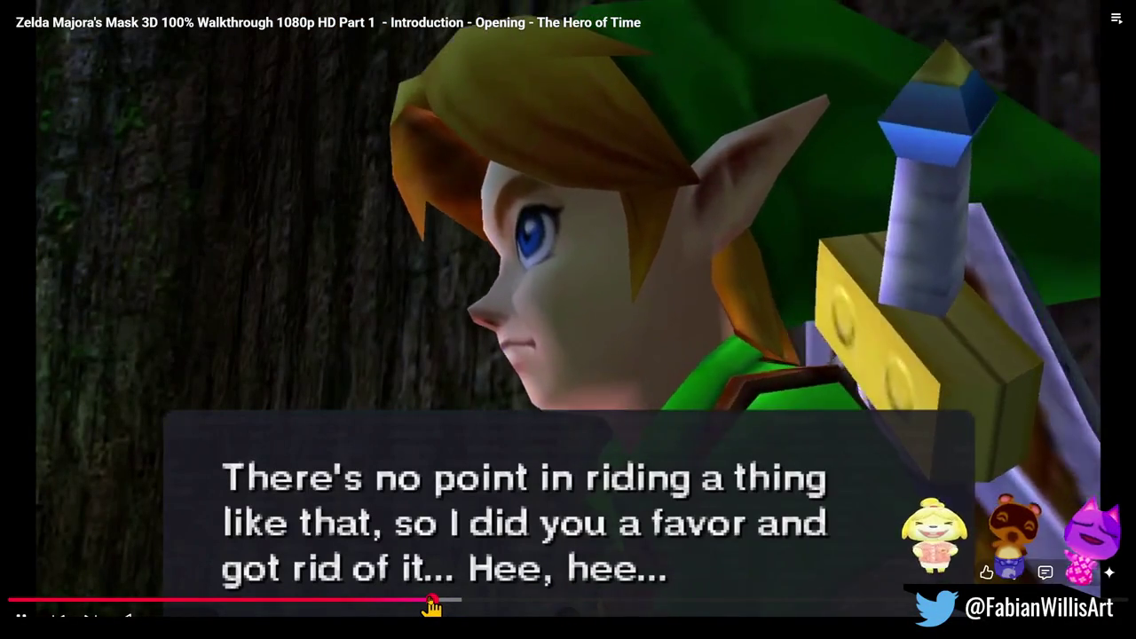
drag(431, 606, 429, 606)
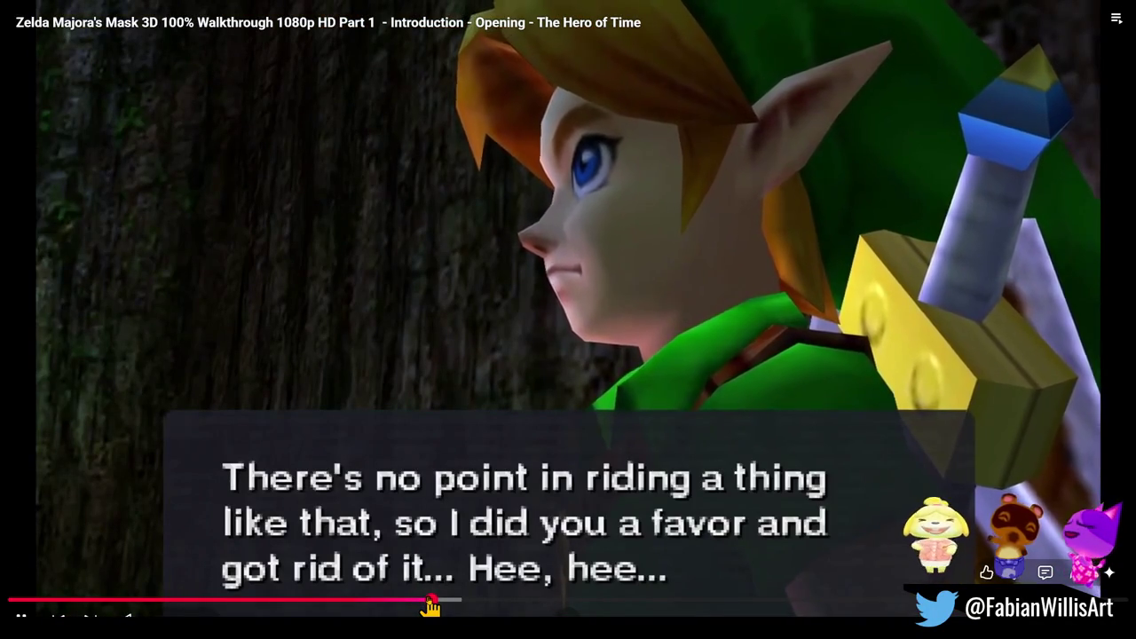
Pause and resume the video, then exit fullscreen and minimize the browser.
click(433, 479)
click(446, 469)
click(293, 508)
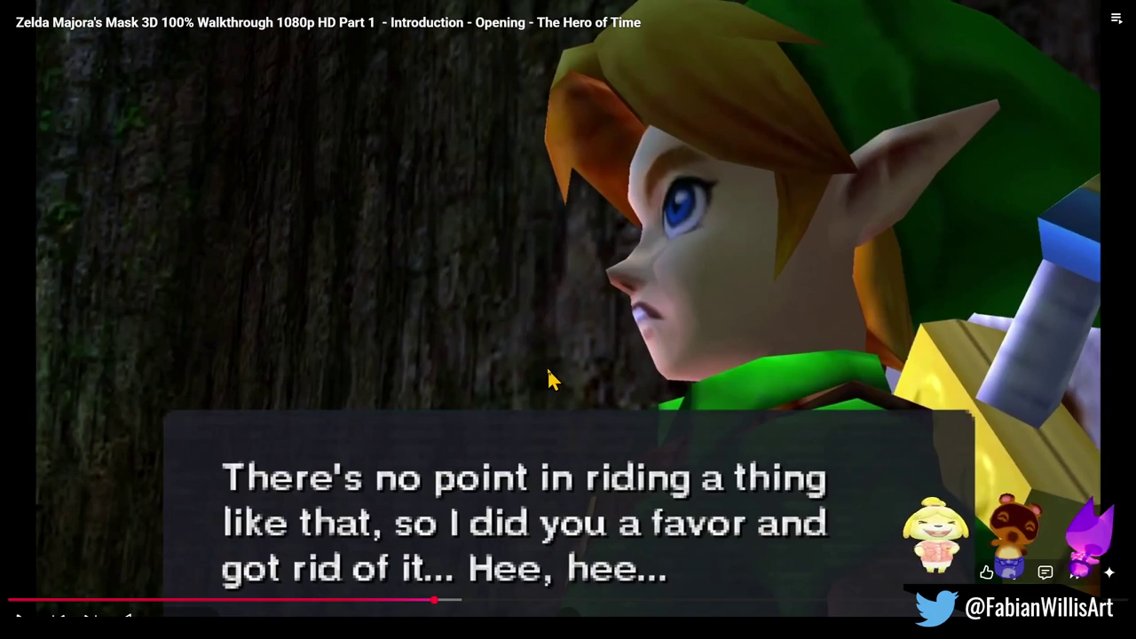
key(Escape)
click(1065, 7)
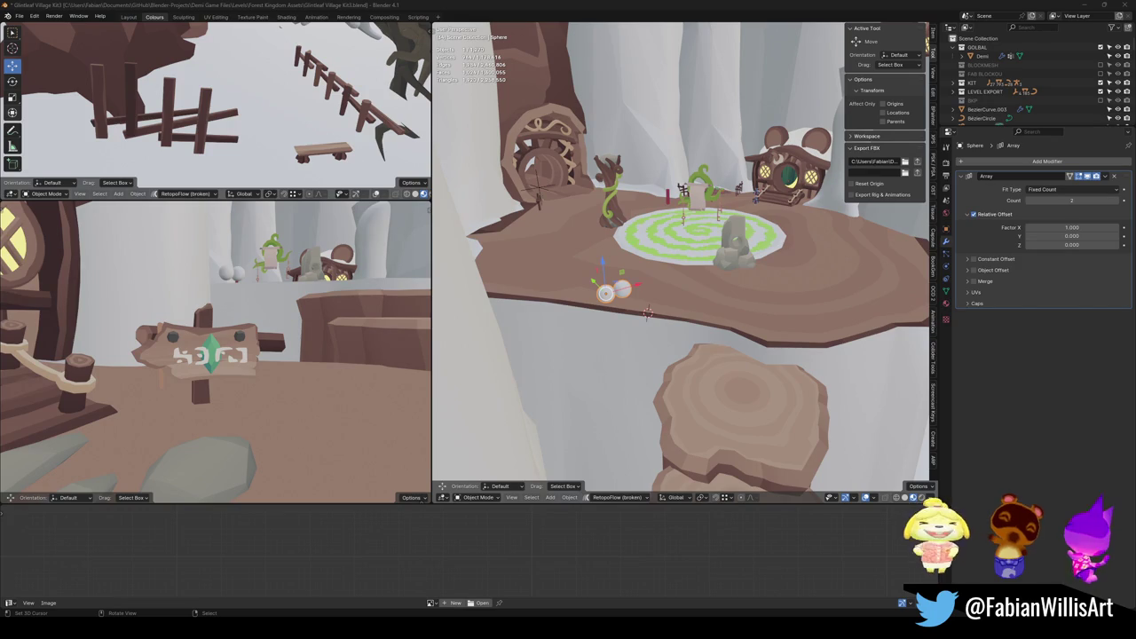
Orbit around the tree platform beside the two spheres and select the platform.
middle_drag(601, 304, 577, 301)
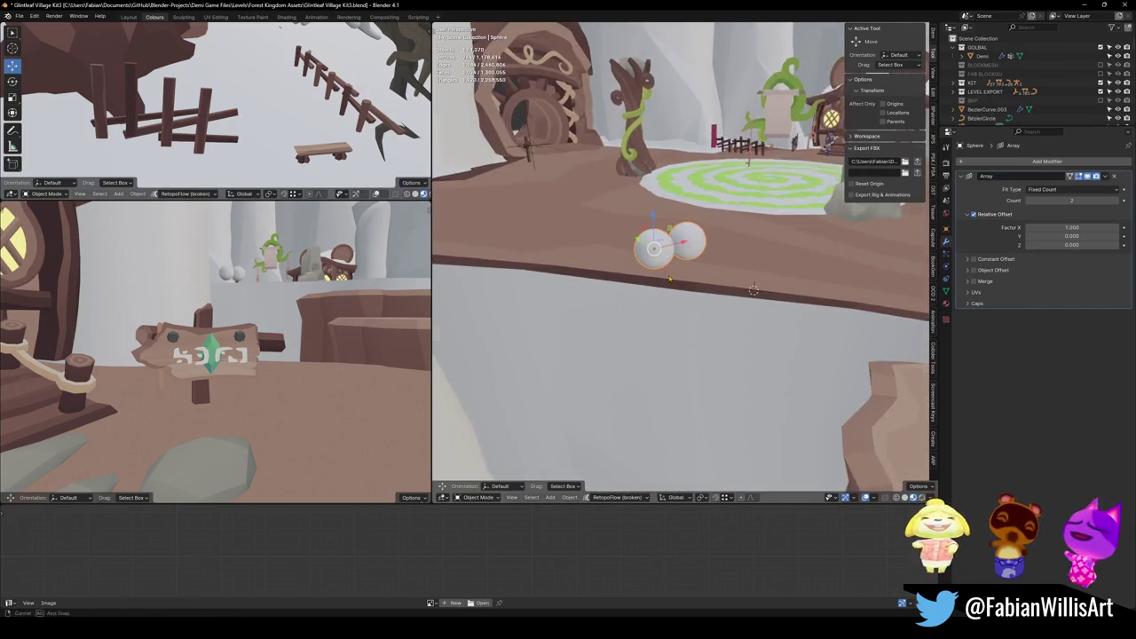
click(718, 300)
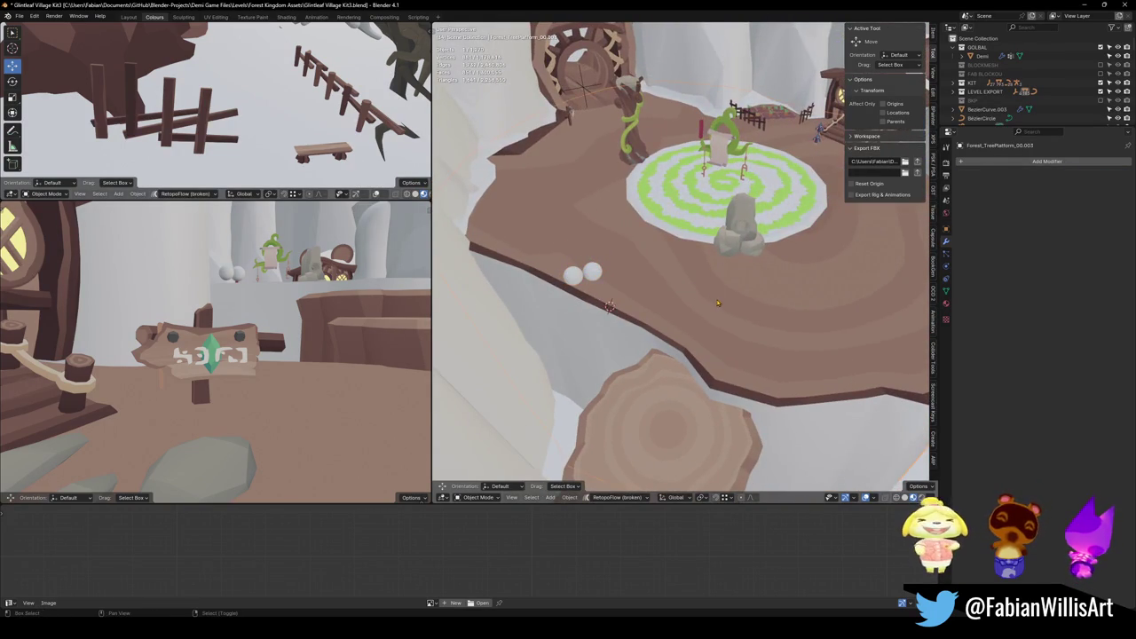
key(Tab)
middle_drag(718, 300, 615, 361)
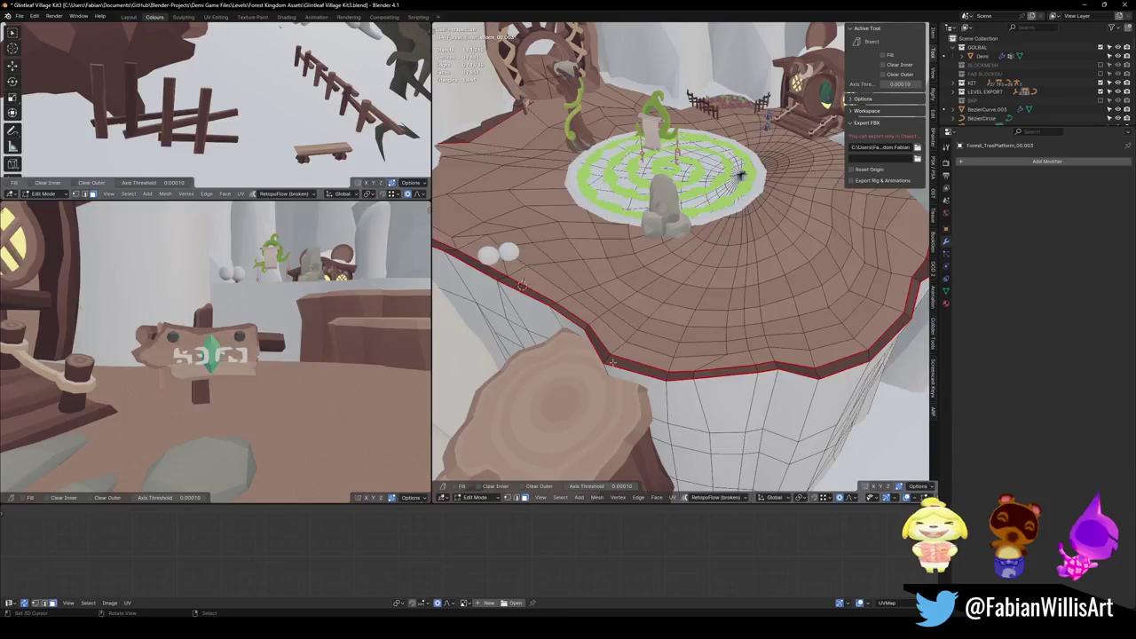
key(l)
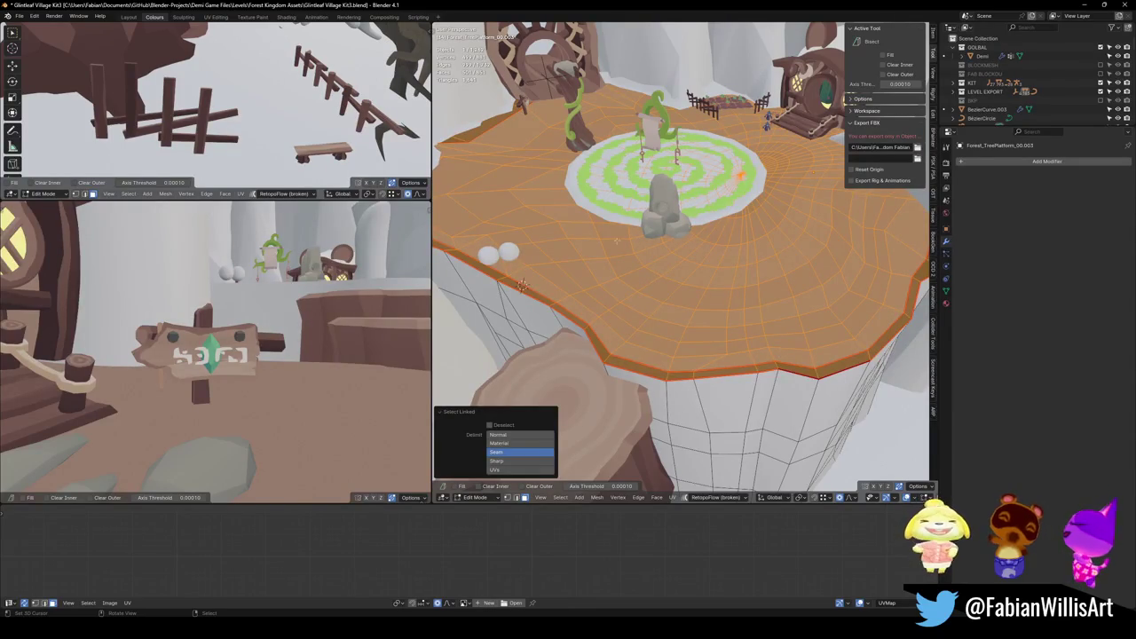
key(p)
click(646, 273)
key(Tab)
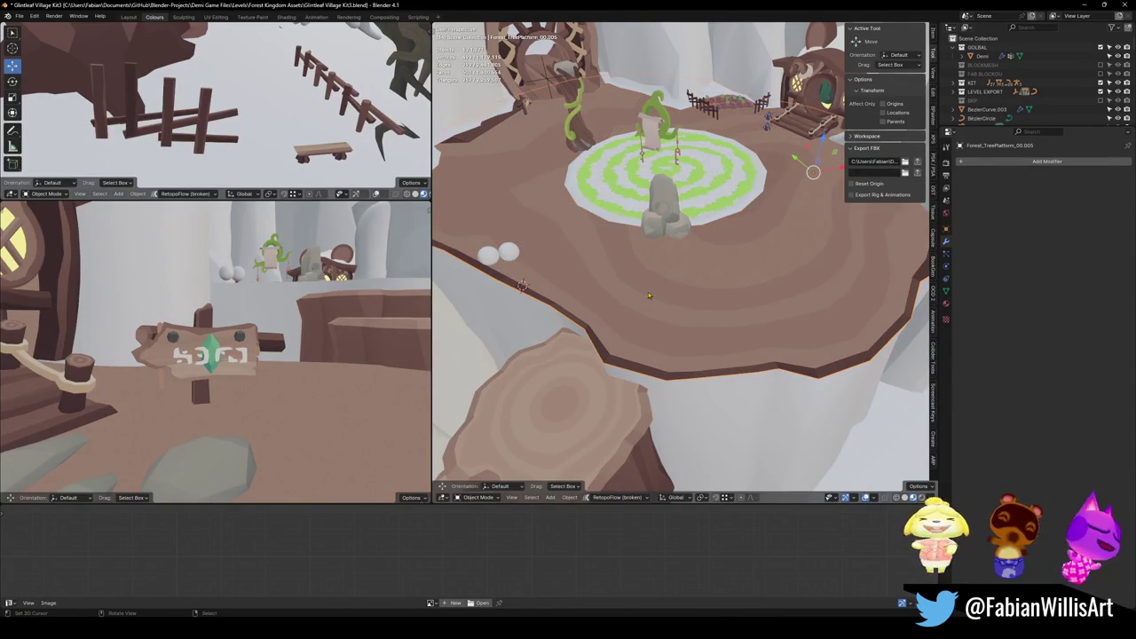
key(q)
click(660, 266)
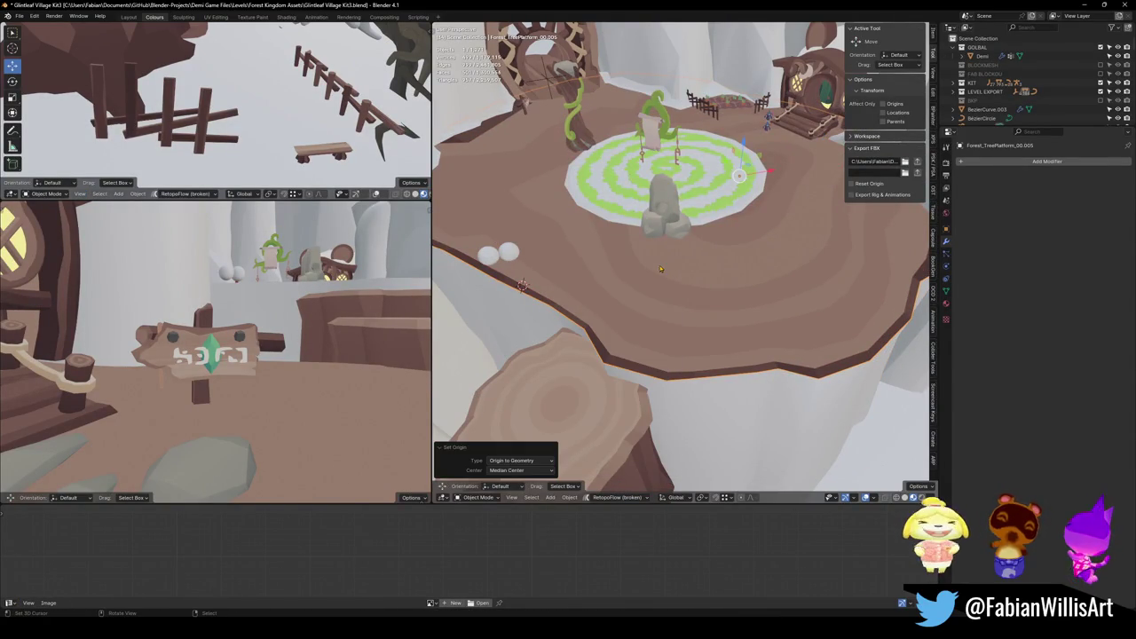
middle_drag(716, 257, 735, 270)
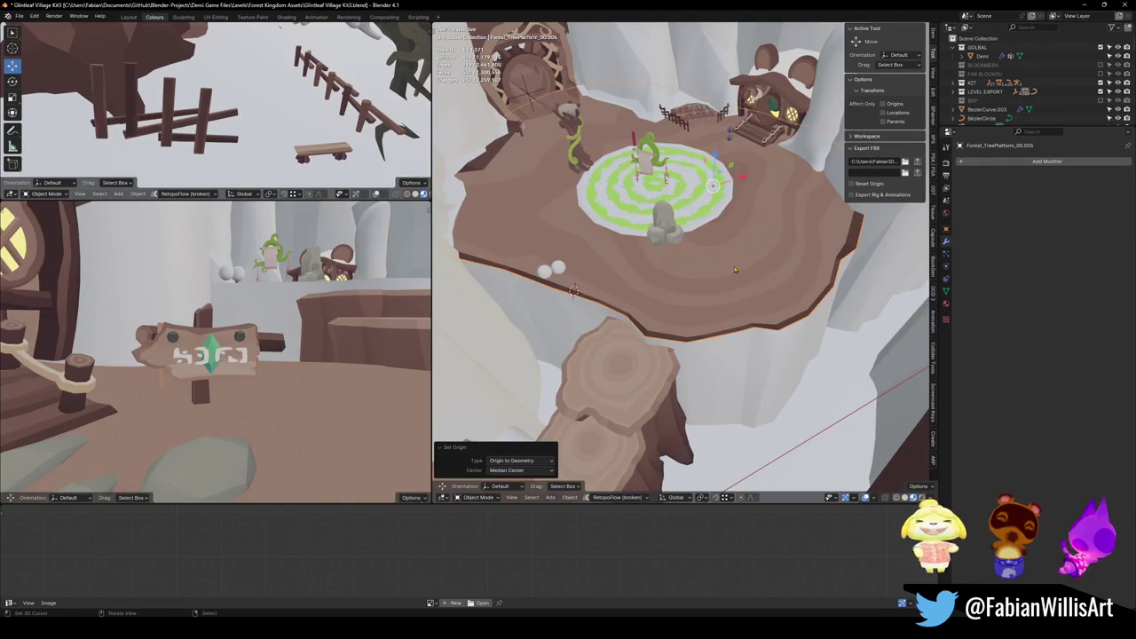
key(Tab)
key(a)
key(alt+a)
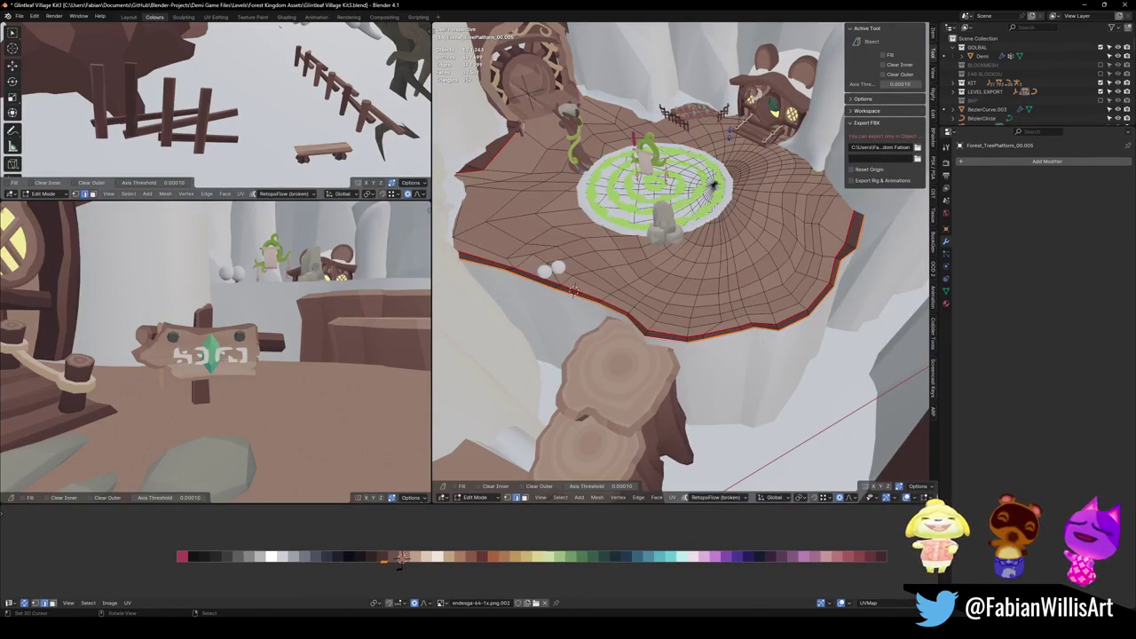
key(g)
key(g)
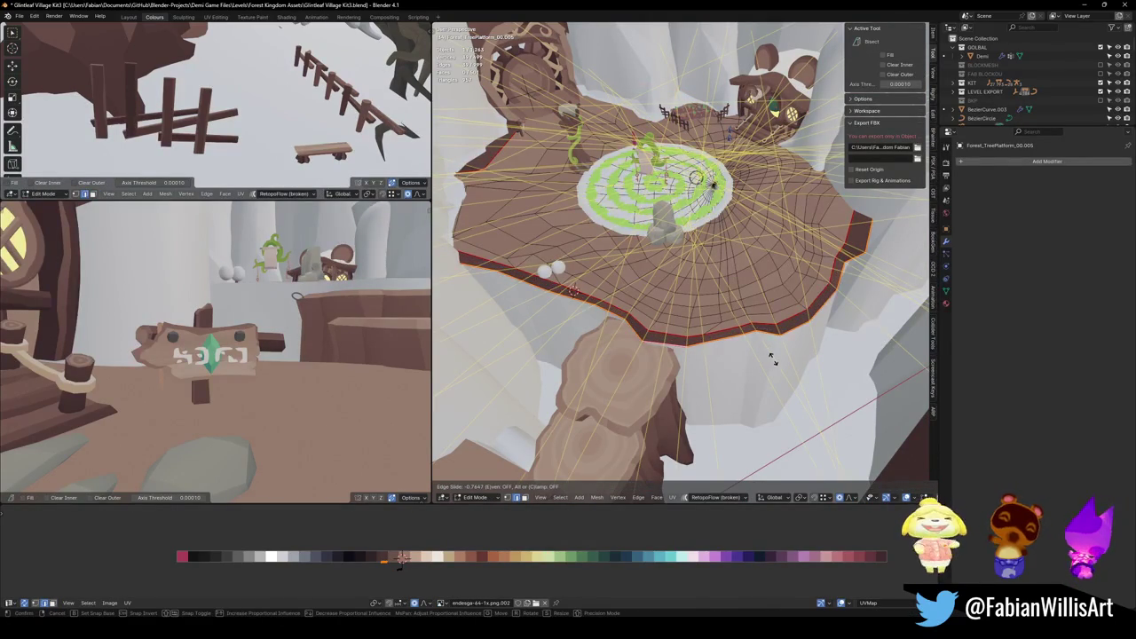
click(770, 357)
mouse_move(771, 358)
middle_down()
mouse_move(781, 293)
mouse_move(747, 309)
middle_up()
key(a)
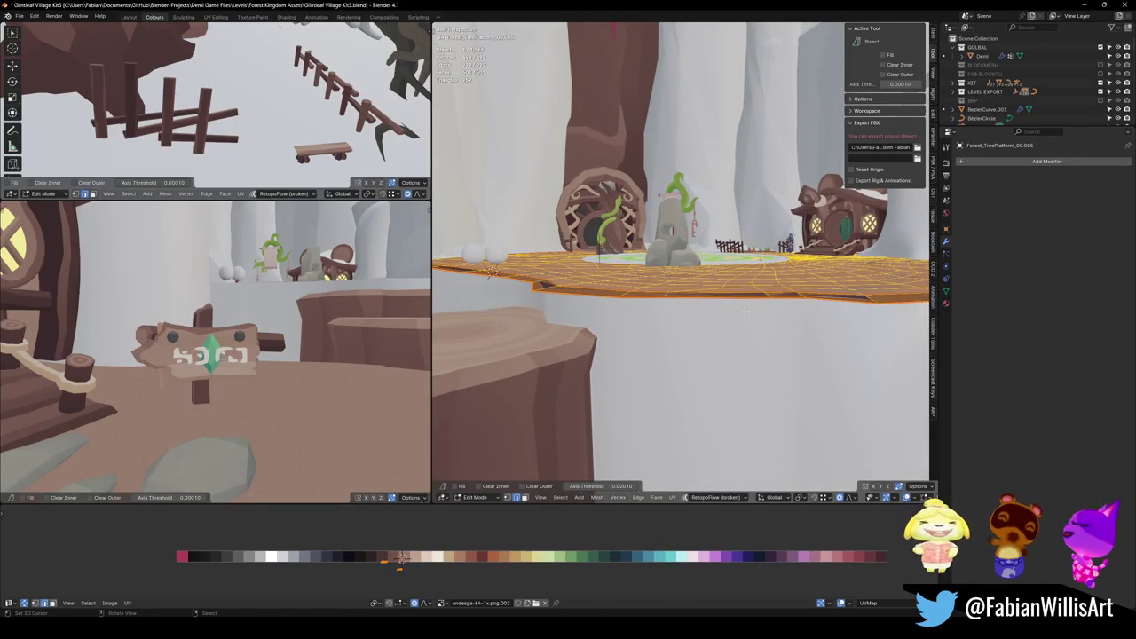
key(e)
click(699, 342)
mouse_move(699, 342)
middle_down()
mouse_move(608, 338)
mouse_move(659, 373)
middle_up()
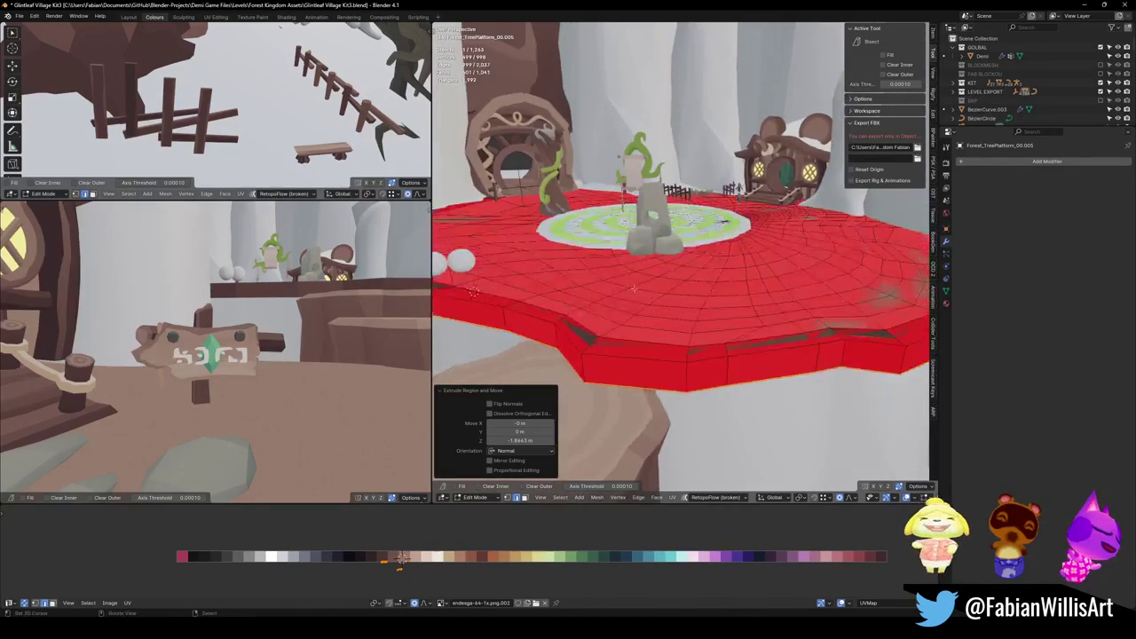
key(shift+n)
key(alt+n)
click(659, 308)
middle_drag(659, 307, 704, 317)
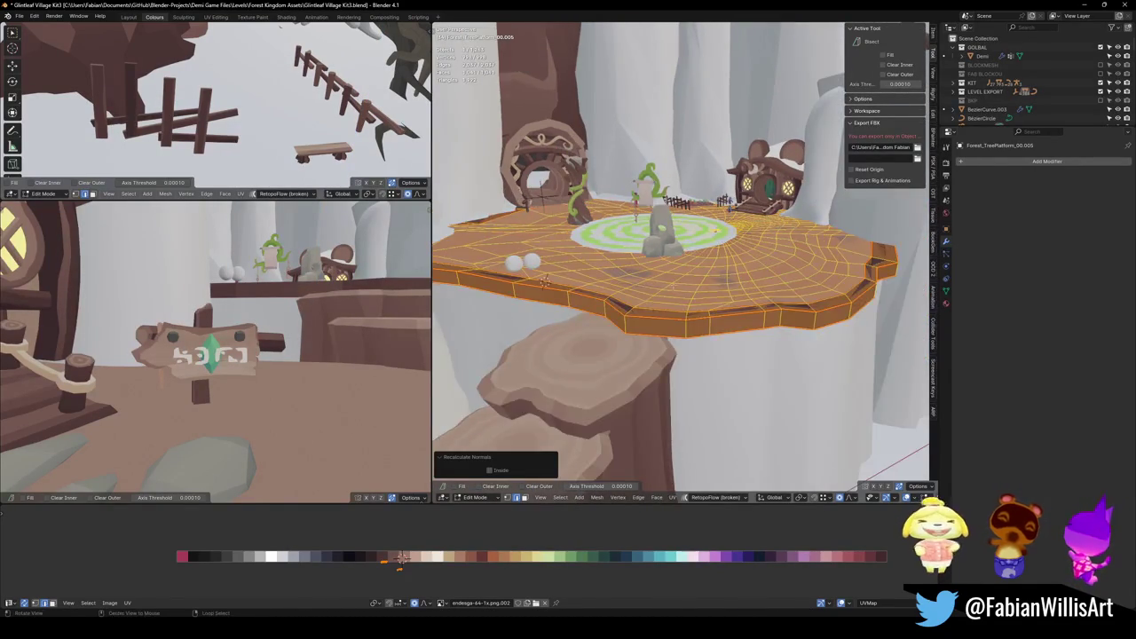
middle_drag(546, 296, 475, 313)
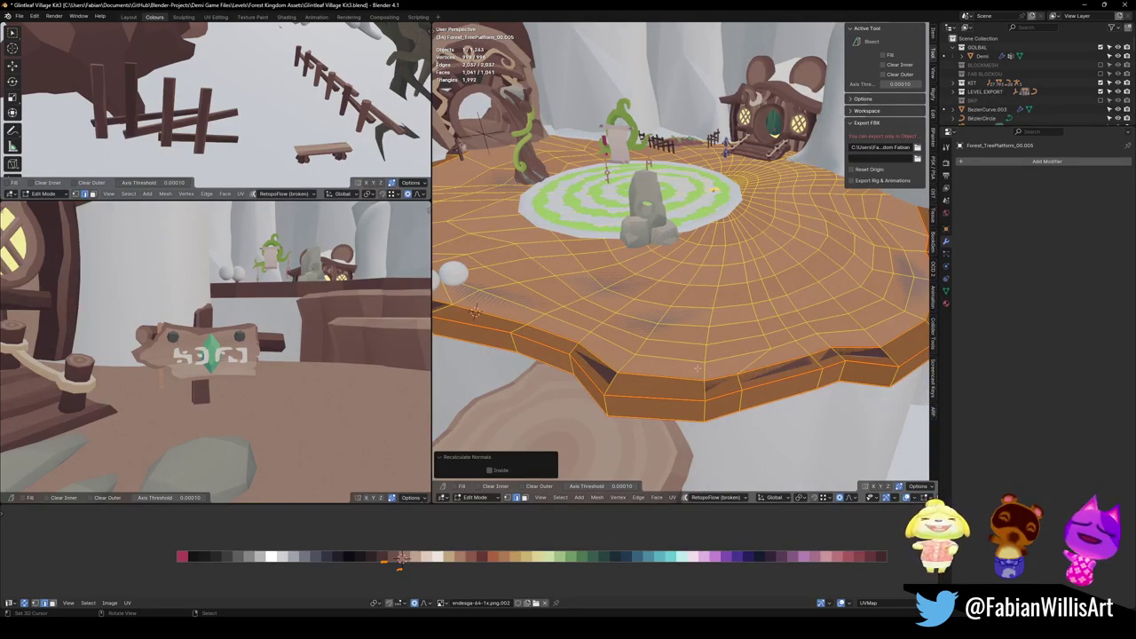
key(Tab)
key(Delete)
key(alt+h)
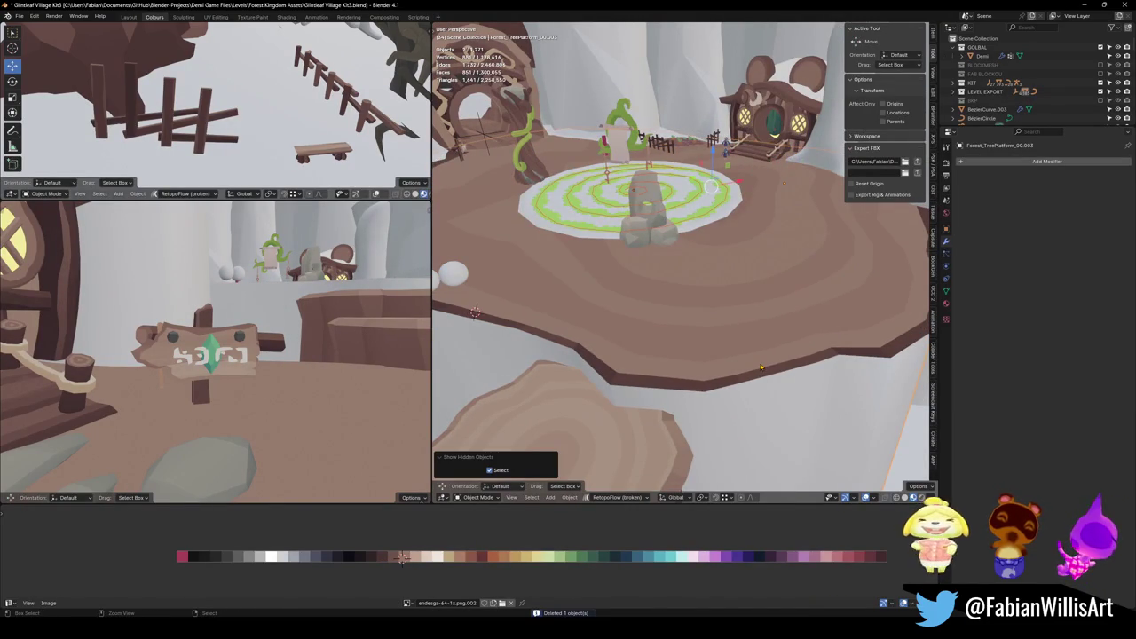
Separate the platform's seam-bounded top faces into new object Forest_TreePlatform_00.004.
click(727, 373)
key(h)
key(alt+h)
key(alt+a)
key(Tab)
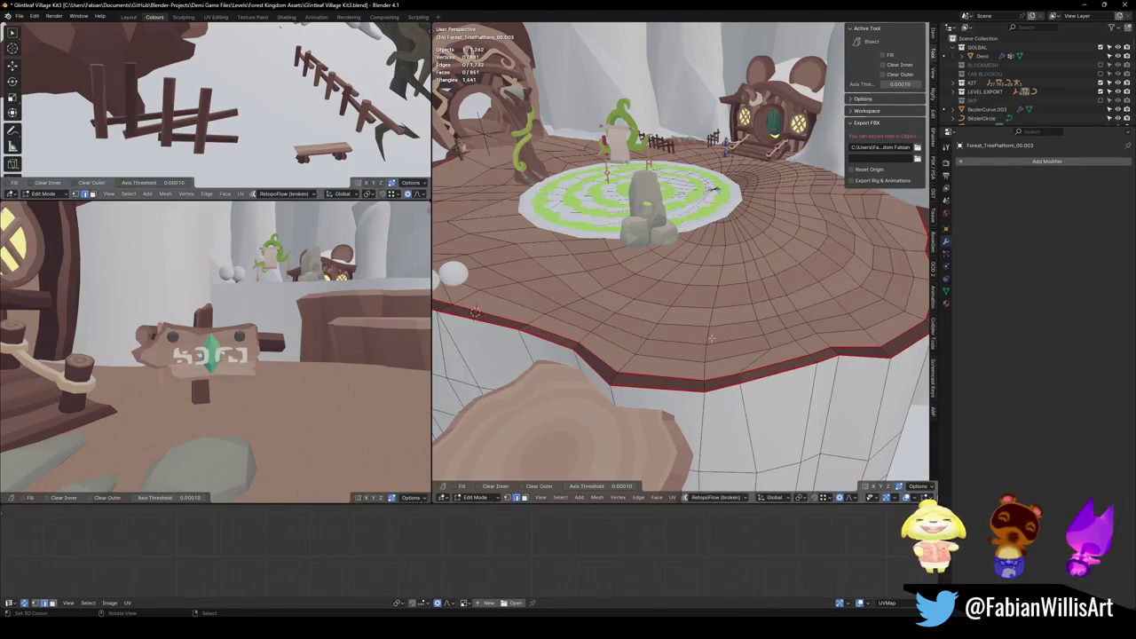
key(l)
key(p)
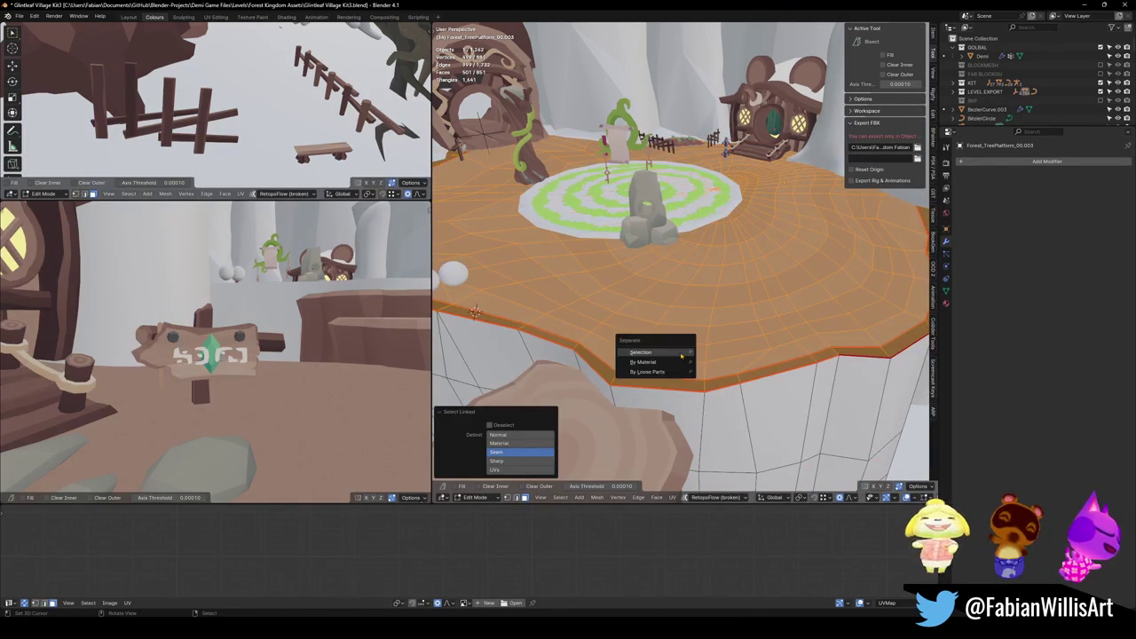
click(680, 344)
key(Tab)
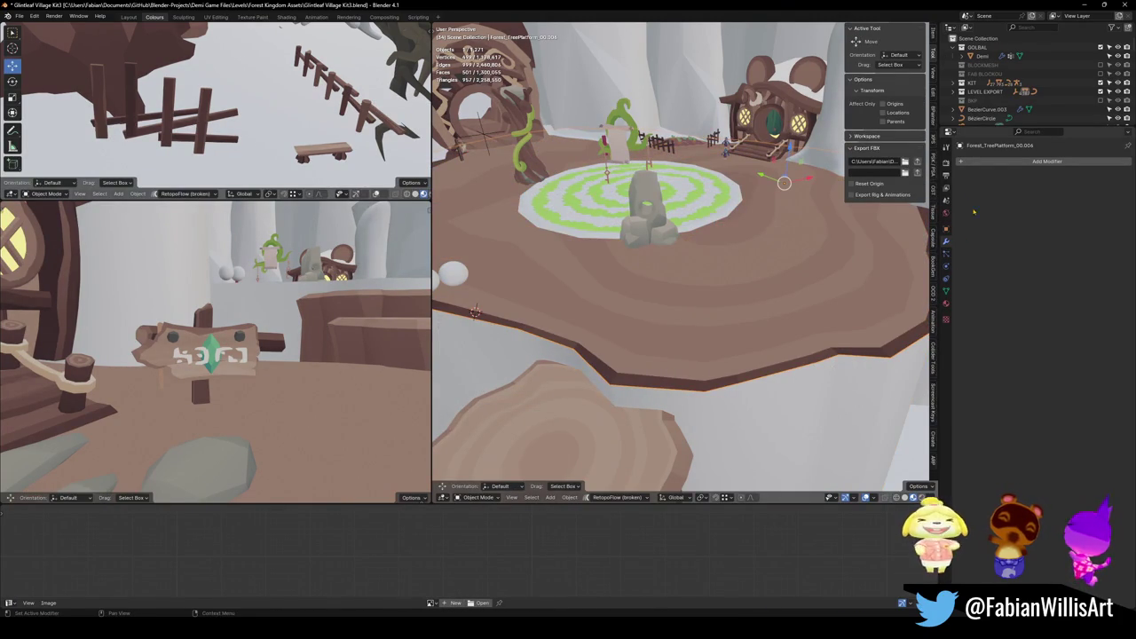
click(946, 316)
Assign the Grass material to the platform top and remove the Wood.002 slot.
drag(994, 216, 962, 215)
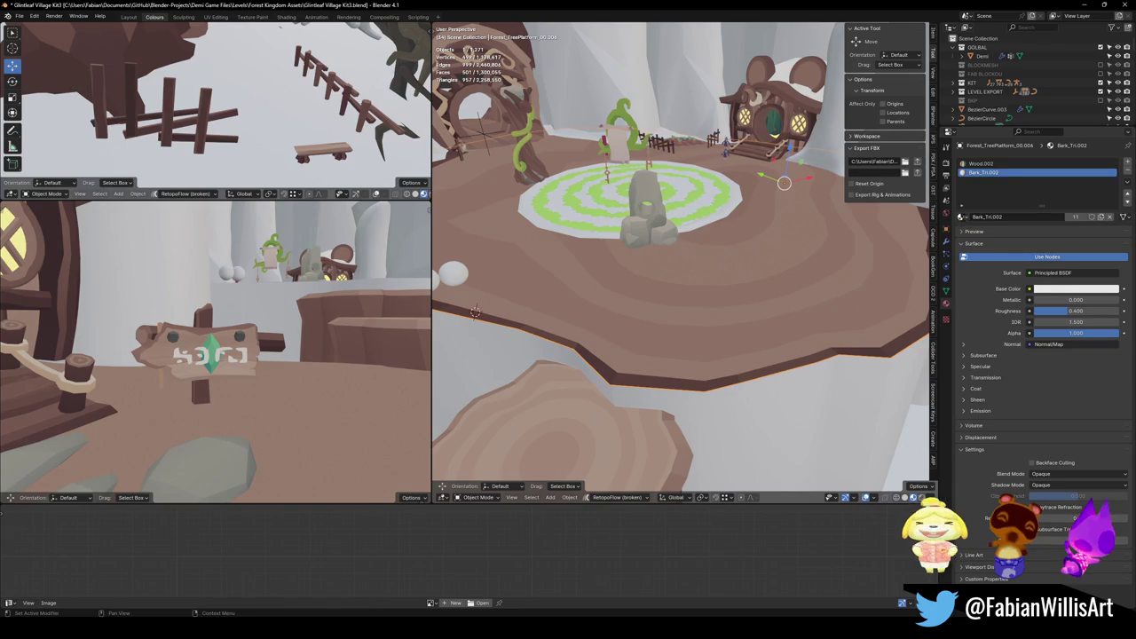
click(963, 217)
text(gra)
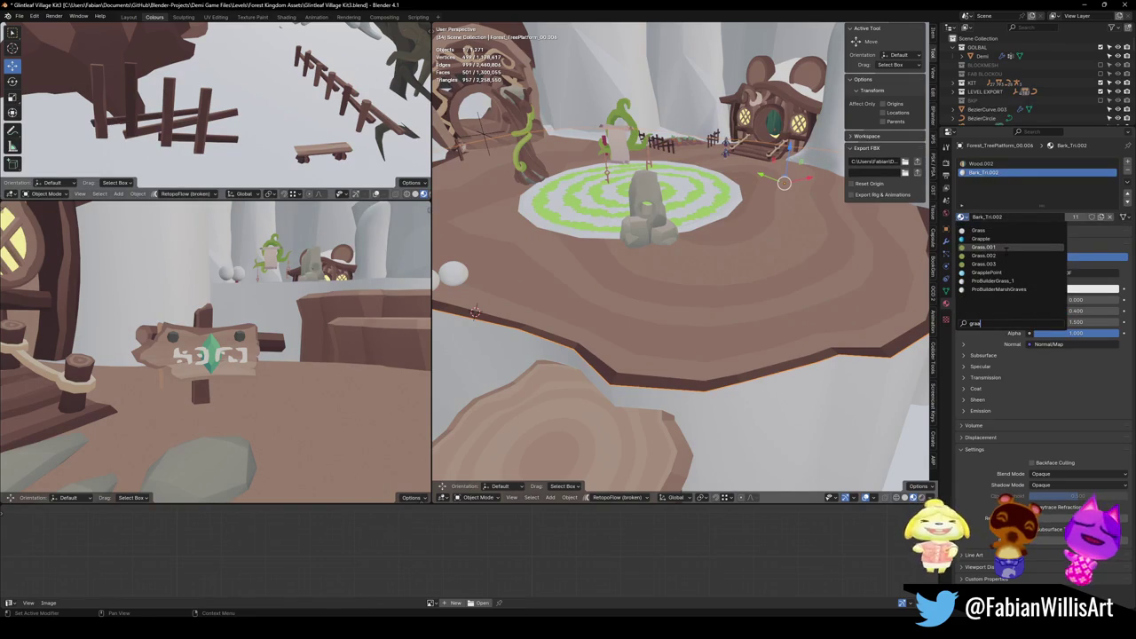
text(sss)
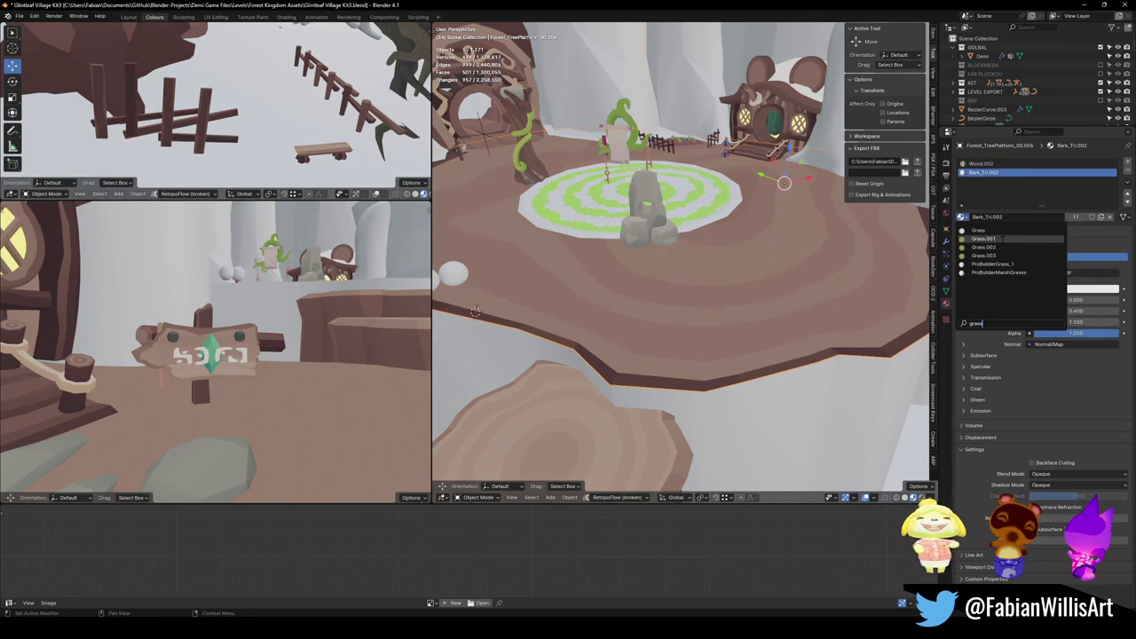
click(978, 230)
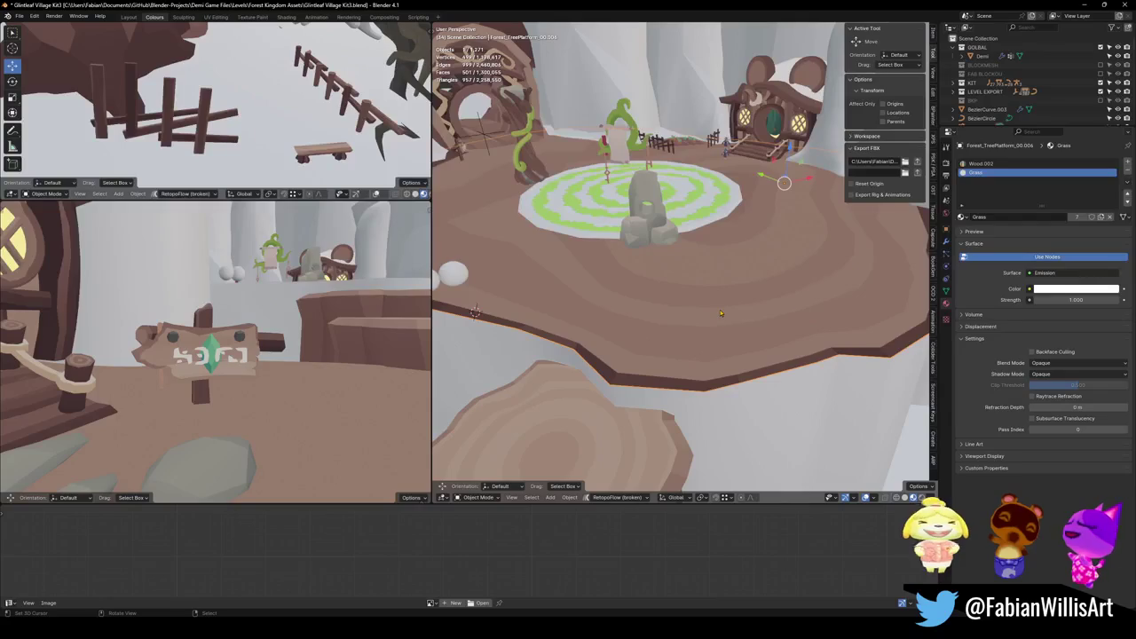
click(1127, 172)
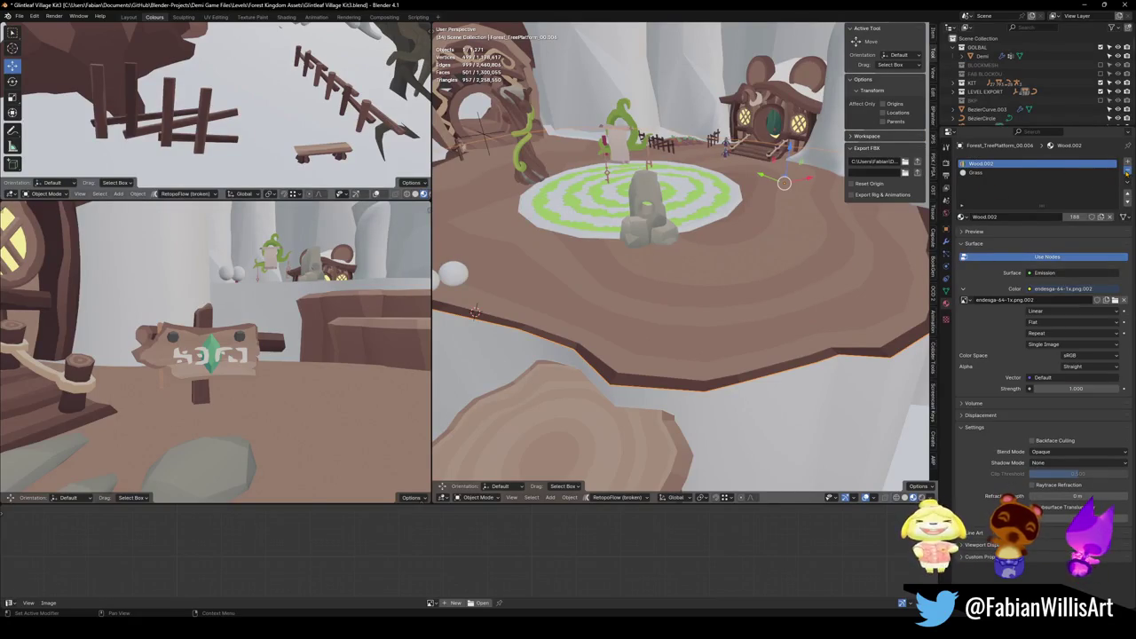
Tint the Grass colour a bright pure green and save the blend file.
click(1071, 272)
mouse_move(1061, 172)
mouse_down()
mouse_move(1038, 175)
mouse_move(1051, 176)
mouse_up()
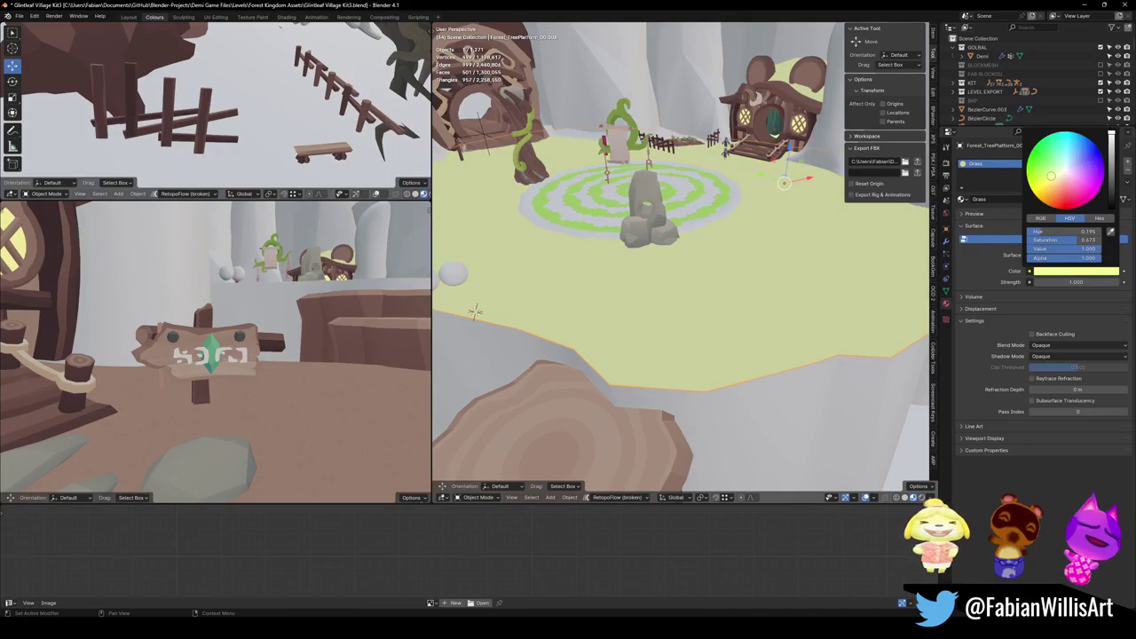
mouse_move(1051, 176)
mouse_down()
mouse_move(1027, 163)
mouse_move(1026, 175)
mouse_move(1040, 175)
mouse_up()
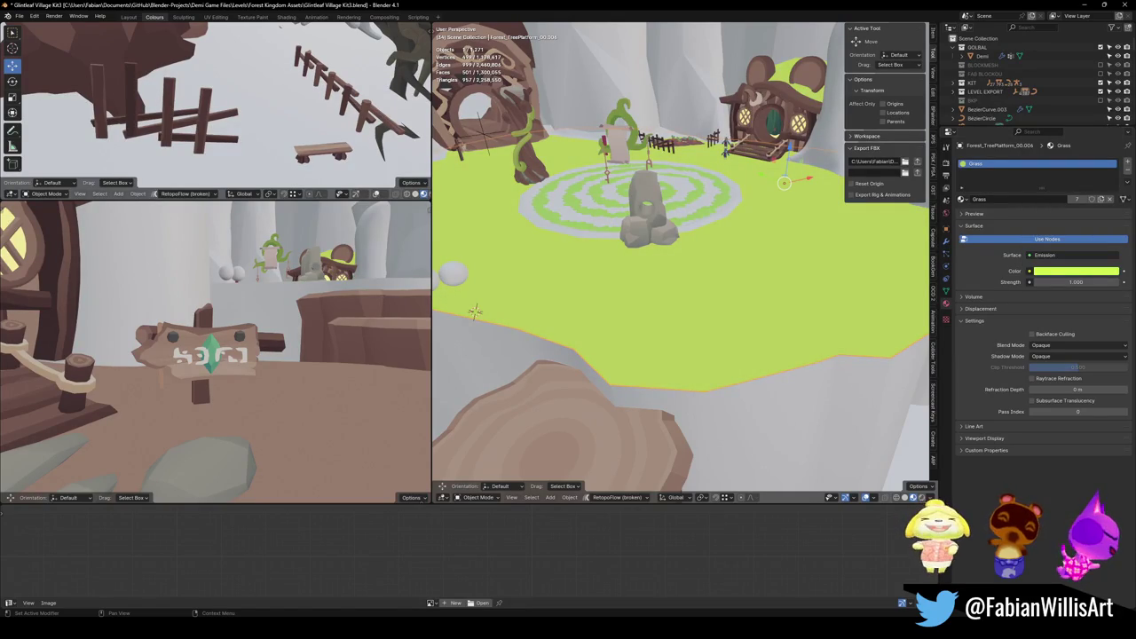
key(ctrl+s)
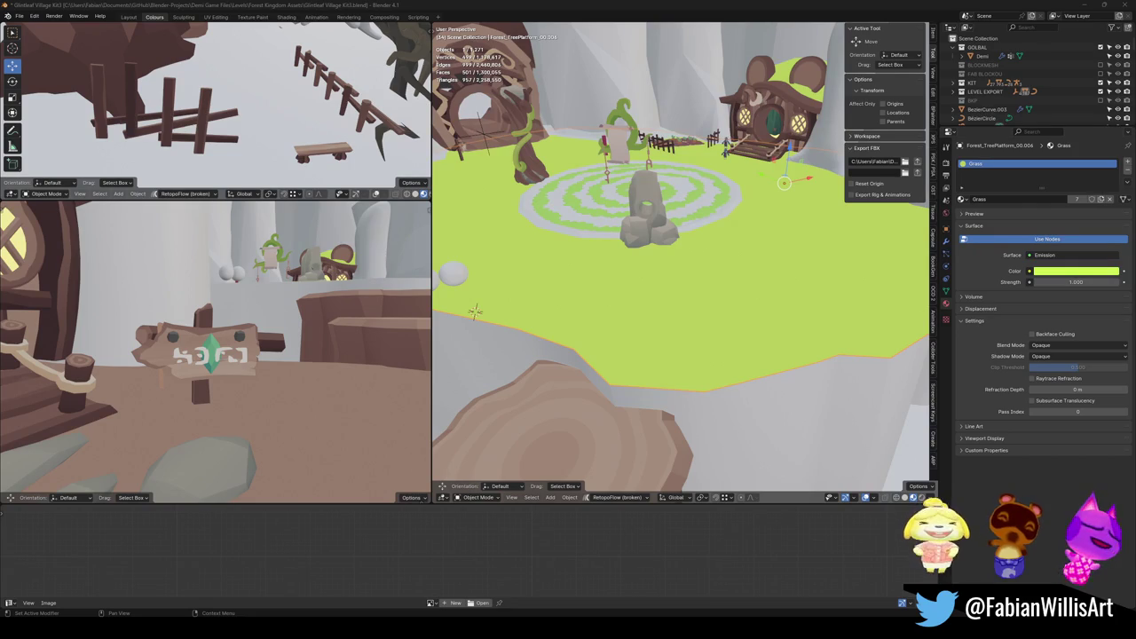
Darken the Grass colour, shift its hue and raise saturation to about 0.777.
click(1063, 272)
drag(1111, 135, 1111, 175)
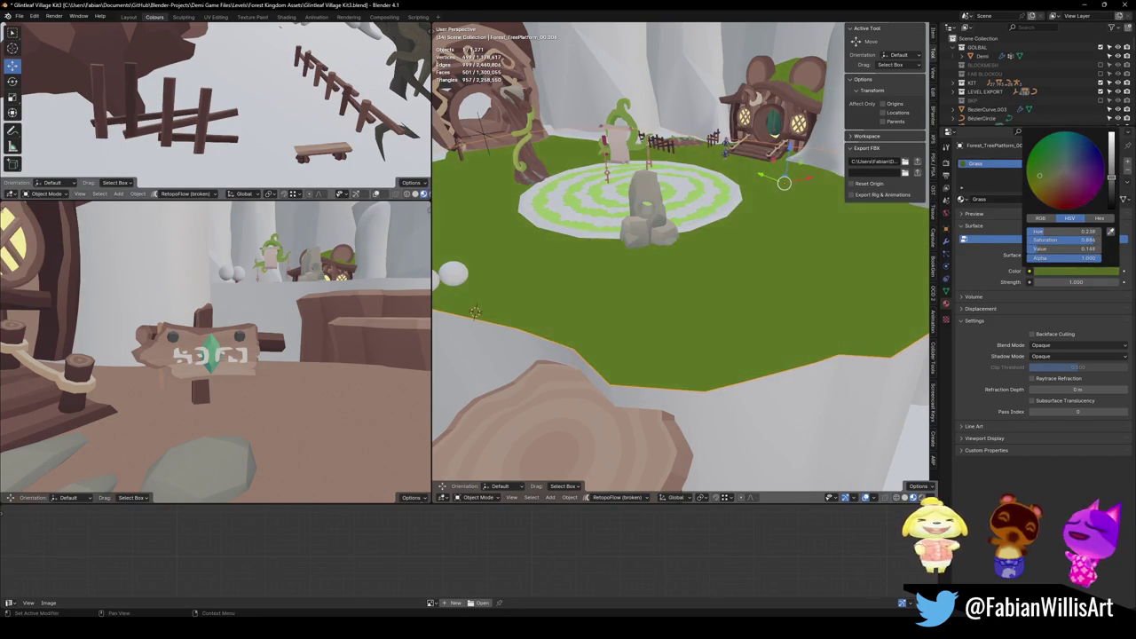
drag(1039, 174, 1058, 167)
mouse_move(746, 266)
middle_down()
mouse_move(739, 236)
mouse_move(744, 268)
middle_up()
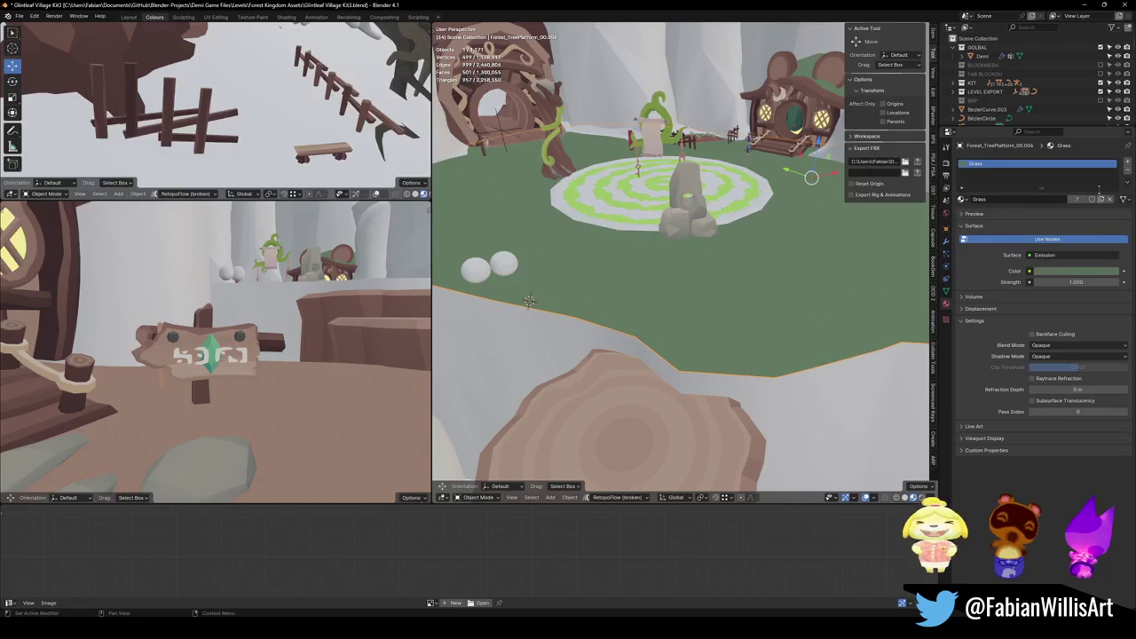
click(1114, 272)
drag(1110, 177, 1049, 169)
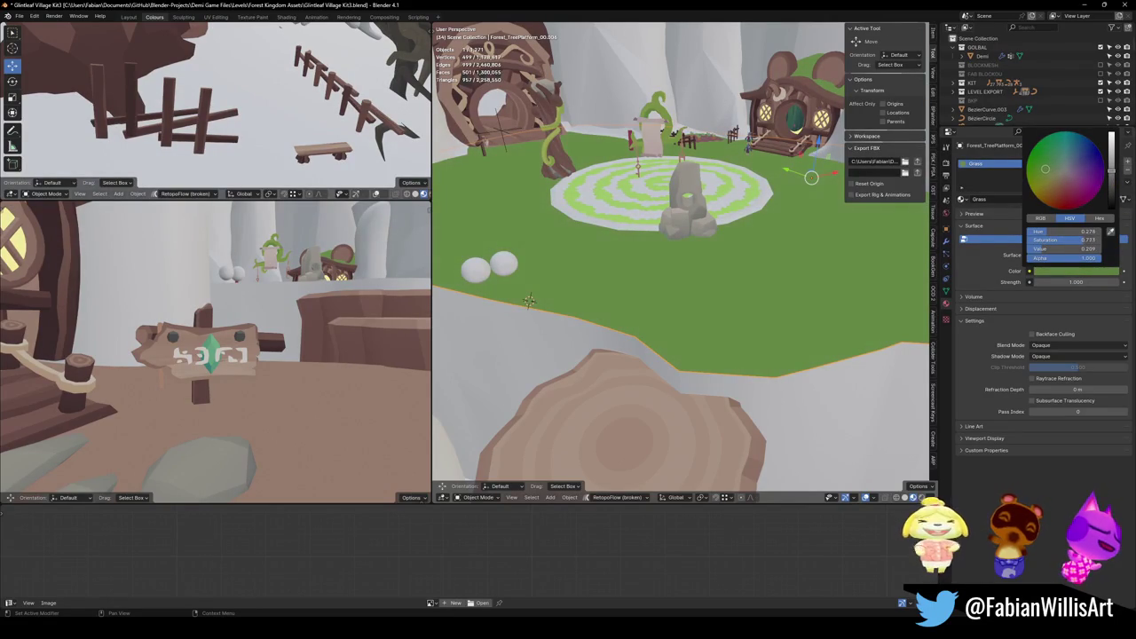
middle_drag(529, 302, 602, 301)
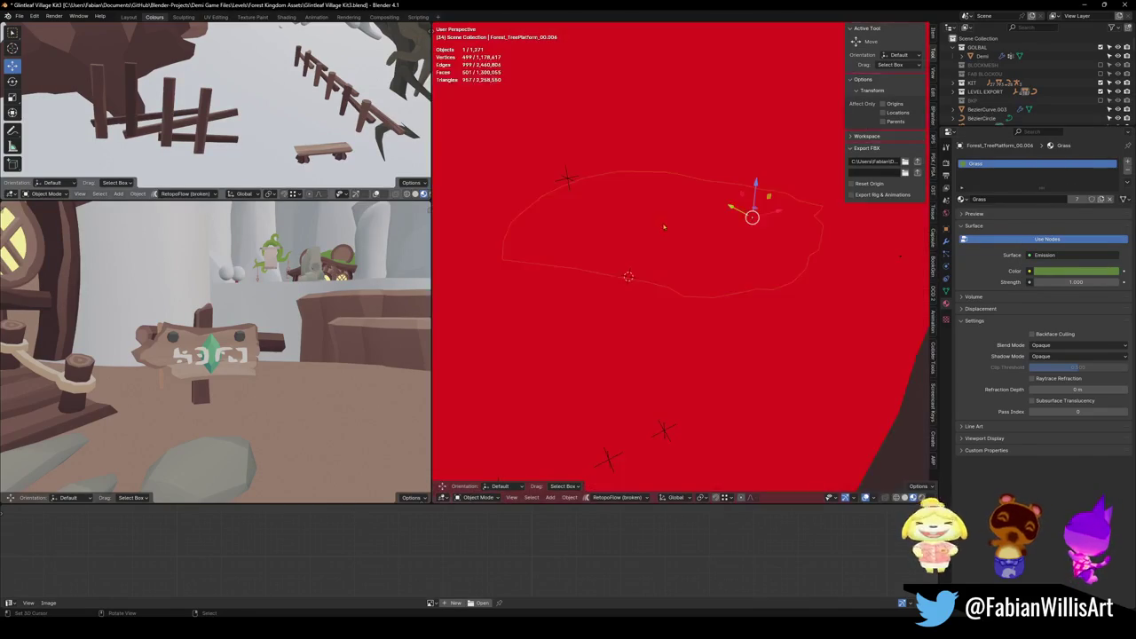
Edge-slide the grass platform's rim edge loop in Edit Mode.
key(Tab)
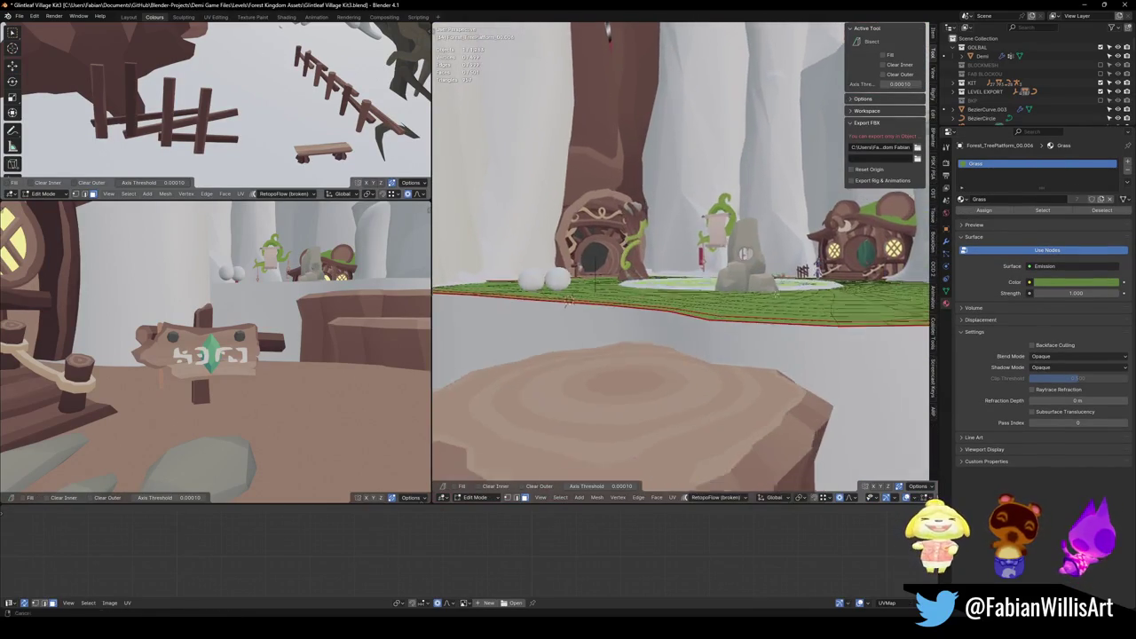
middle_drag(594, 296, 529, 304)
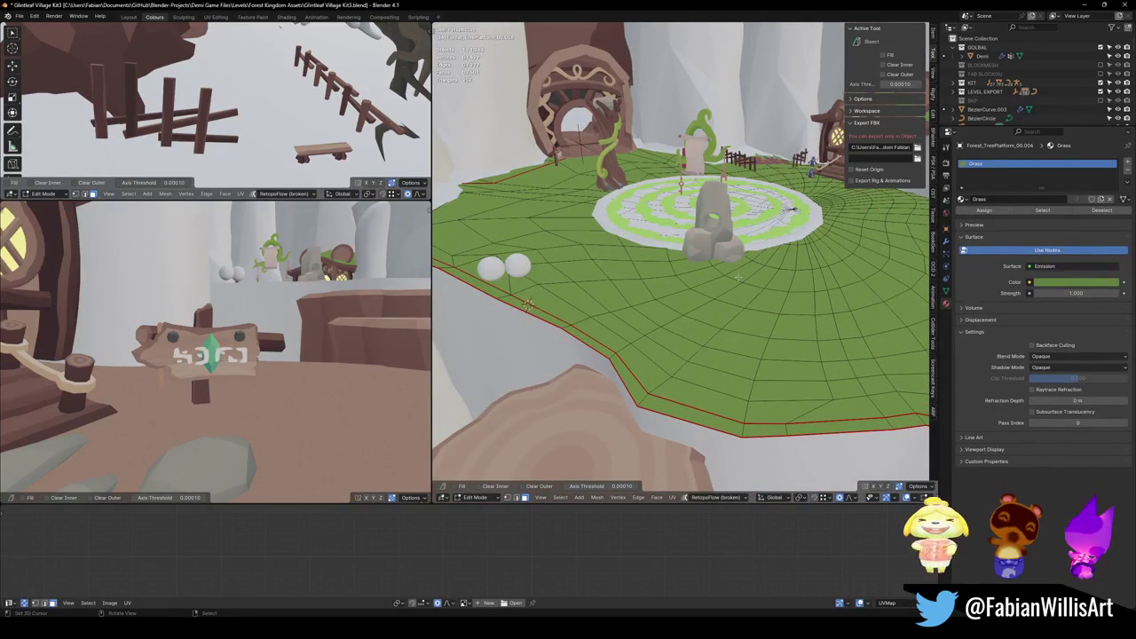
mouse_move(756, 311)
middle_down()
mouse_move(738, 283)
mouse_move(772, 306)
mouse_move(759, 163)
middle_up()
key(g)
key(g)
click(781, 313)
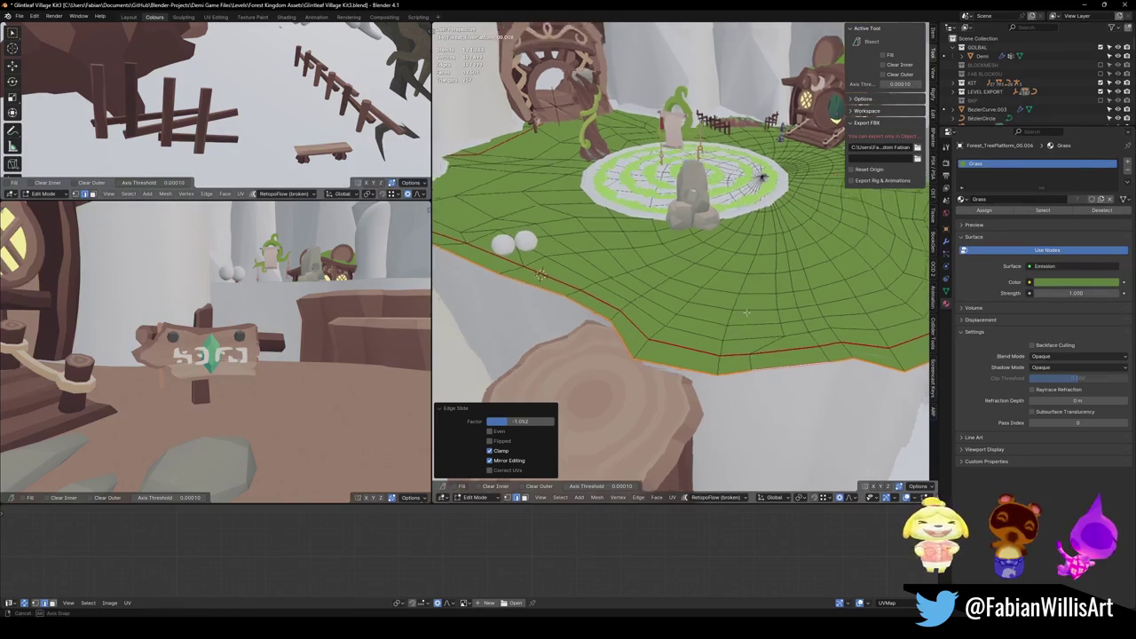
Extrude the whole platform downward into a thicker slab and recalculate normals outward.
middle_drag(759, 166, 761, 251)
key(a)
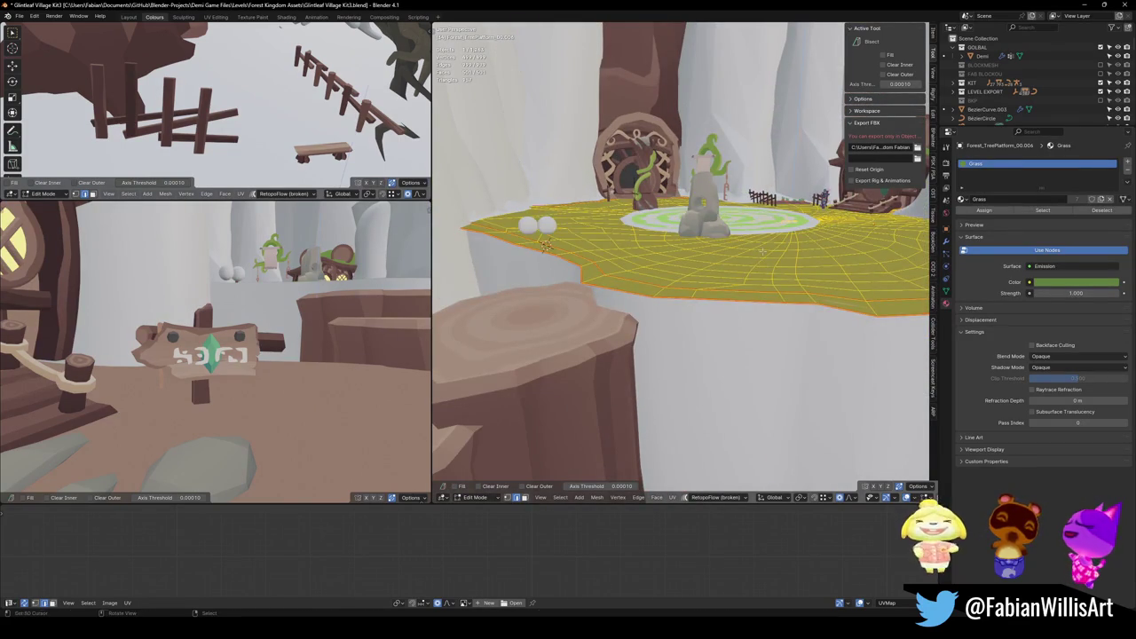
key(e)
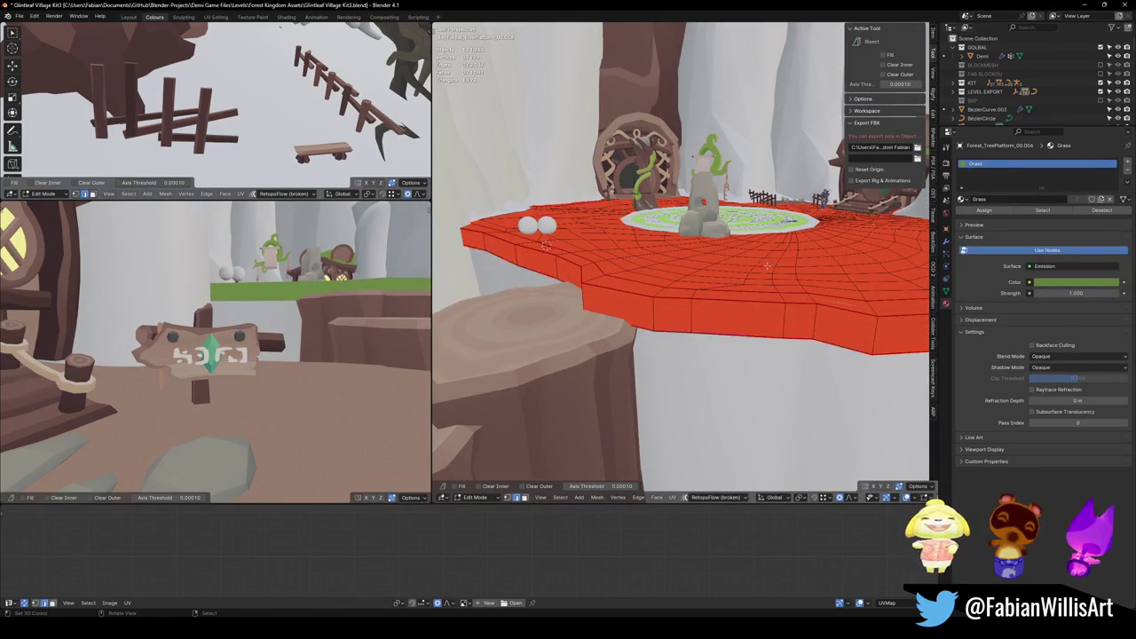
key(alt+n)
click(768, 266)
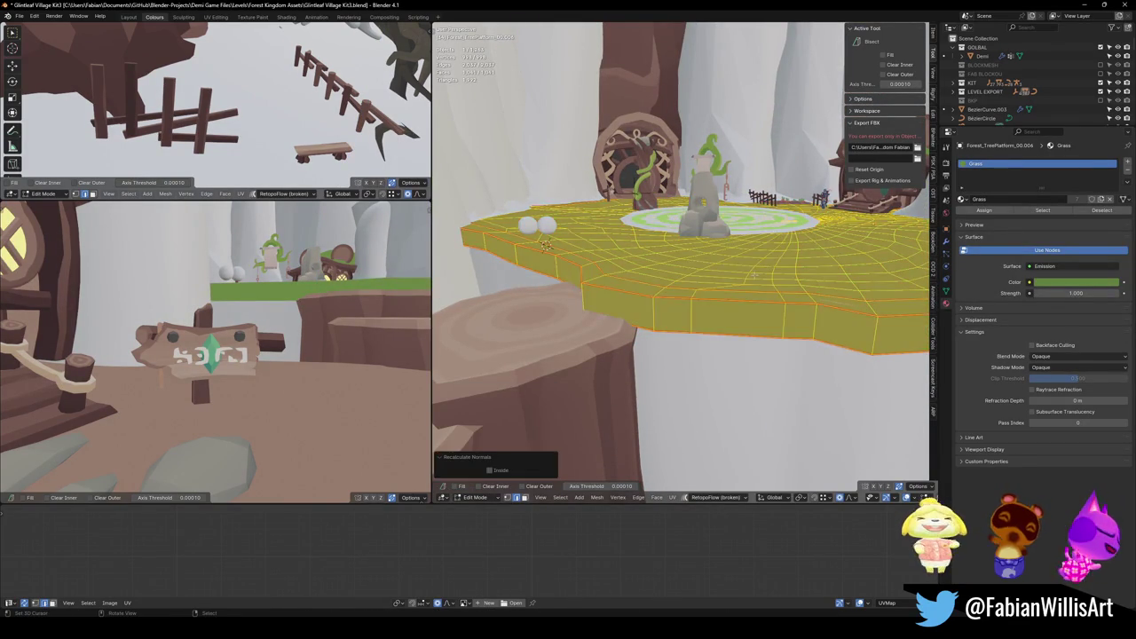
middle_drag(768, 266, 763, 320)
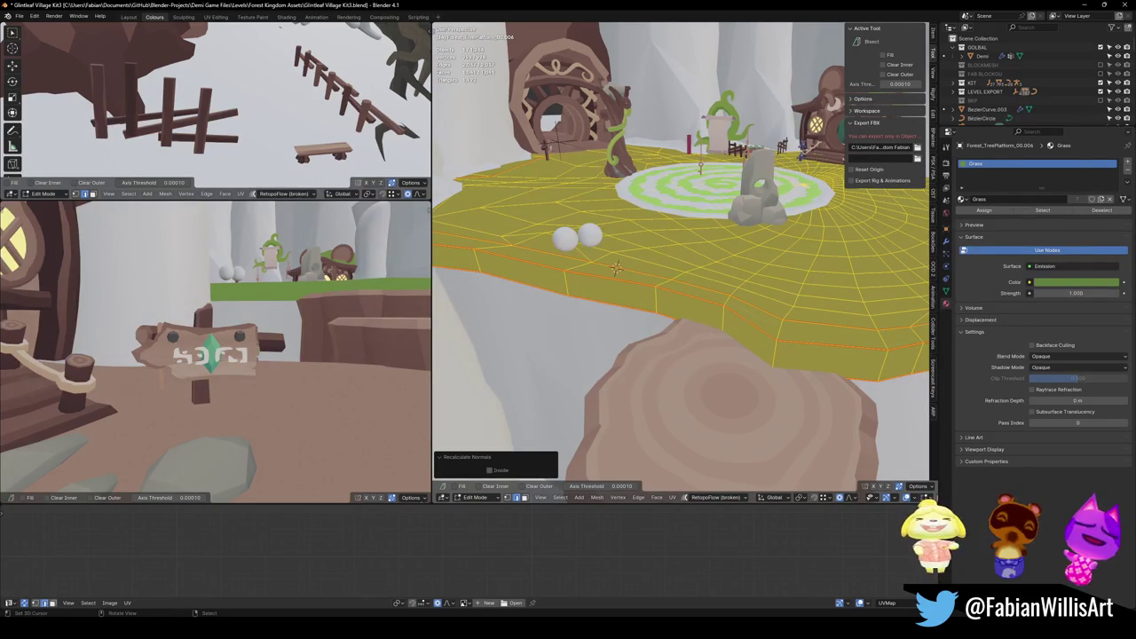
key(KP_1)
key(g)
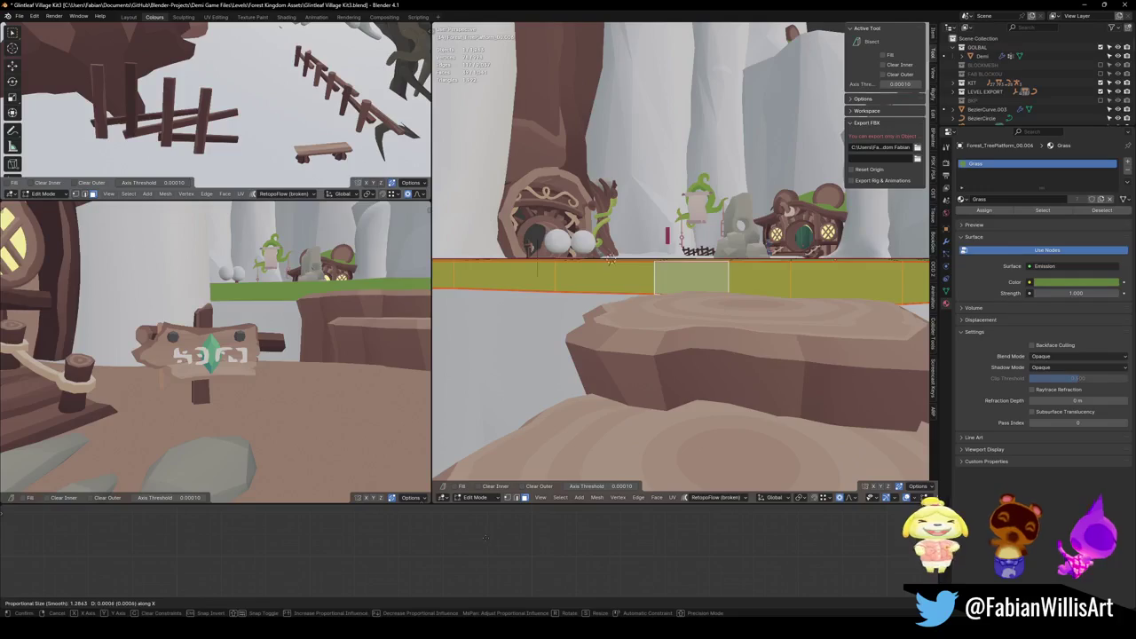
key(Escape)
middle_drag(621, 288, 709, 284)
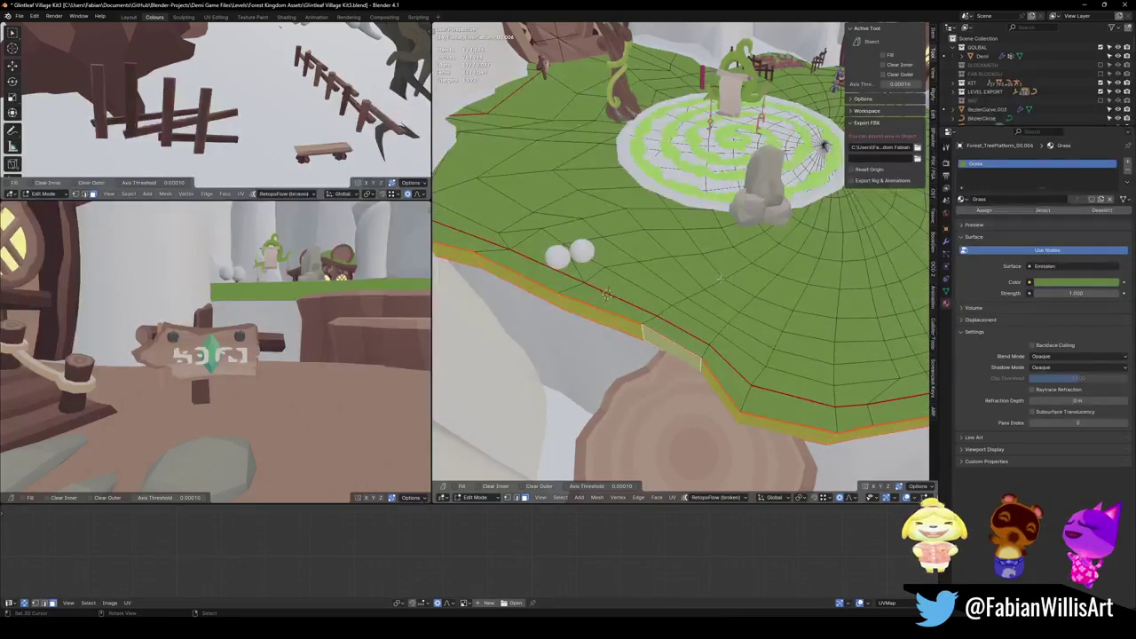
key(Tab)
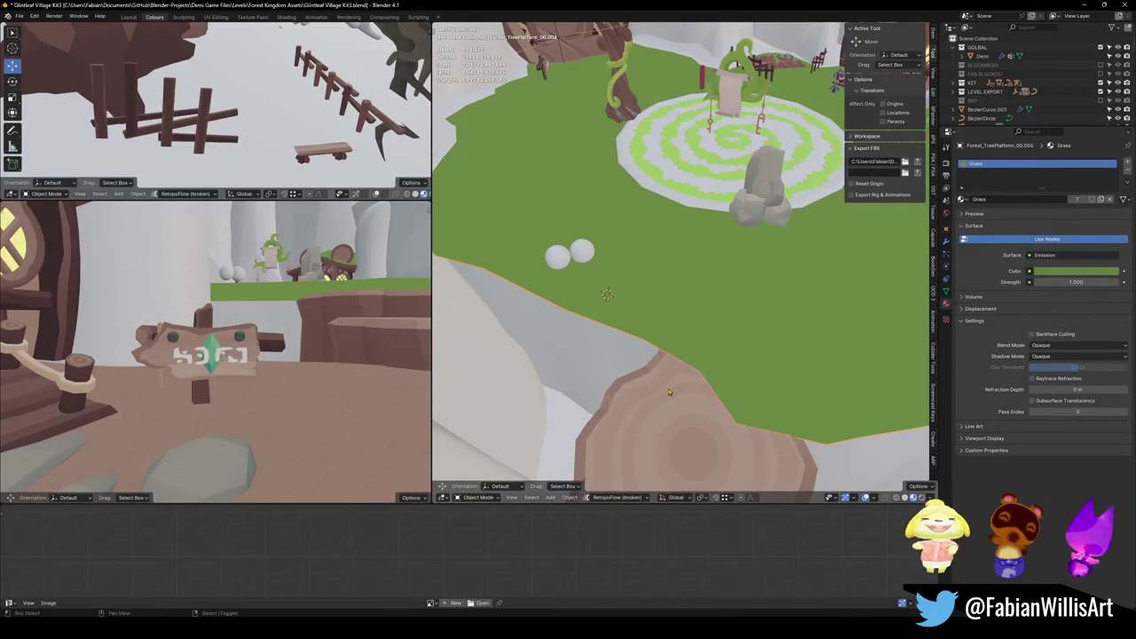
Link the stump's Wood.002 material to the platform and move its UVs onto the olive-green swatch.
click(658, 404)
key(q)
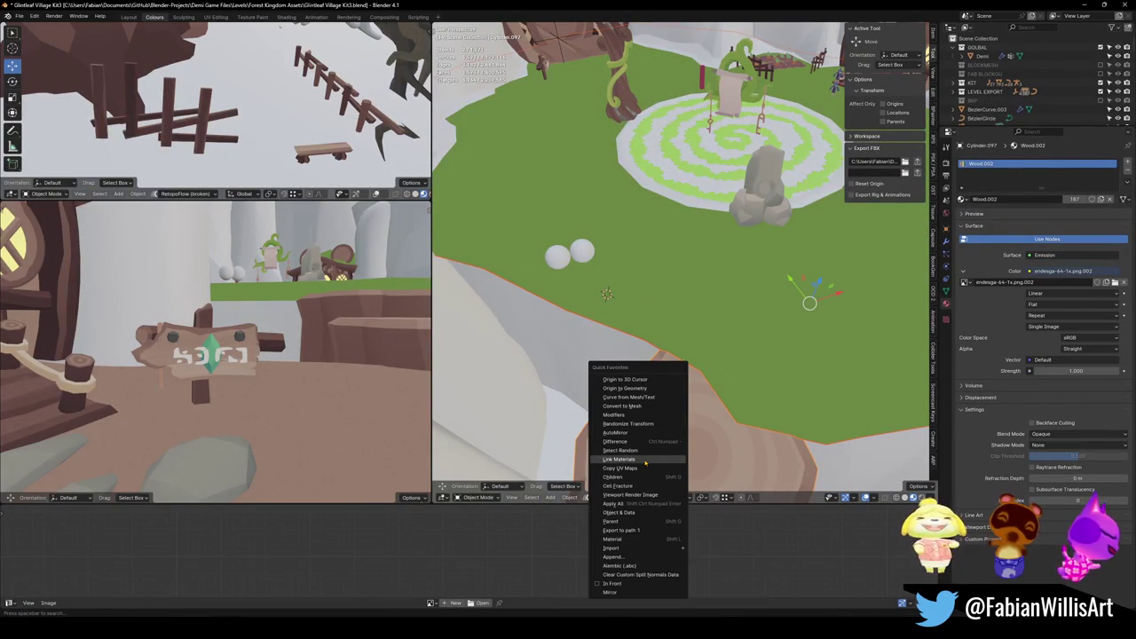
click(714, 337)
key(Tab)
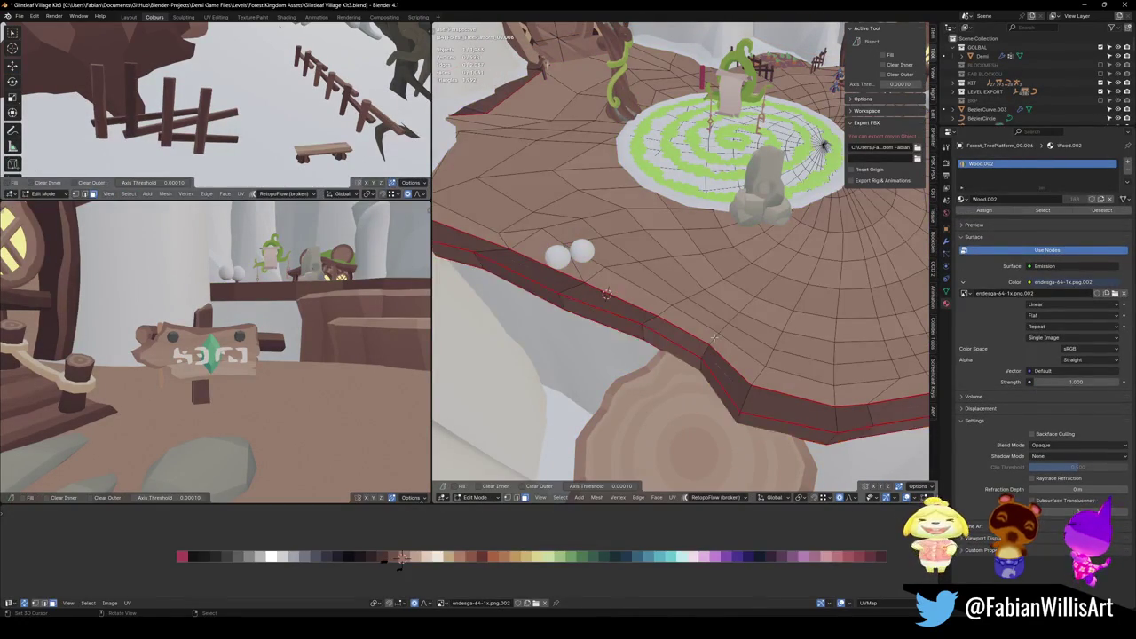
key(a)
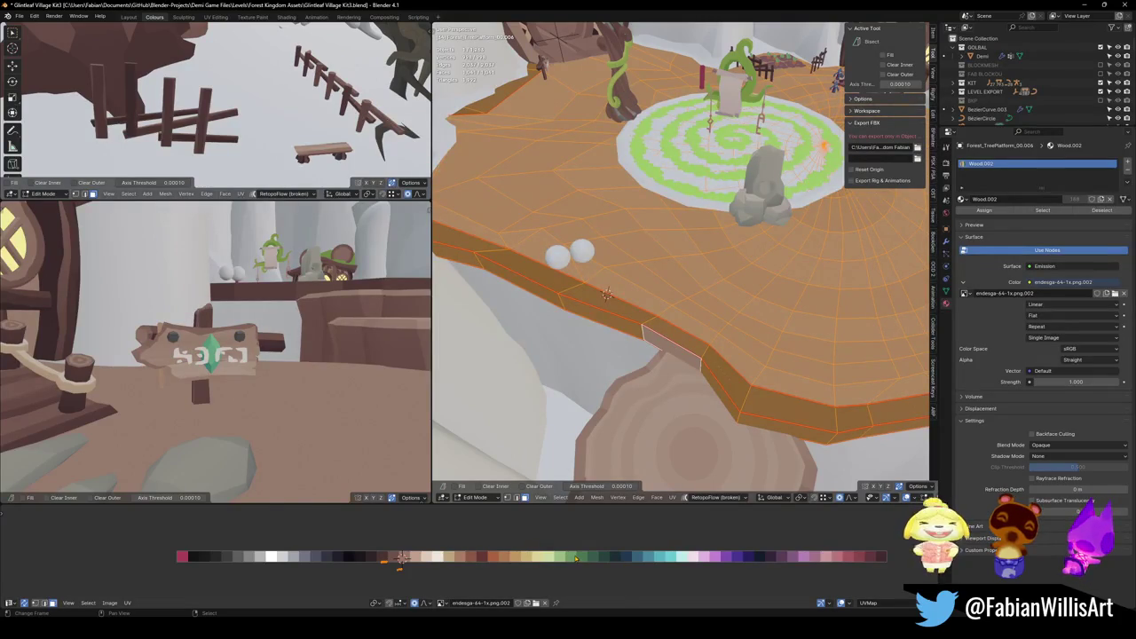
key(g)
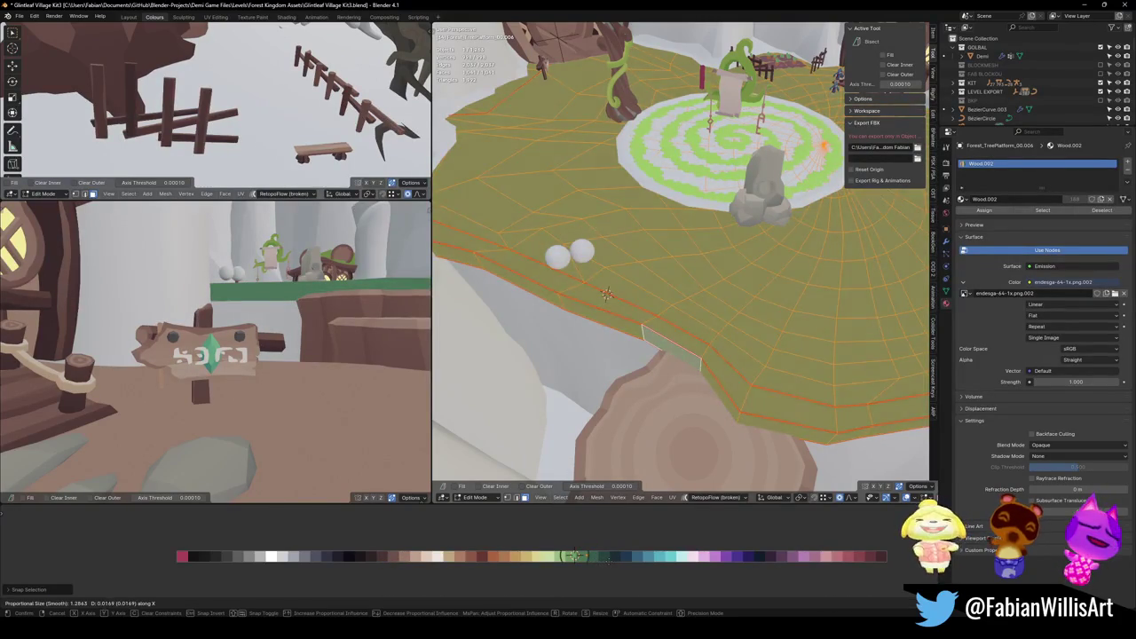
click(577, 556)
key(alt+a)
Move the rim side faces' UVs along X onto another green swatch, keeping the top green.
key(a)
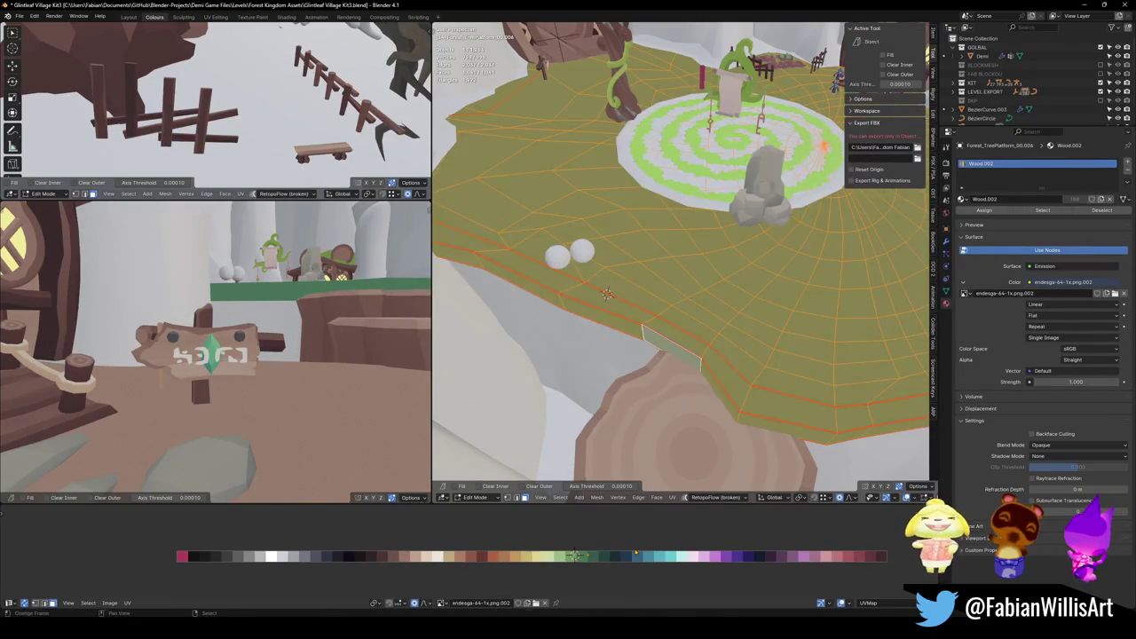
key(alt+a)
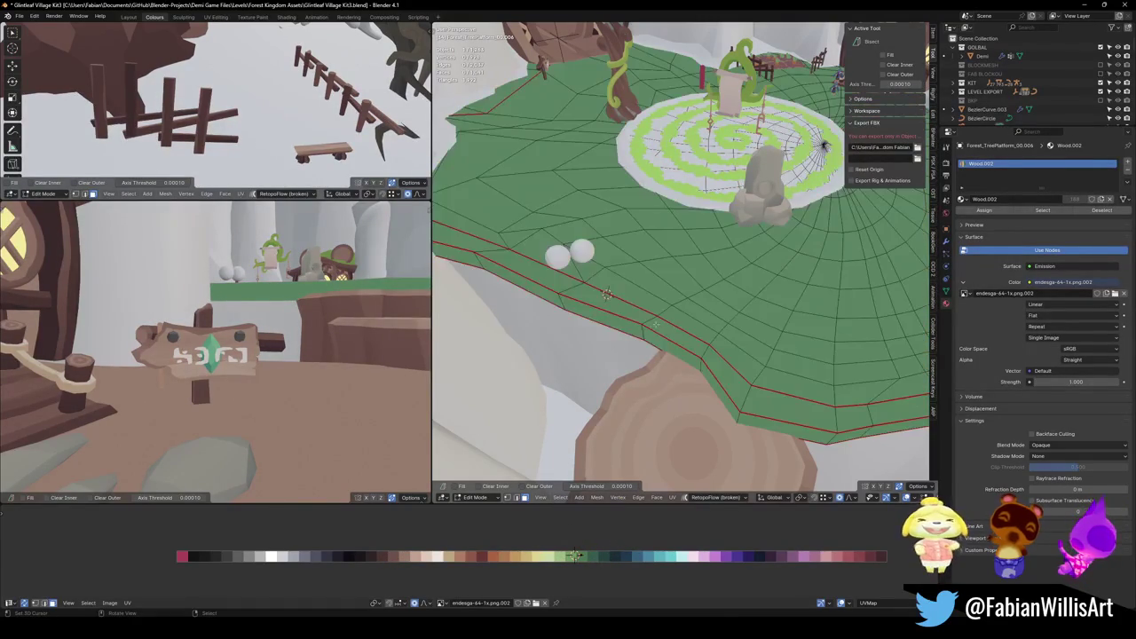
alt+click(646, 338)
middle_drag(646, 337, 451, 382)
key(g)
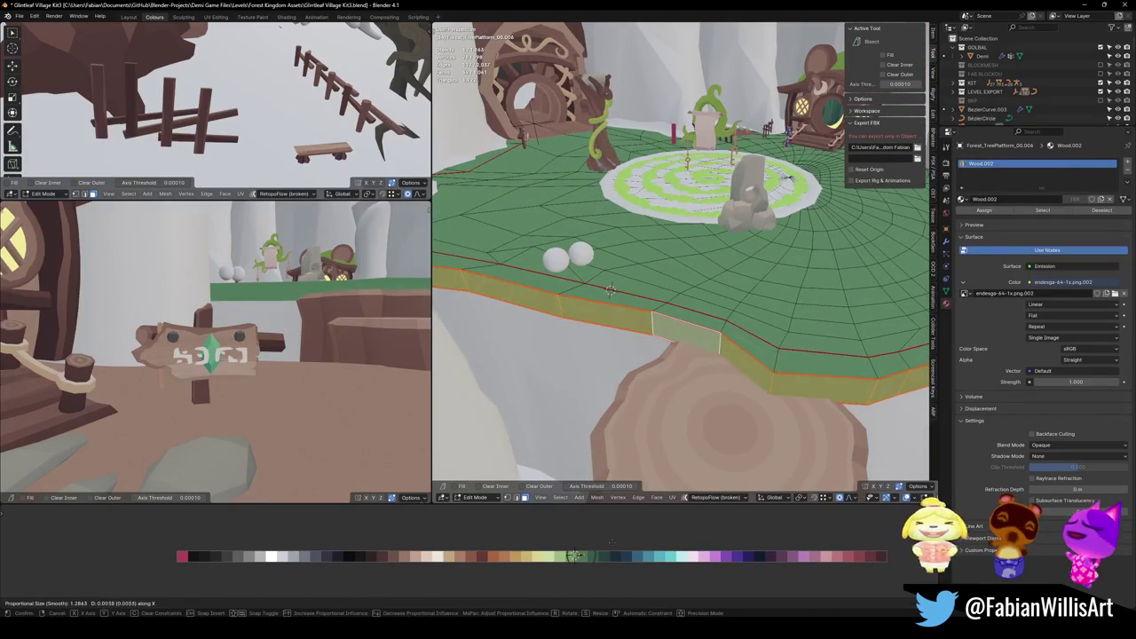
click(452, 382)
key(Tab)
mouse_move(610, 290)
middle_down()
mouse_move(682, 340)
mouse_move(699, 331)
middle_up()
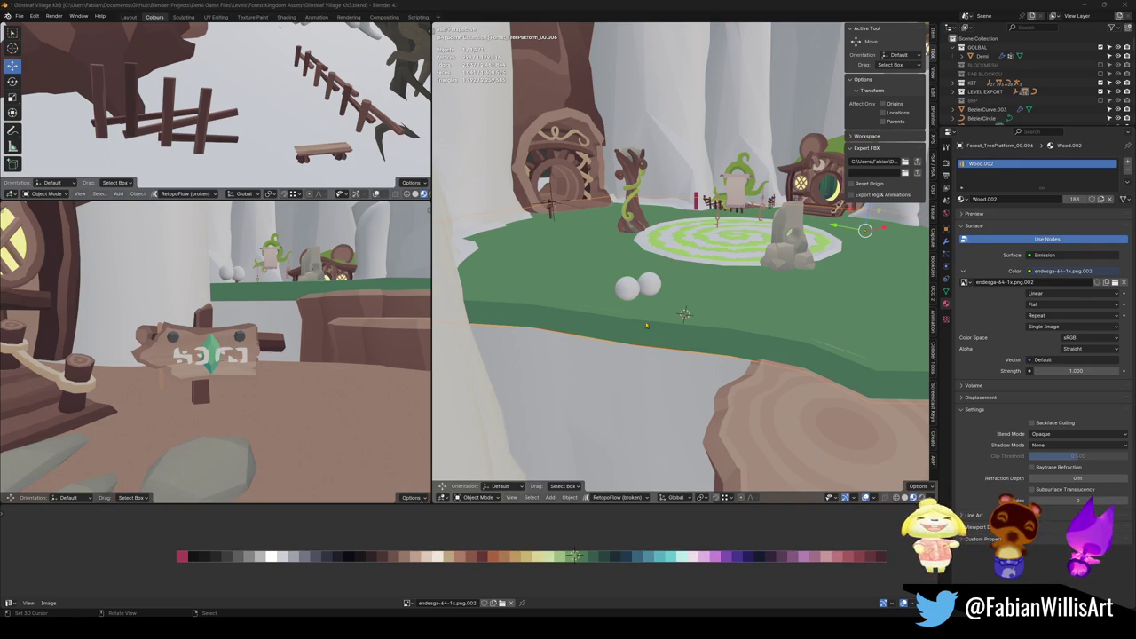
scroll(644, 312, up, 3)
Link the platform's wood material to both spheres with Ctrl+L.
click(671, 234)
middle_drag(671, 233, 678, 277)
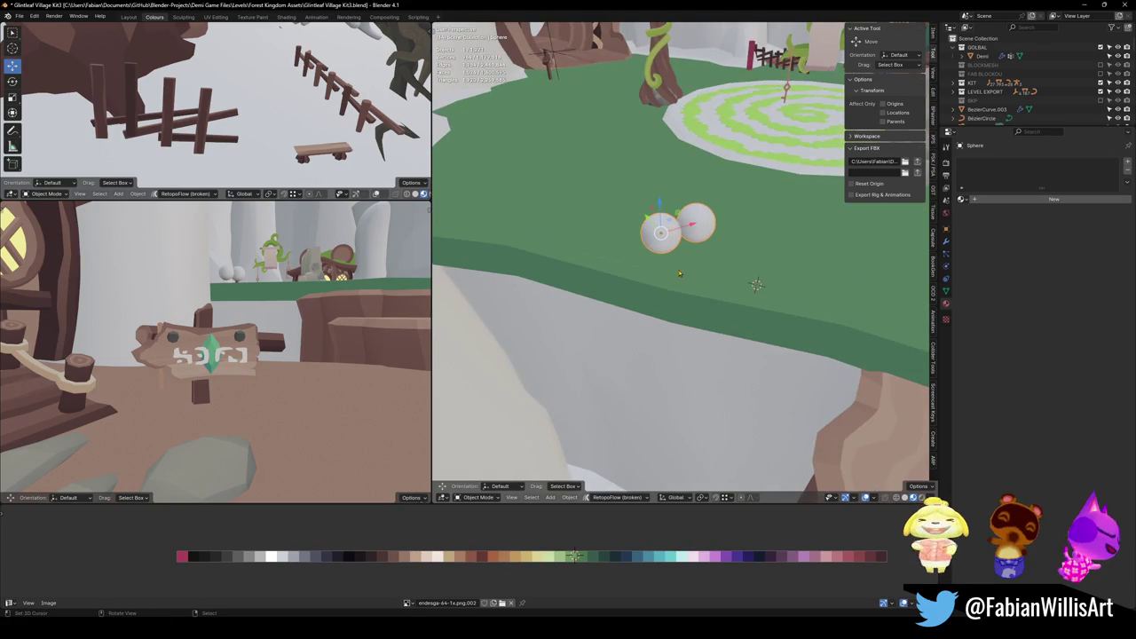
shift+click(667, 322)
key(ctrl+l)
click(668, 322)
Shift the left sphere's UVs onto the green swatch and enlarge the sphere mesh.
click(661, 232)
key(Tab)
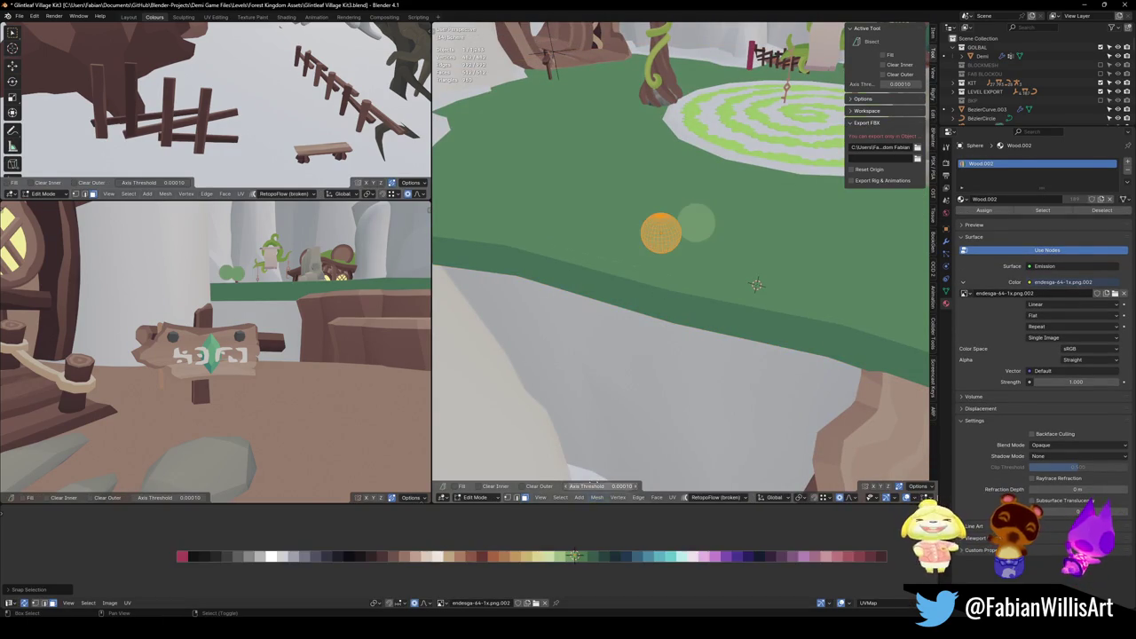
key(g)
key(x)
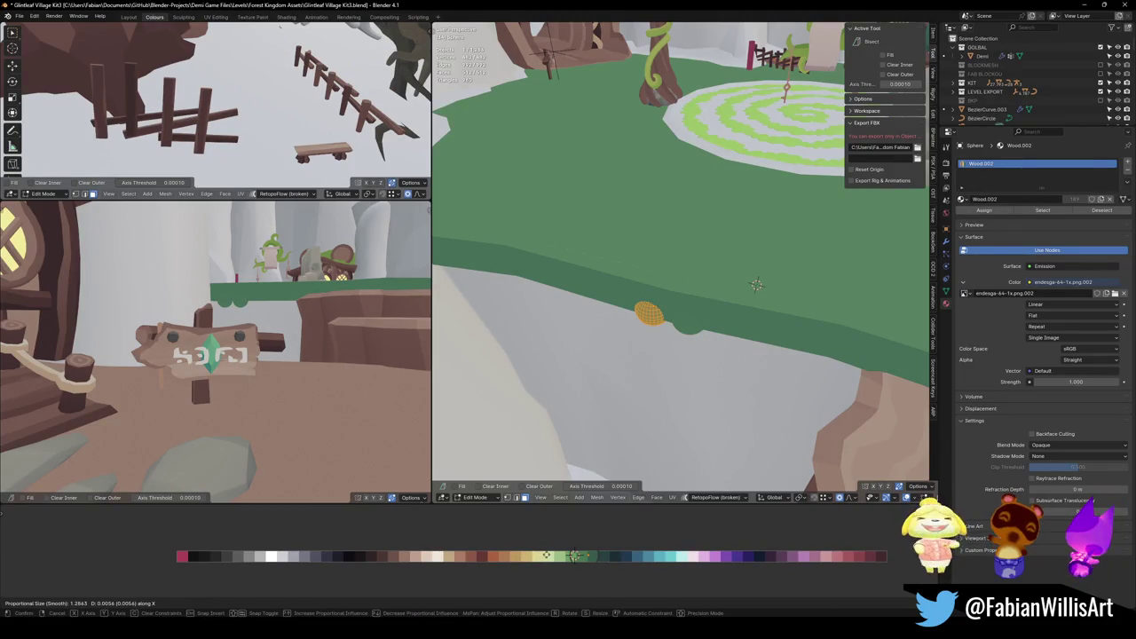
click(546, 555)
key(s)
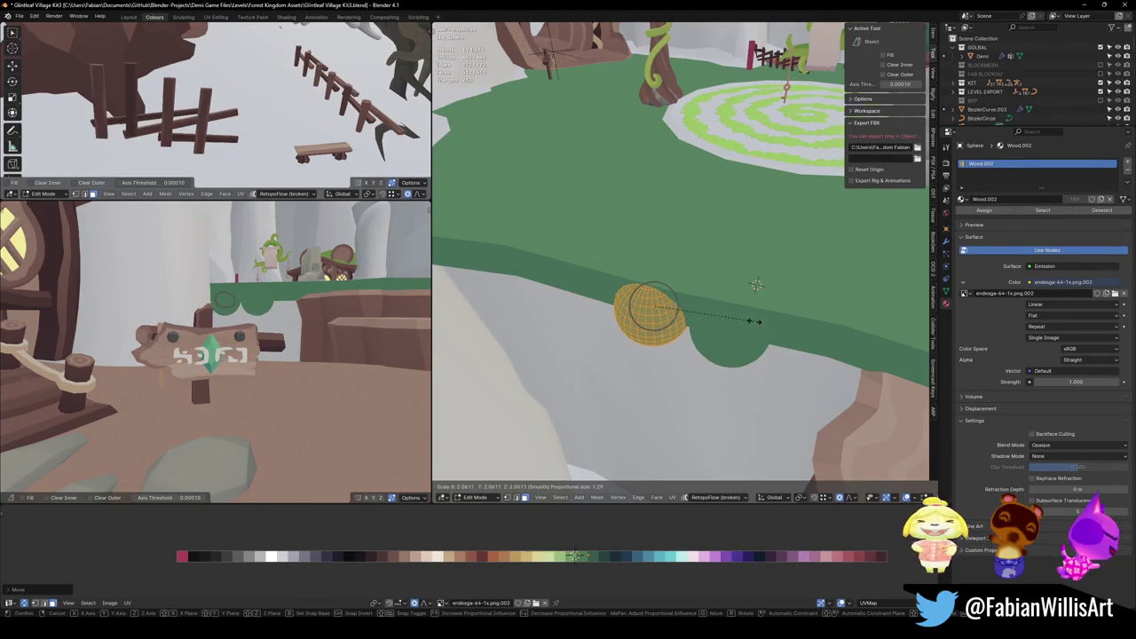
click(754, 321)
middle_drag(754, 320, 744, 294)
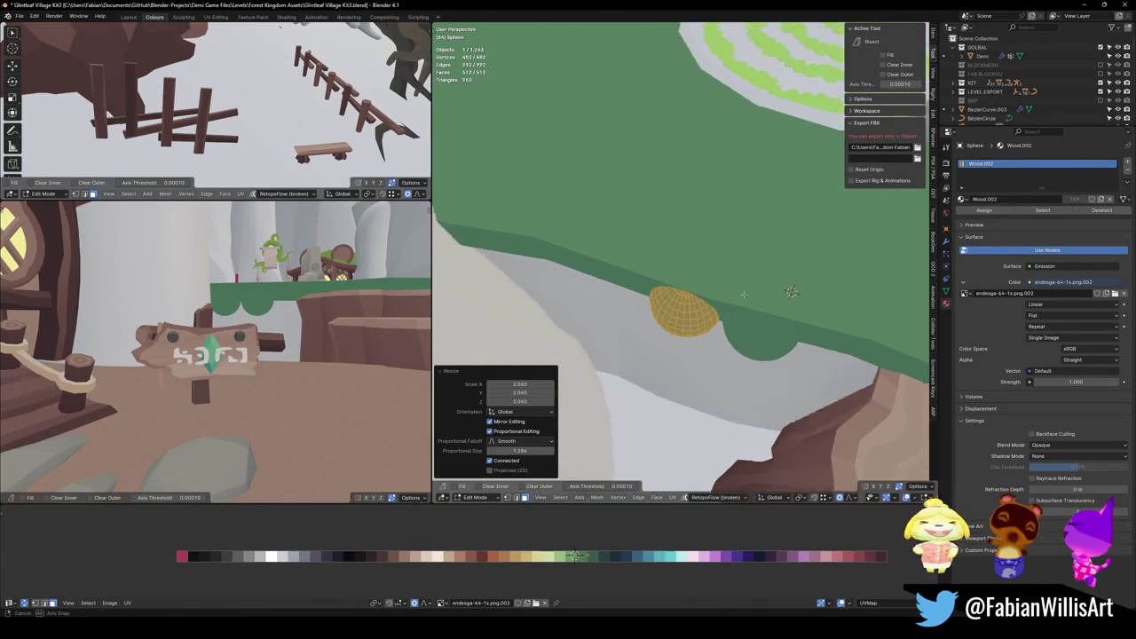
key(Tab)
Move the sphere horizontally and raise its Array count to 6 discs.
key(g)
key(shift+z)
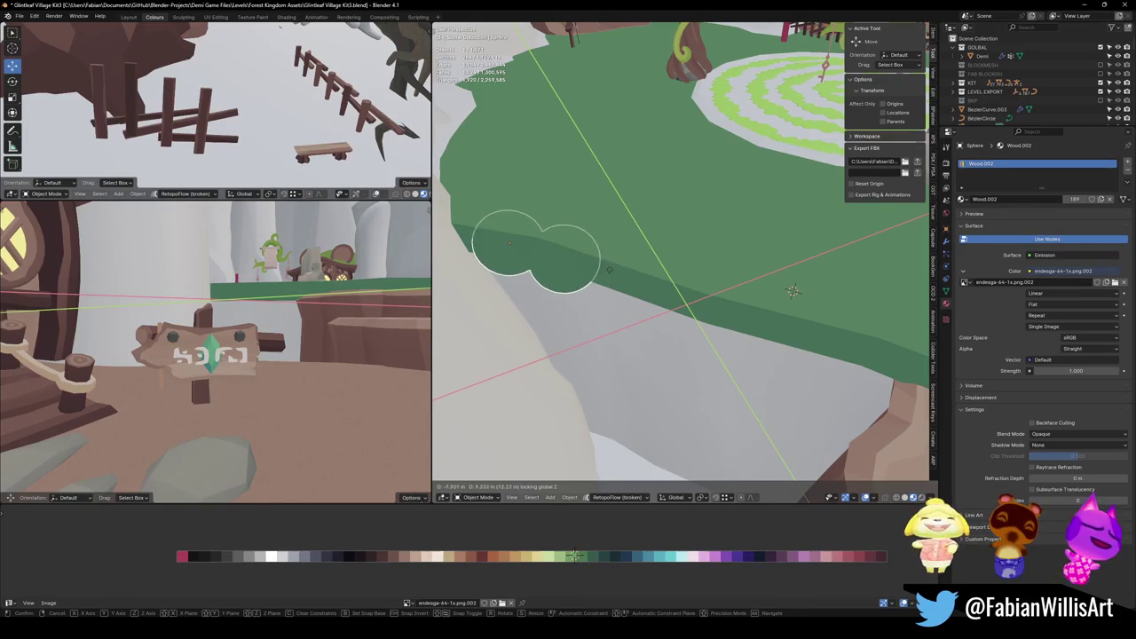
key(Return)
click(947, 241)
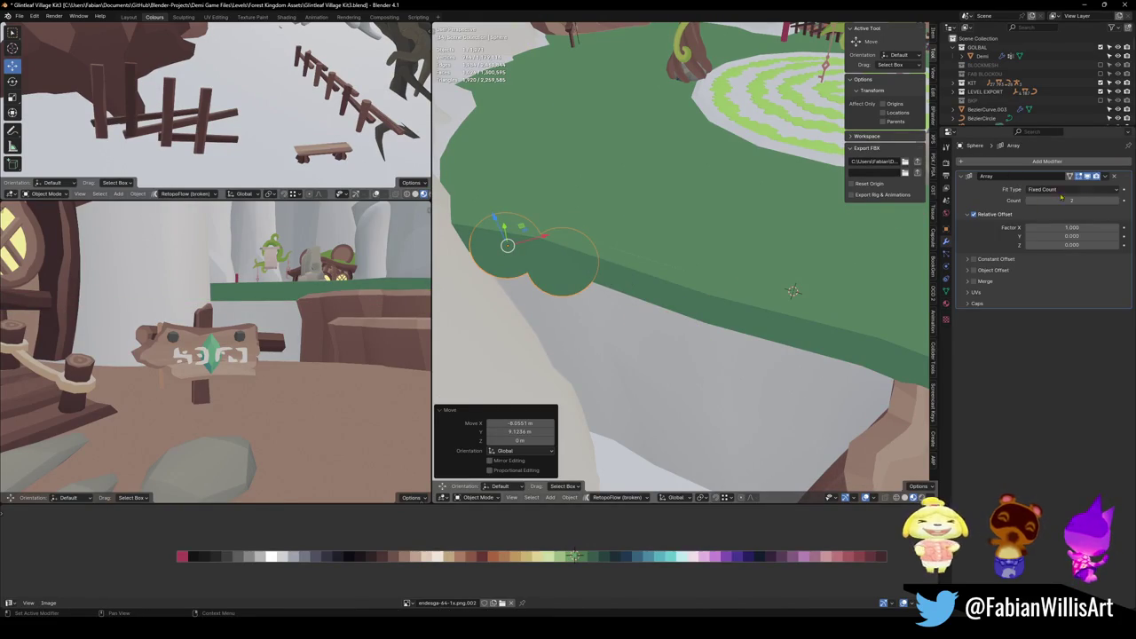
click(1117, 201)
click(1117, 201)
click(1116, 201)
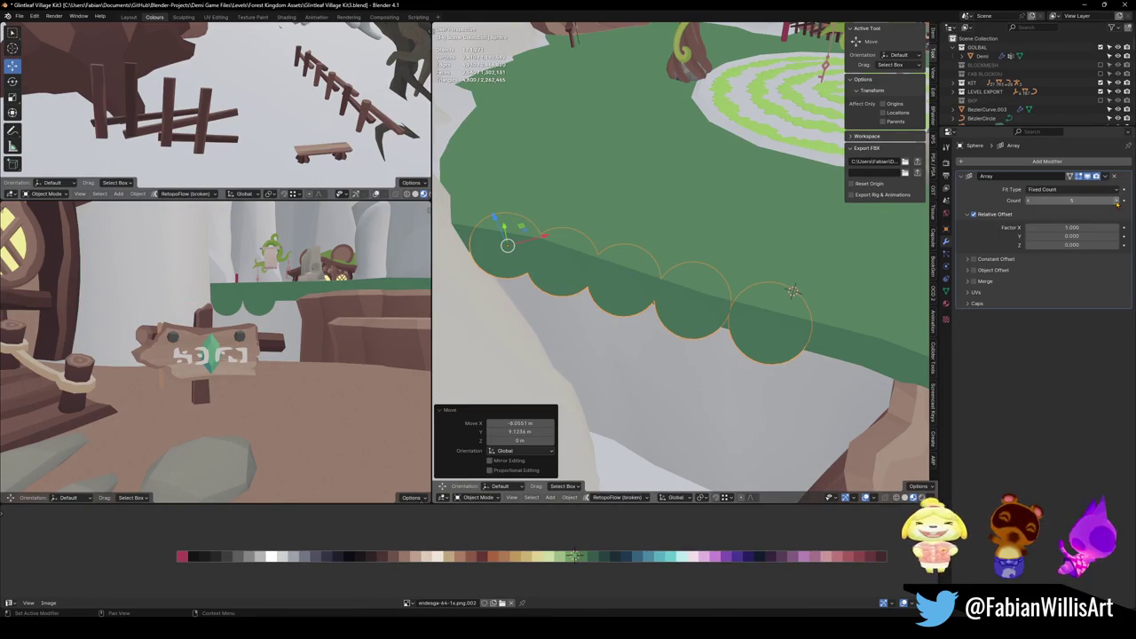
click(1117, 200)
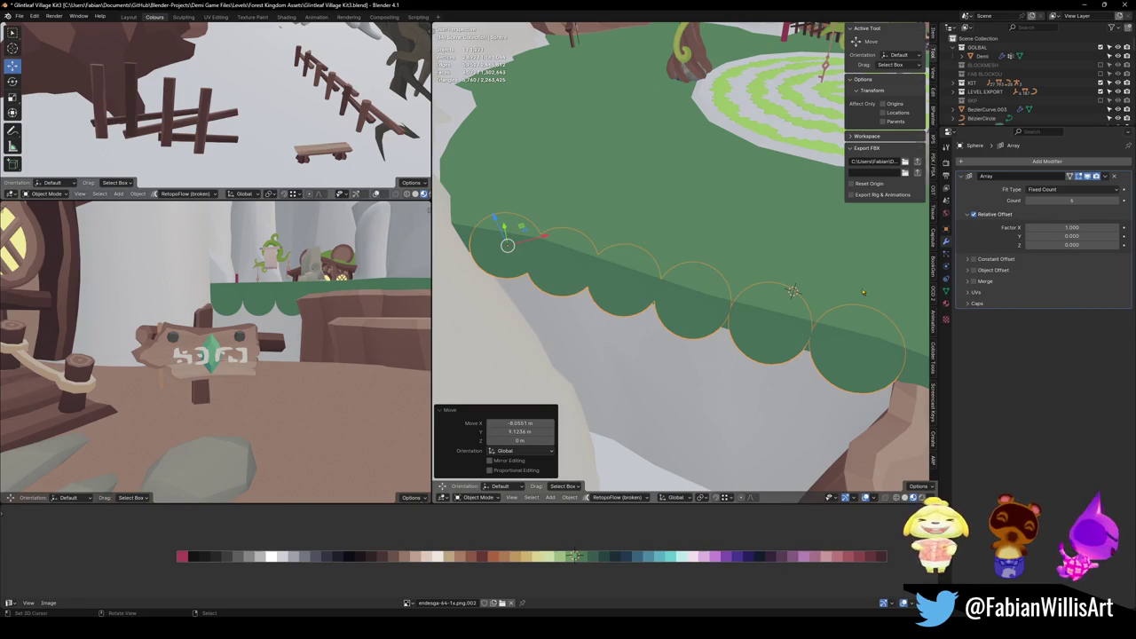
Flatten the disc row to 0.726 in Z and settle it against the platform rim.
middle_drag(621, 248, 652, 282)
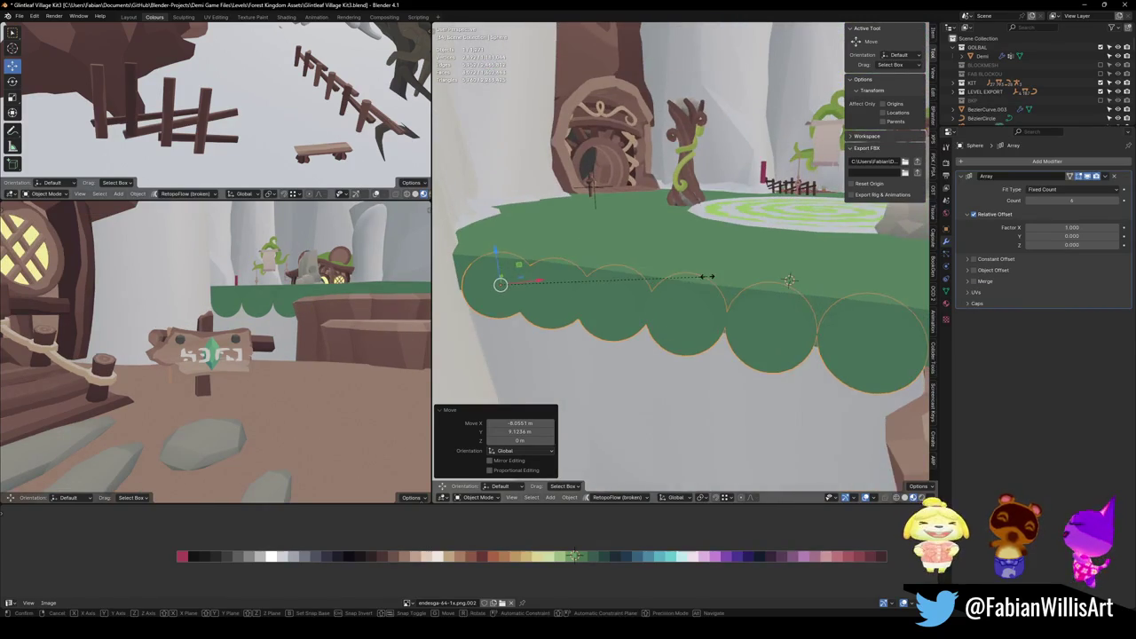
key(s)
key(z)
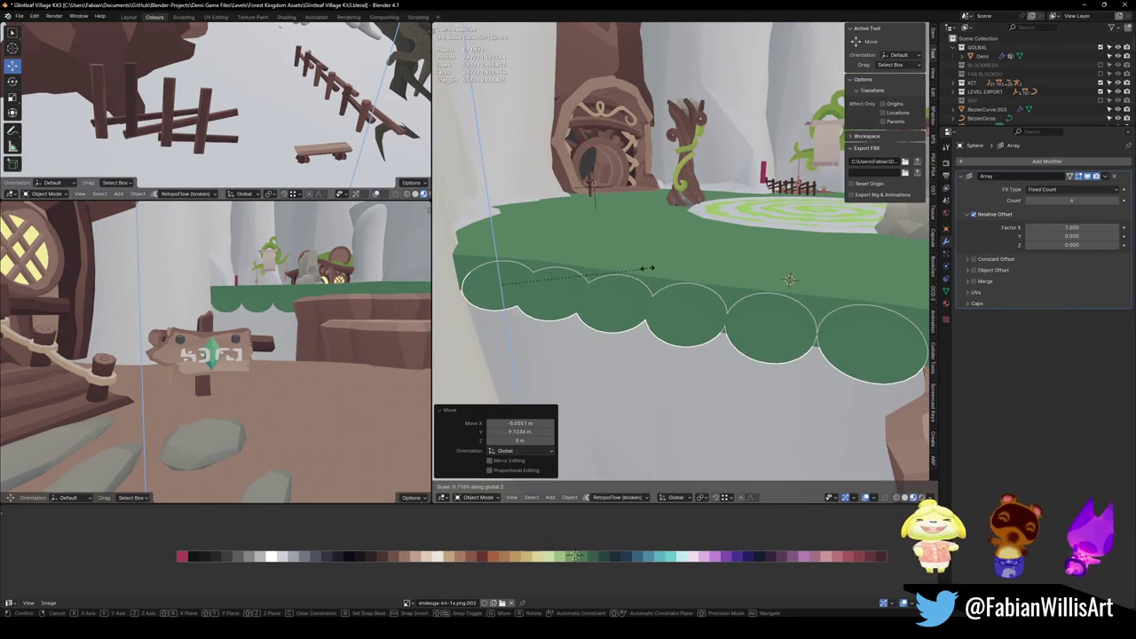
click(651, 266)
key(g)
key(z)
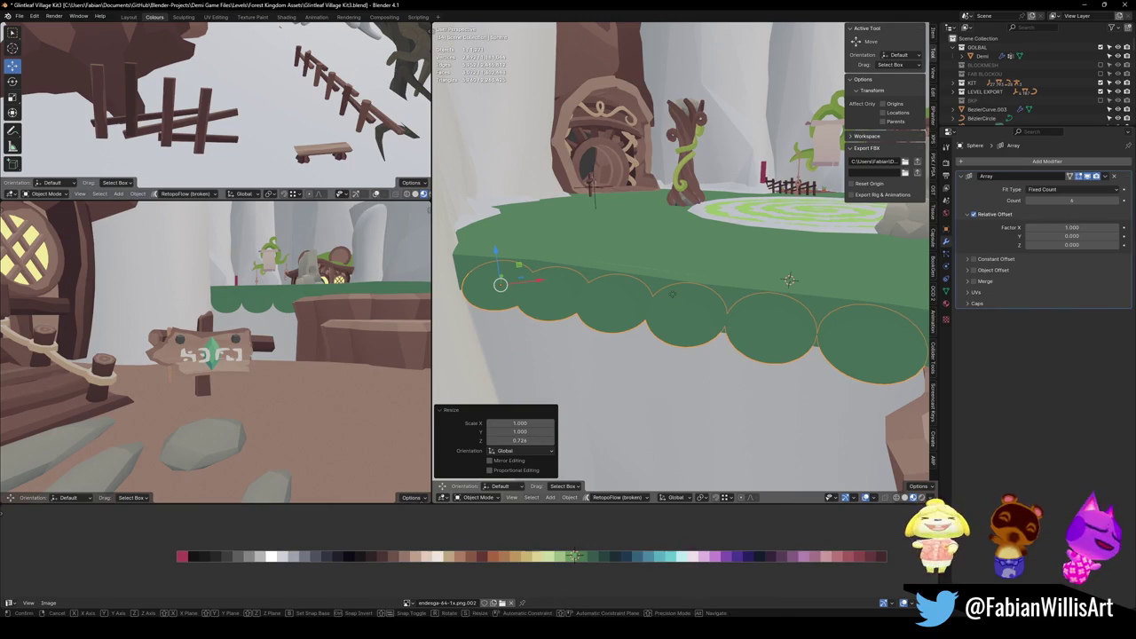
click(673, 290)
mouse_move(673, 291)
middle_down()
mouse_move(629, 272)
mouse_move(642, 236)
middle_up()
key(g)
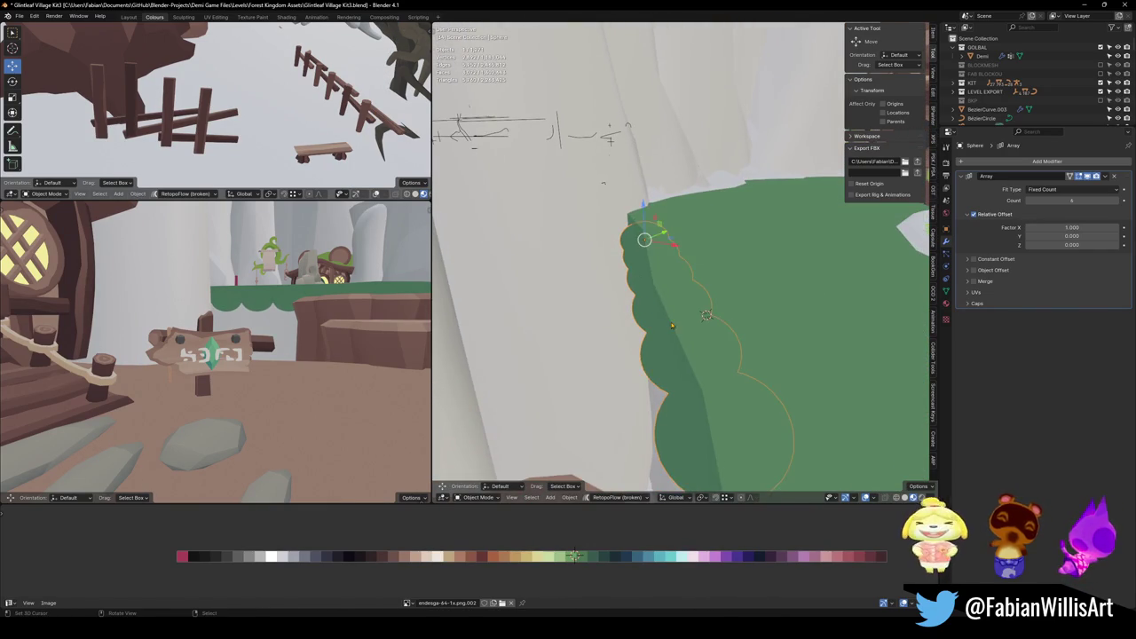
key(shift+z)
click(755, 264)
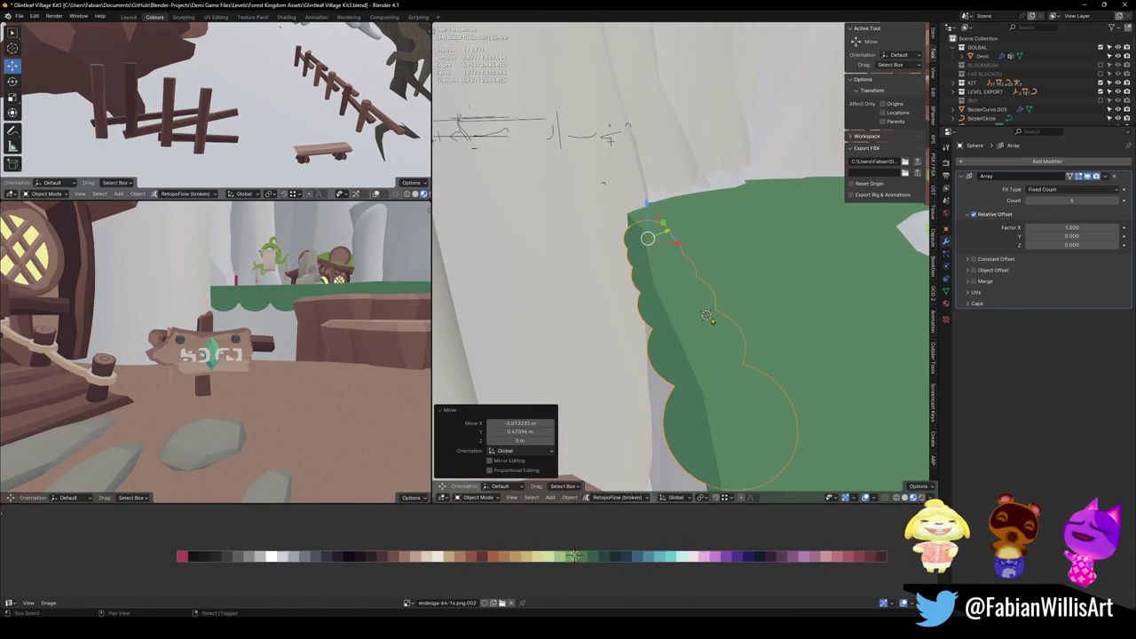
With Normal orientation, squash the discs to 0.478 along Y and slide them along the rim.
key(comma)
click(751, 307)
key(s)
key(y)
click(679, 288)
key(g)
key(y)
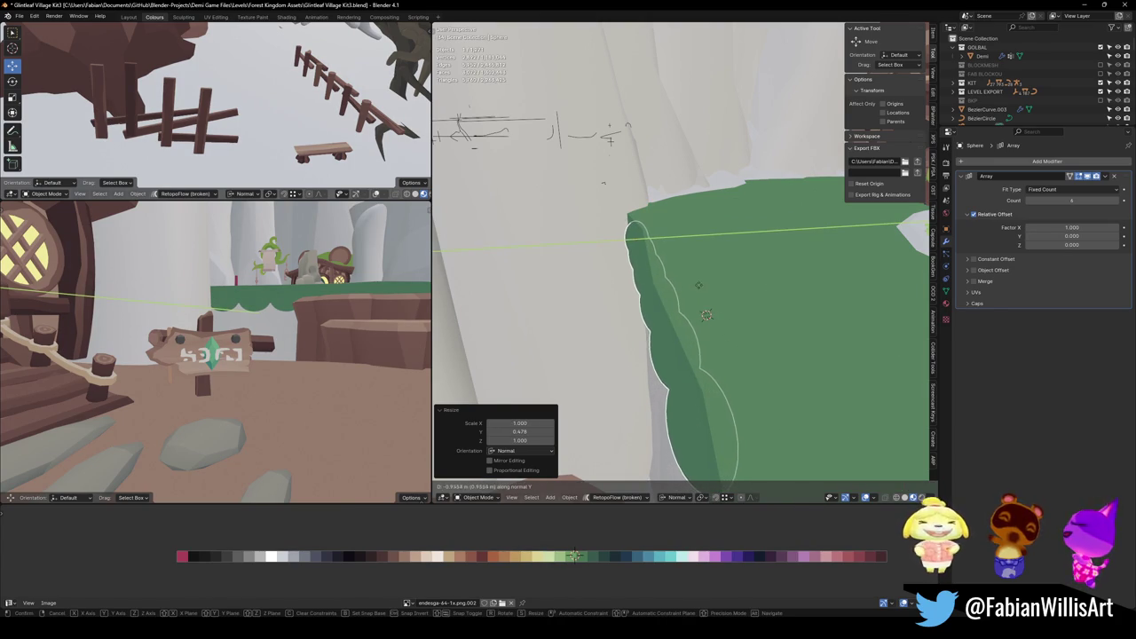
click(573, 283)
Fly the view back toward the platform edge and select the tree platform for editing.
key(shift+grave)
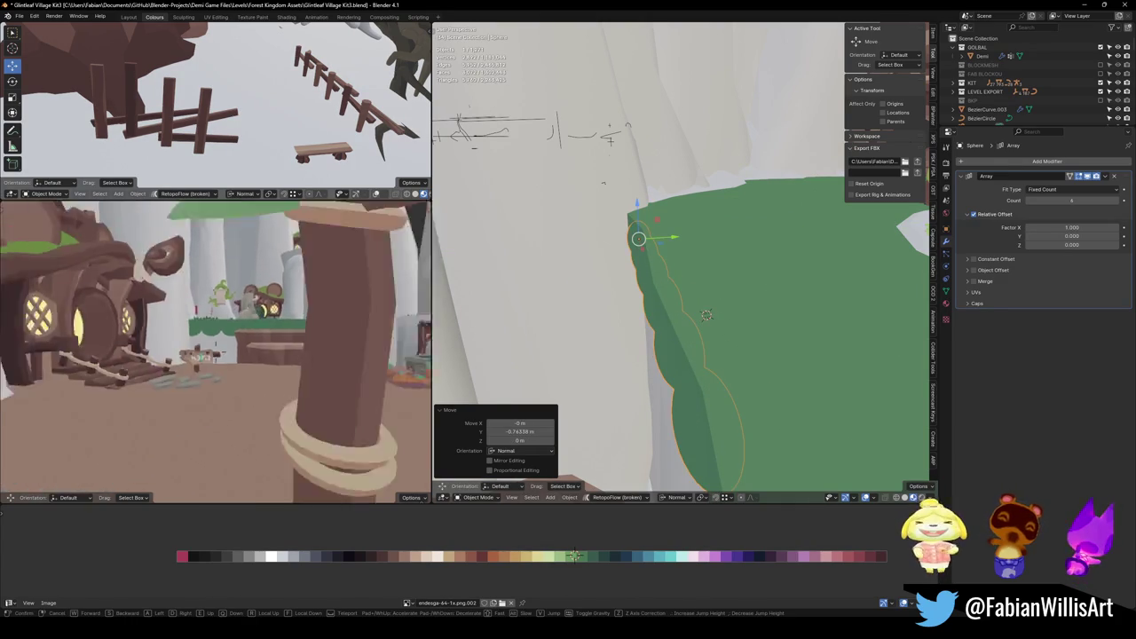
key(w)
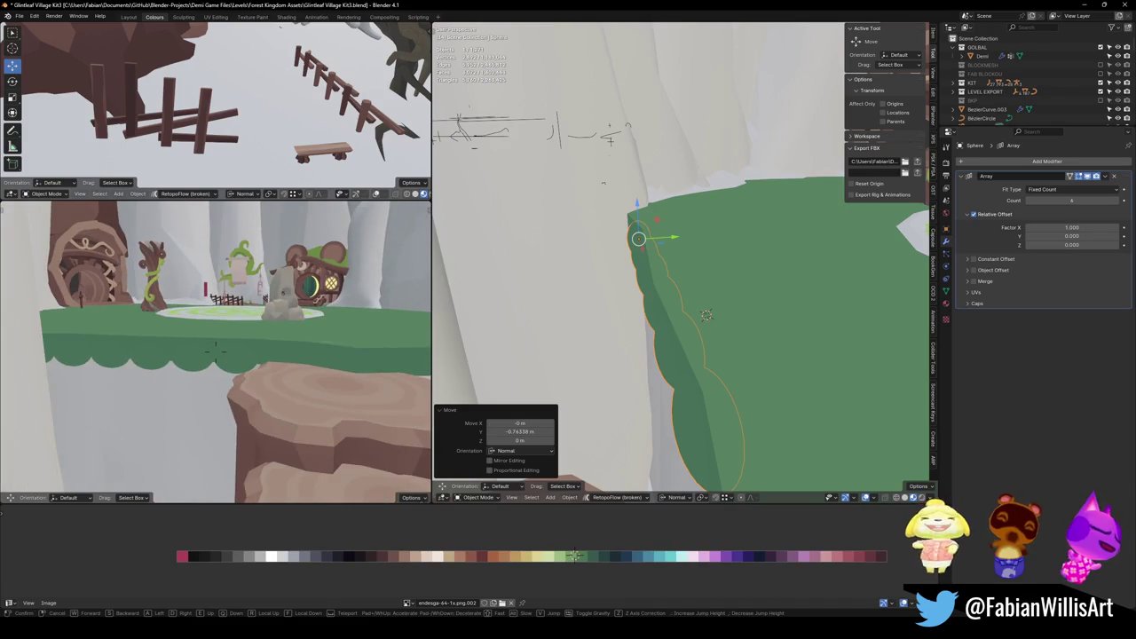
key(s)
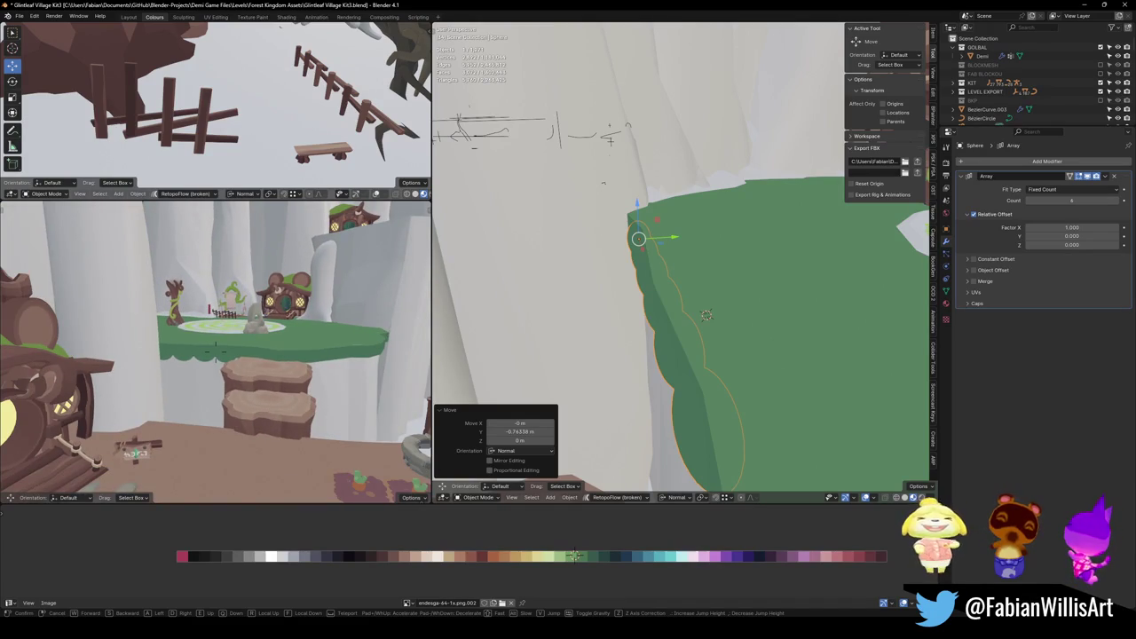
key(Return)
middle_drag(675, 222, 675, 292)
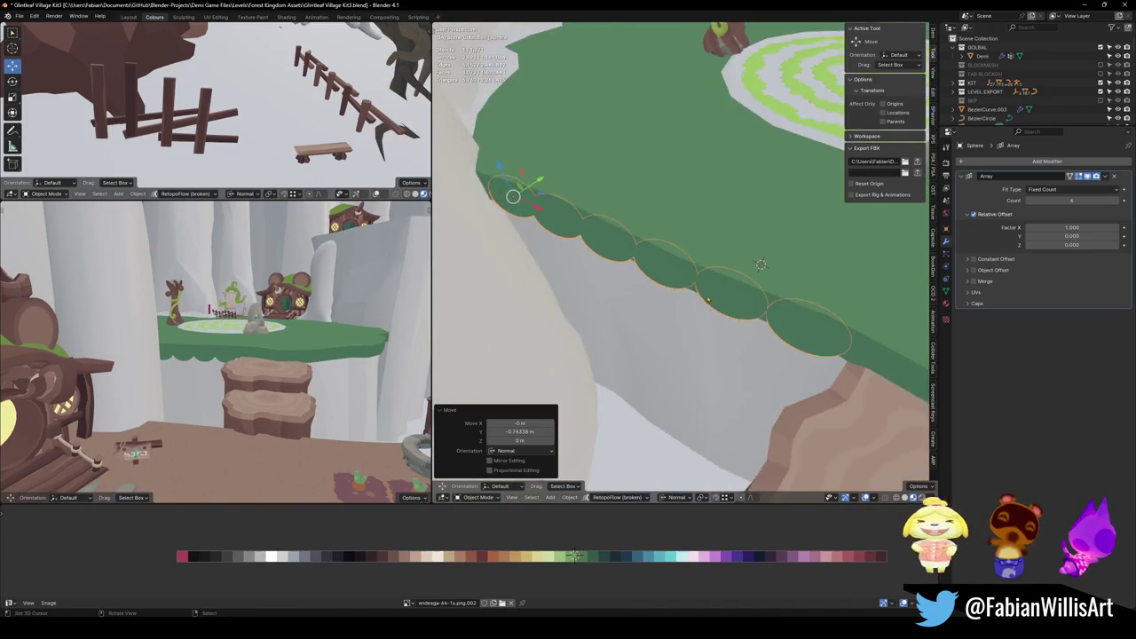
middle_drag(761, 263, 693, 308)
click(693, 308)
key(Tab)
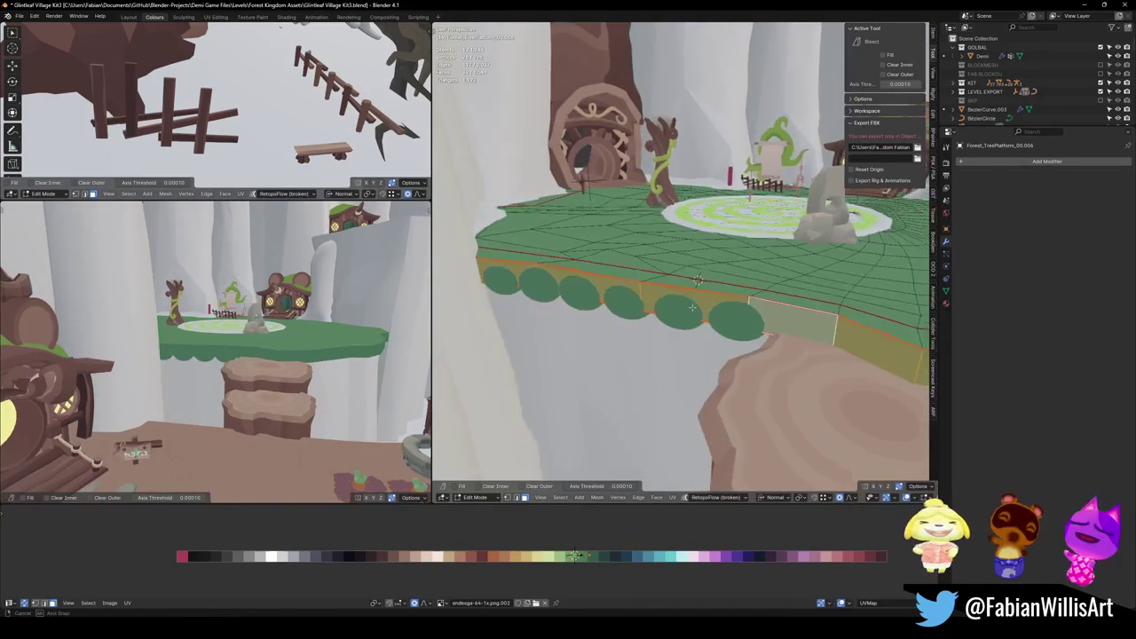
Return to Object Mode, inspect the scalloped rim trim from several angles, then select the disc row.
key(Tab)
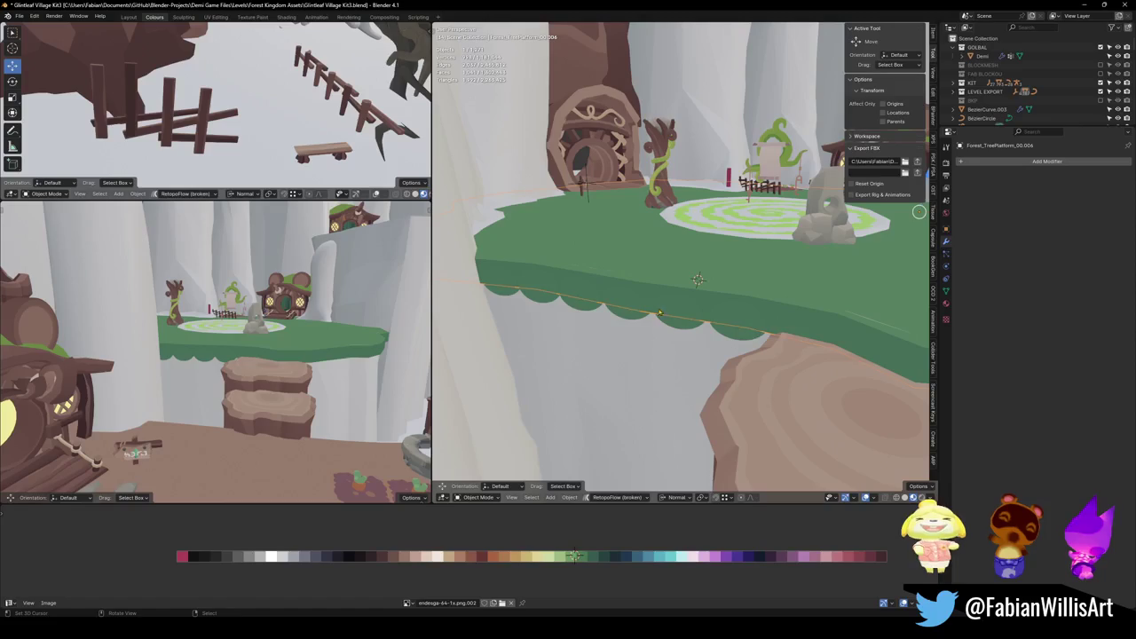
mouse_move(670, 296)
middle_down()
mouse_move(615, 303)
mouse_move(551, 337)
middle_up()
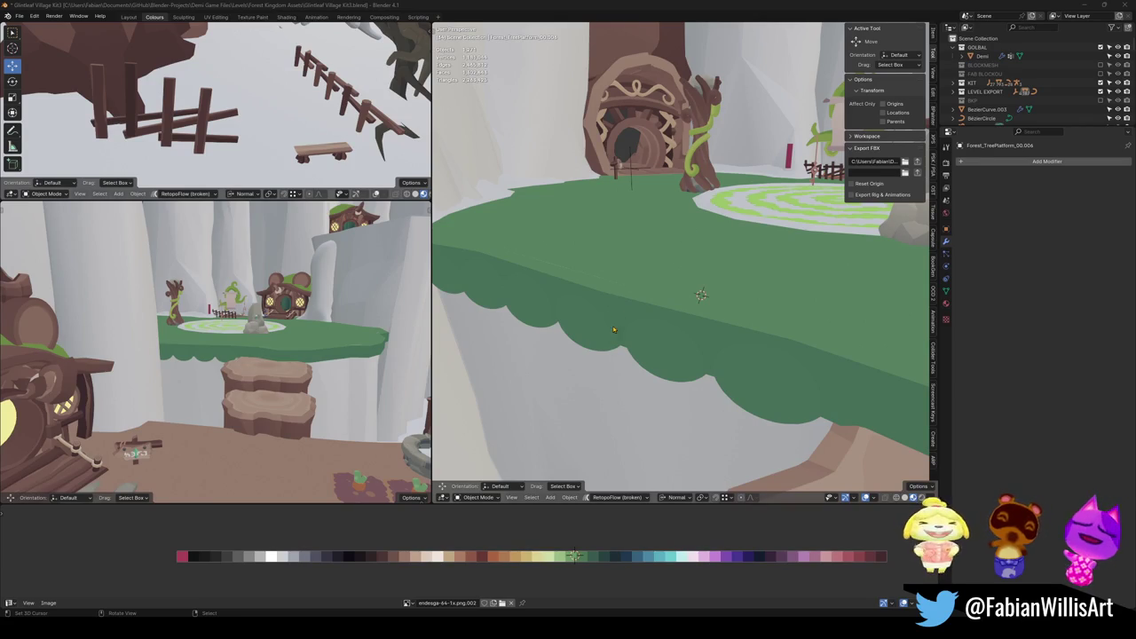
middle_drag(613, 329, 638, 282)
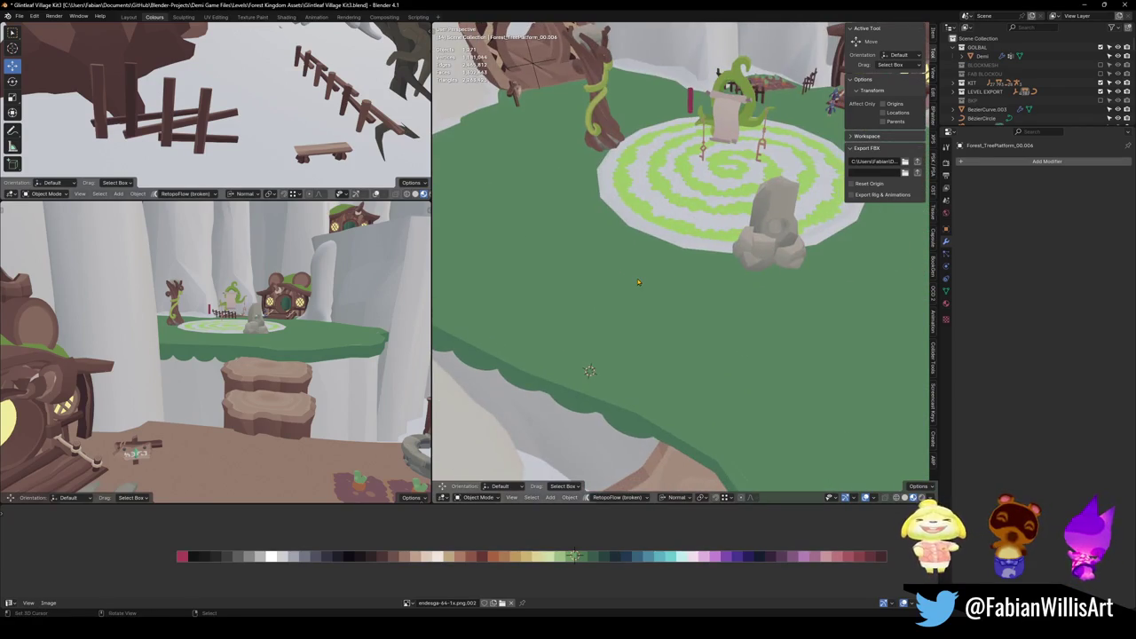
scroll(617, 294, down, 1)
scroll(629, 283, down, 1)
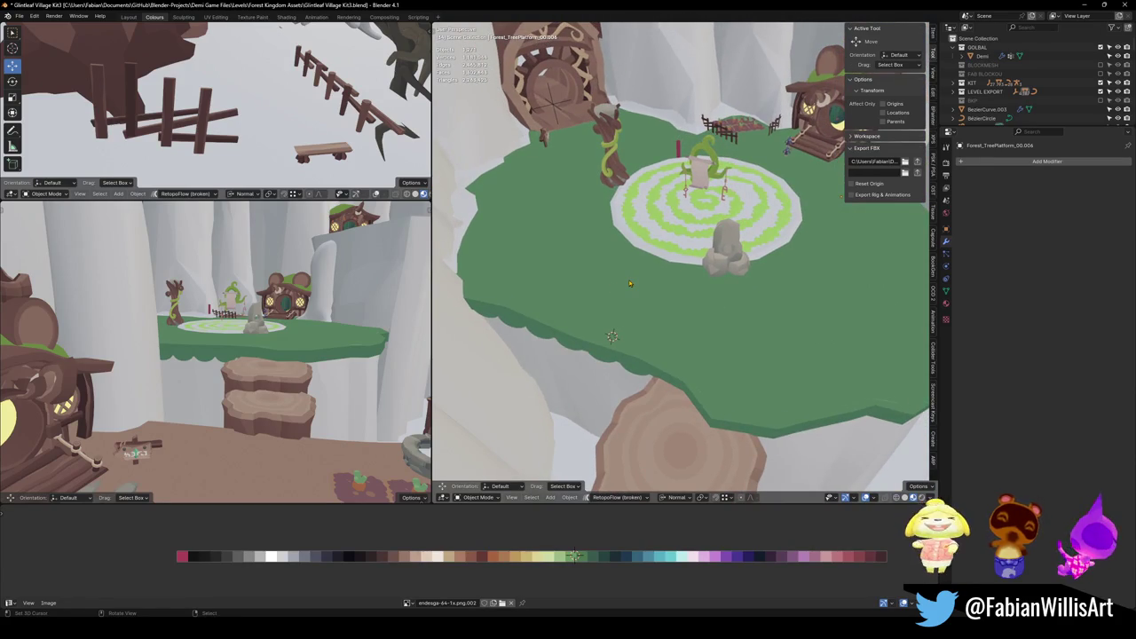
mouse_move(630, 276)
middle_down()
mouse_move(703, 305)
mouse_move(668, 299)
mouse_move(675, 274)
middle_up()
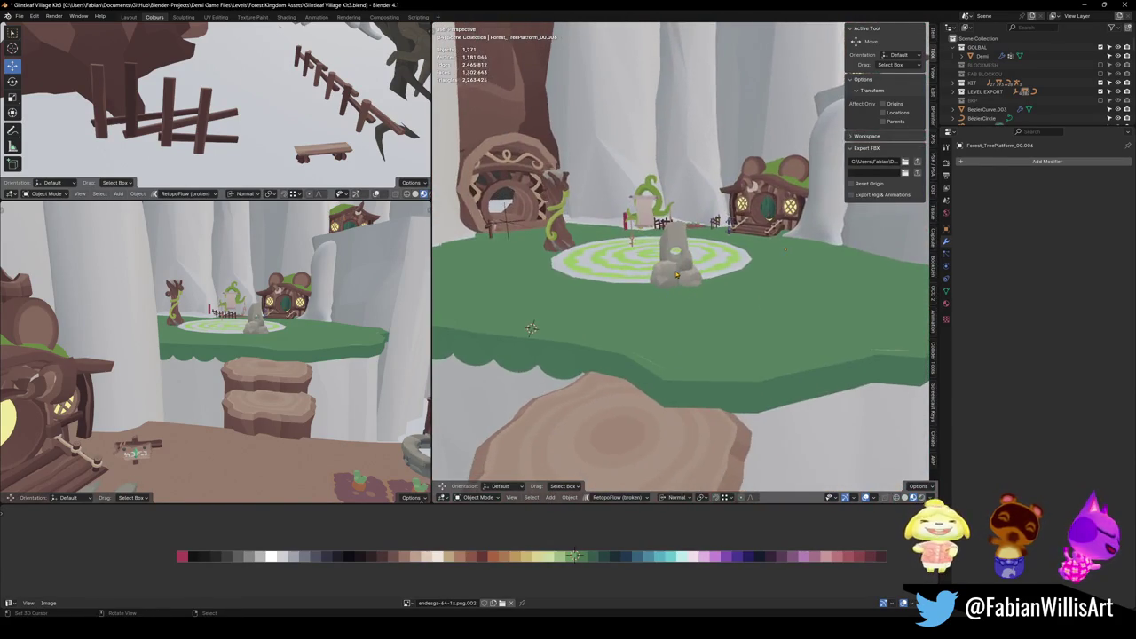
scroll(586, 305, up, 2)
middle_drag(586, 305, 610, 288)
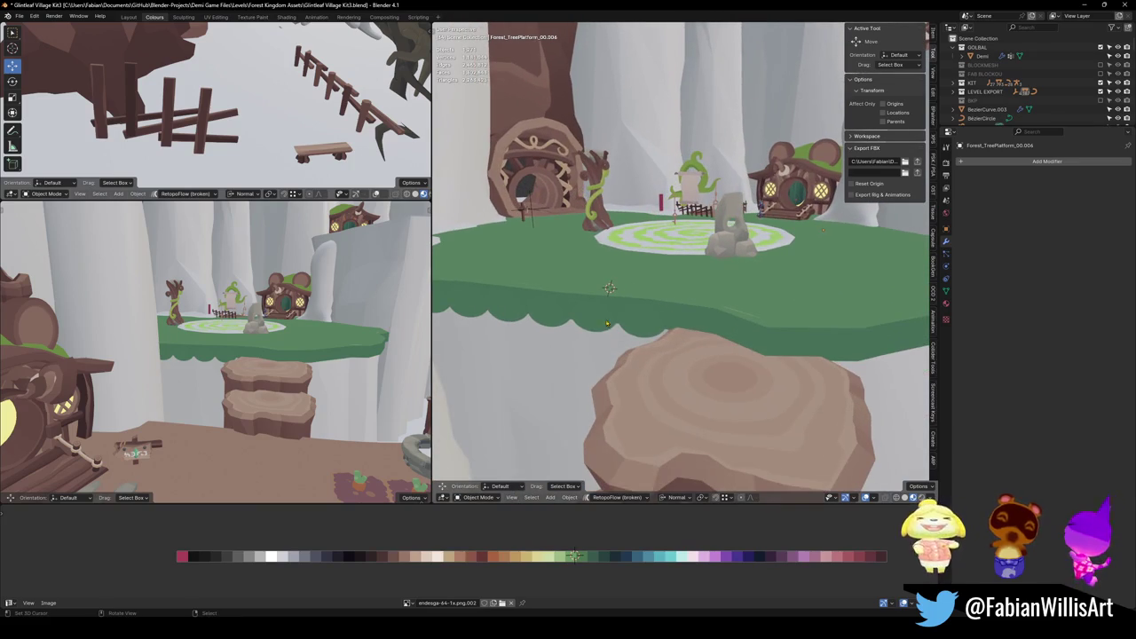
click(598, 325)
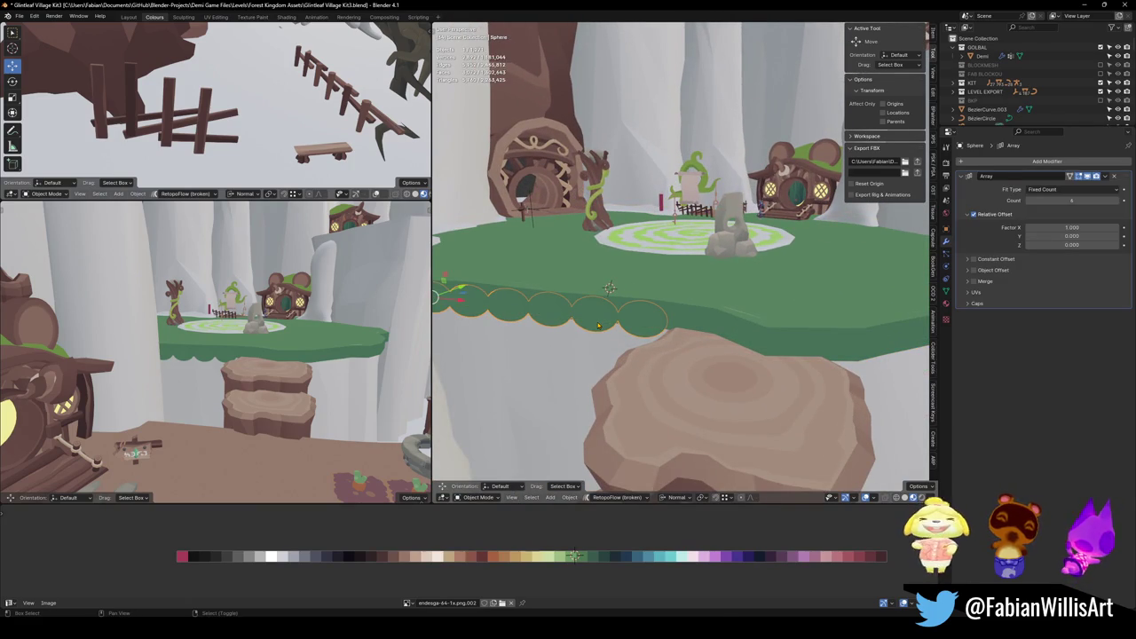
Duplicate the disc row in place and clear the copy's rotation in local top view.
key(shift+d)
right_click(623, 335)
key(KP_Divide)
key(KP_7)
key(alt+r)
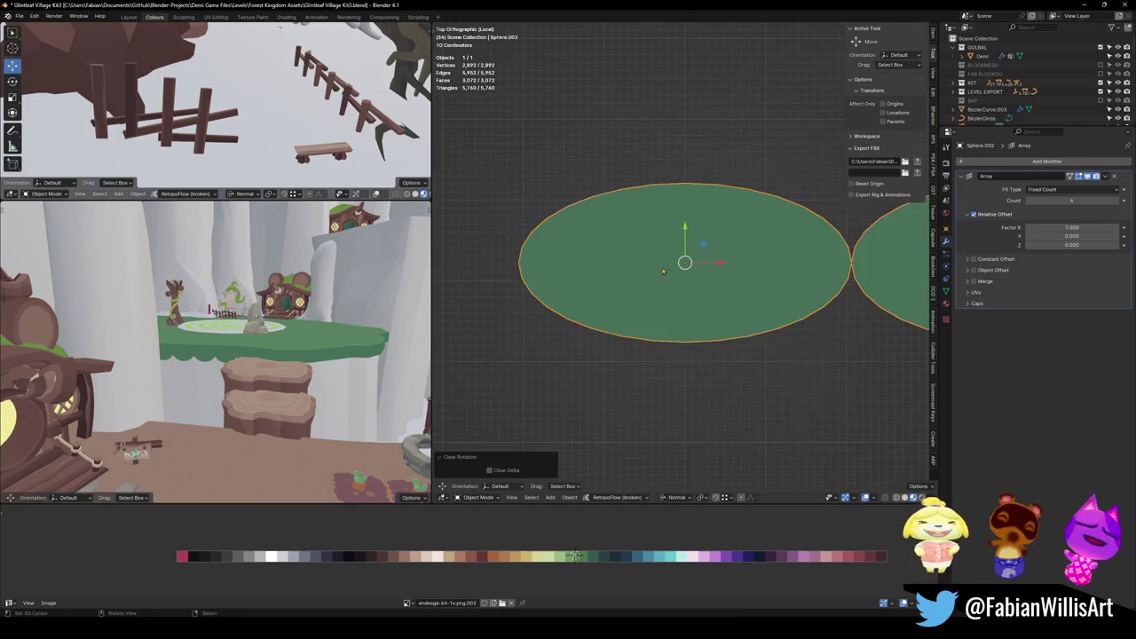
scroll(670, 277, down, 5)
shift+middle_drag(718, 243, 670, 278)
key(shift+a)
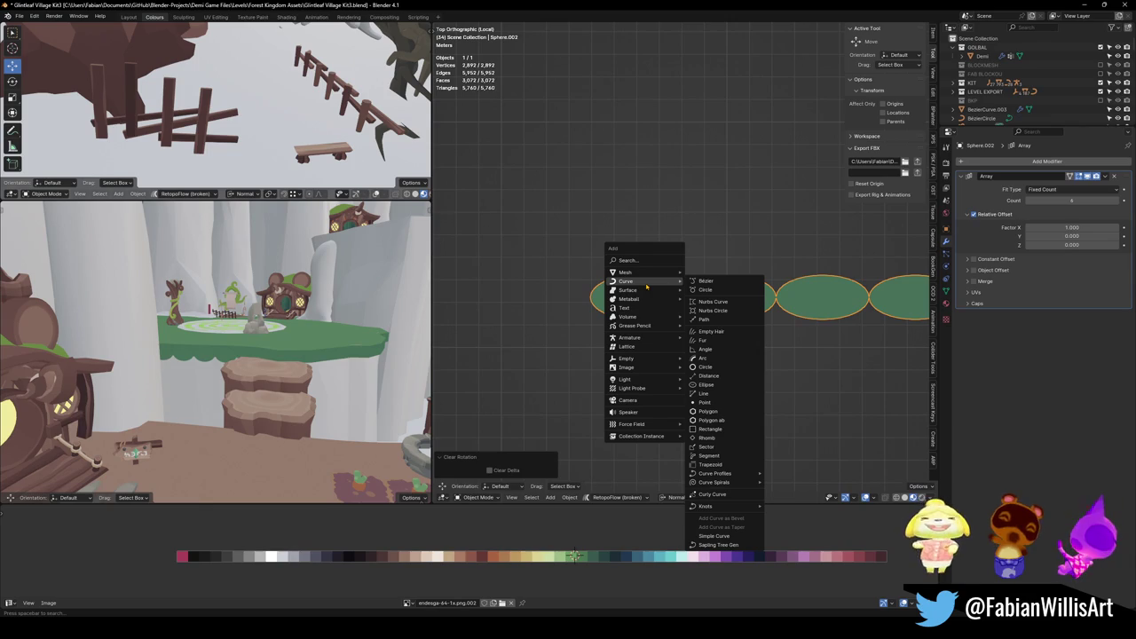
key(Escape)
key(KP_Divide)
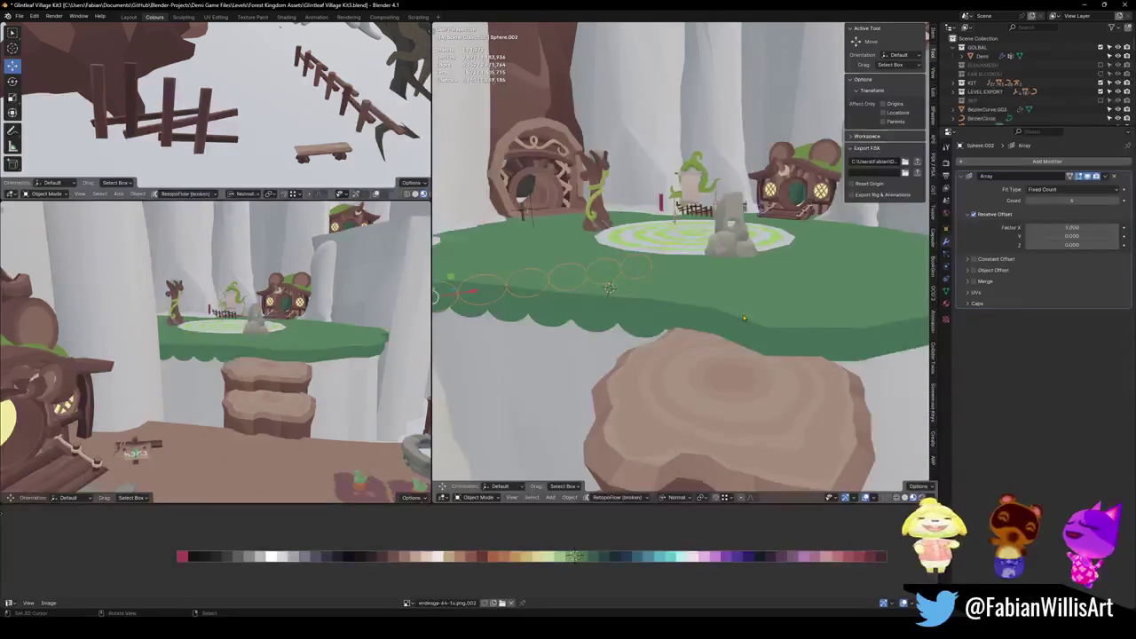
Delete the duplicate disc row and separate a copy of the platform's outer rim loop.
key(Delete)
click(632, 305)
key(Tab)
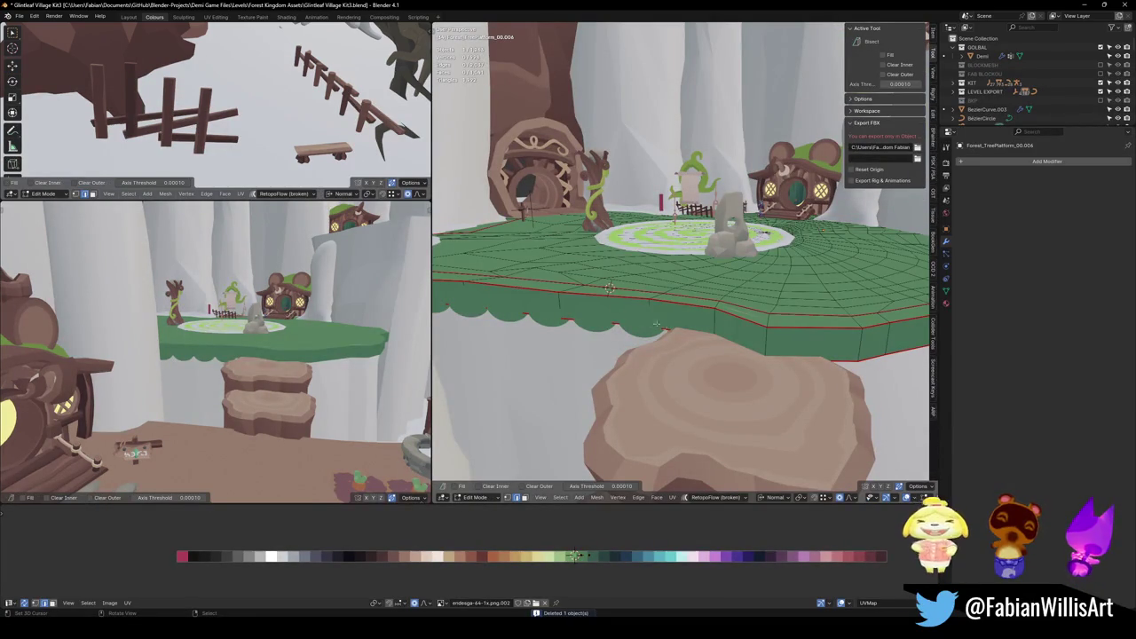
alt+click(624, 305)
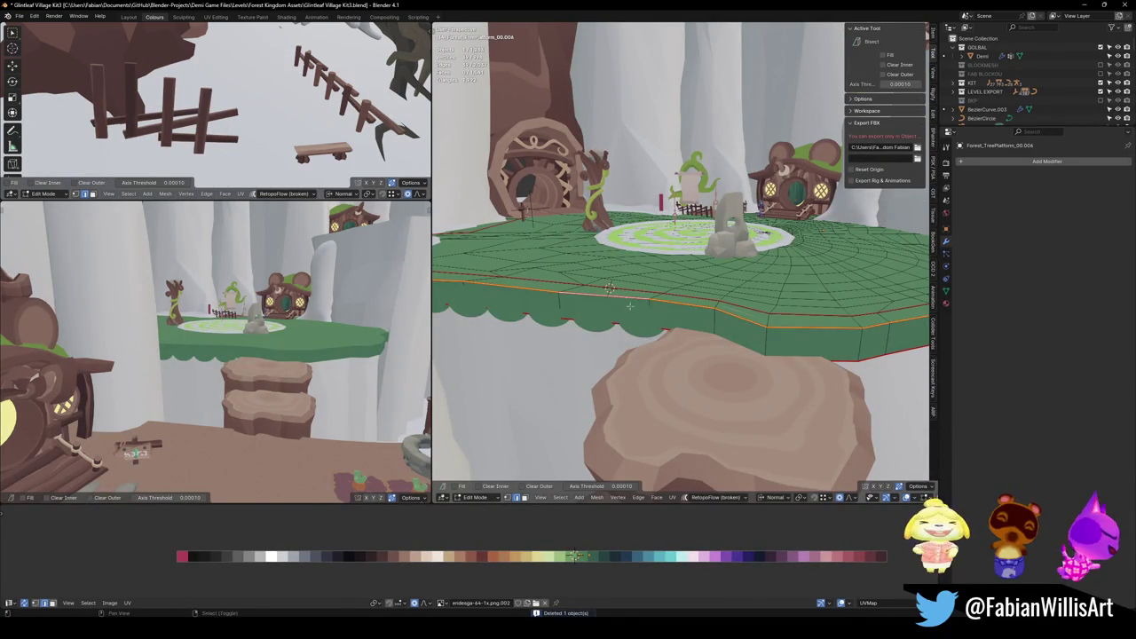
key(shift+d)
key(Escape)
key(p)
click(619, 293)
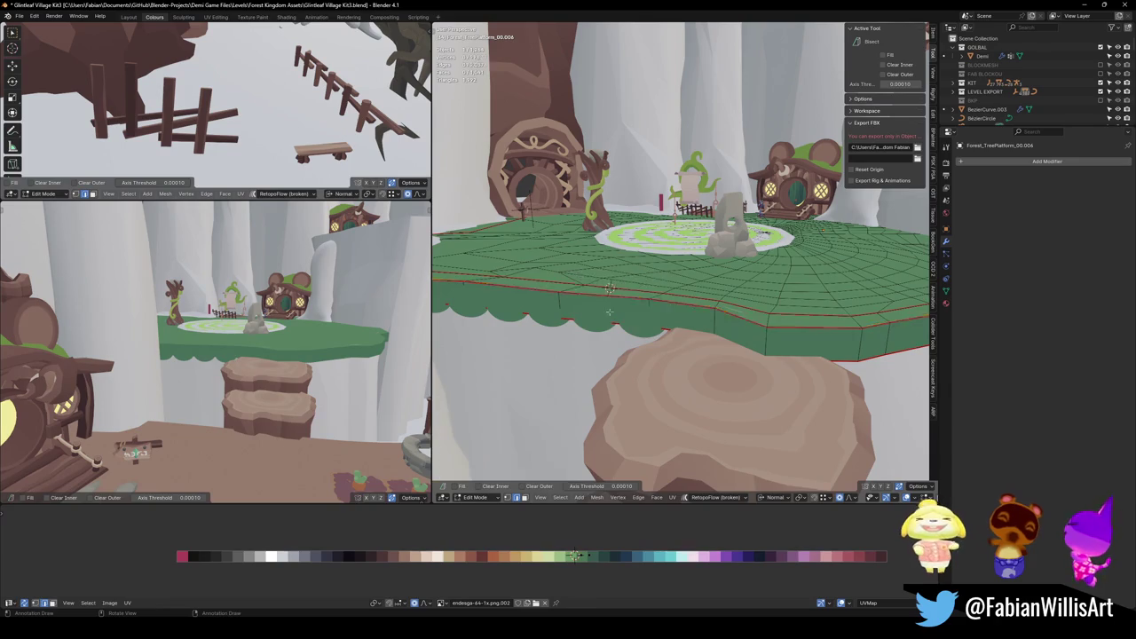
key(Tab)
Convert the separated rim to a curve and set its origin to the 3D cursor on the edge.
key(q)
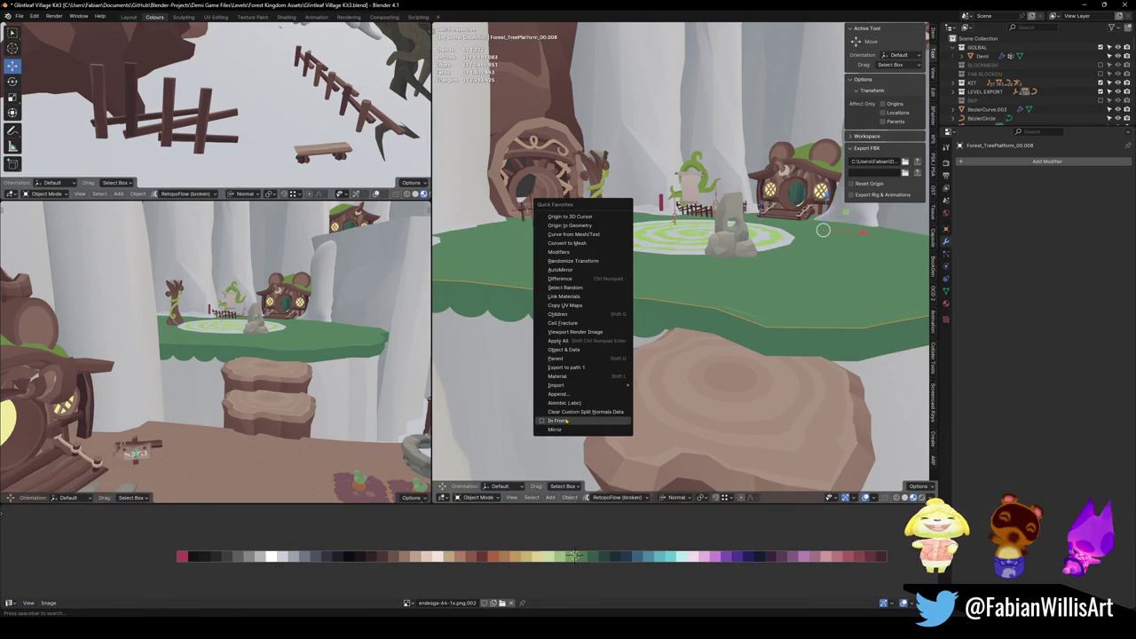
key(q)
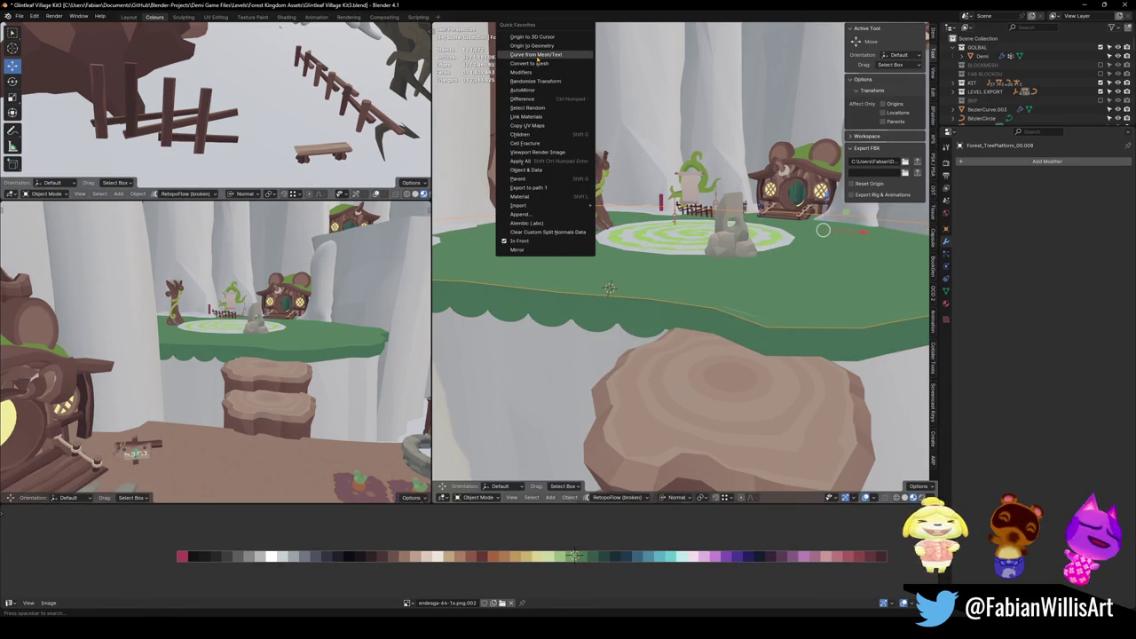
click(537, 54)
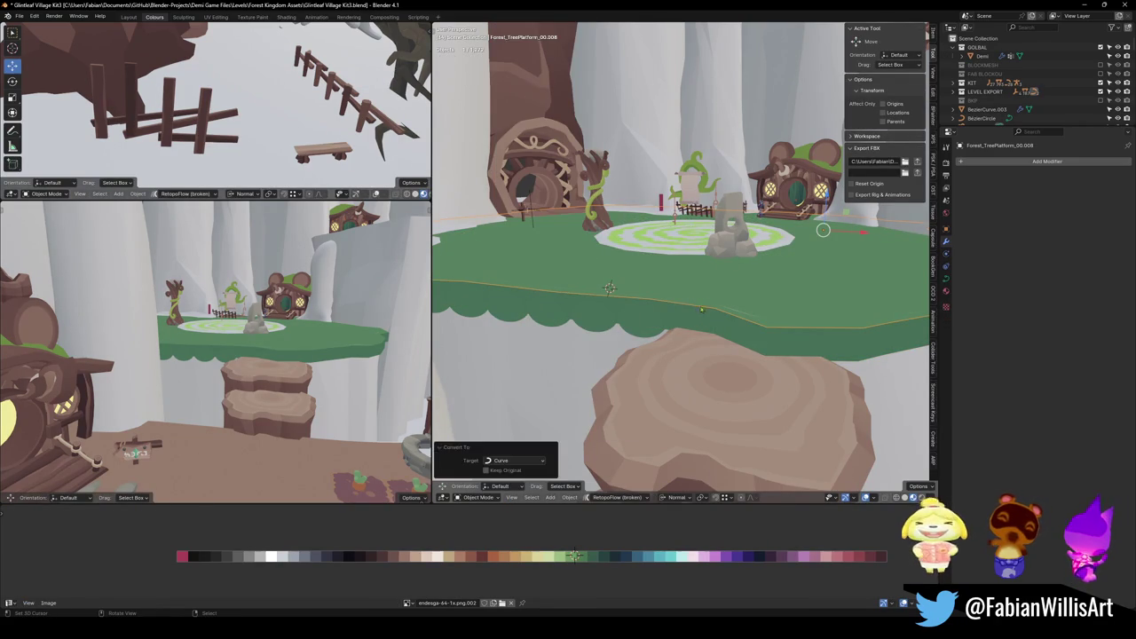
middle_drag(657, 320, 614, 312)
key(Tab)
middle_drag(851, 225, 779, 181)
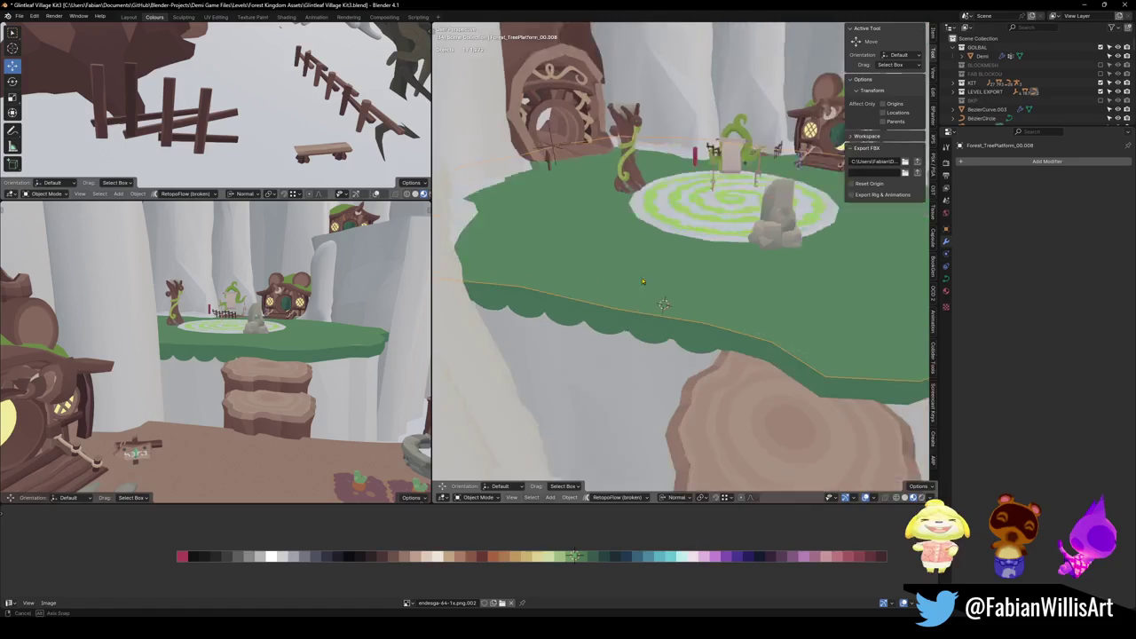
shift+right_click(619, 312)
key(Tab)
right_click(612, 302)
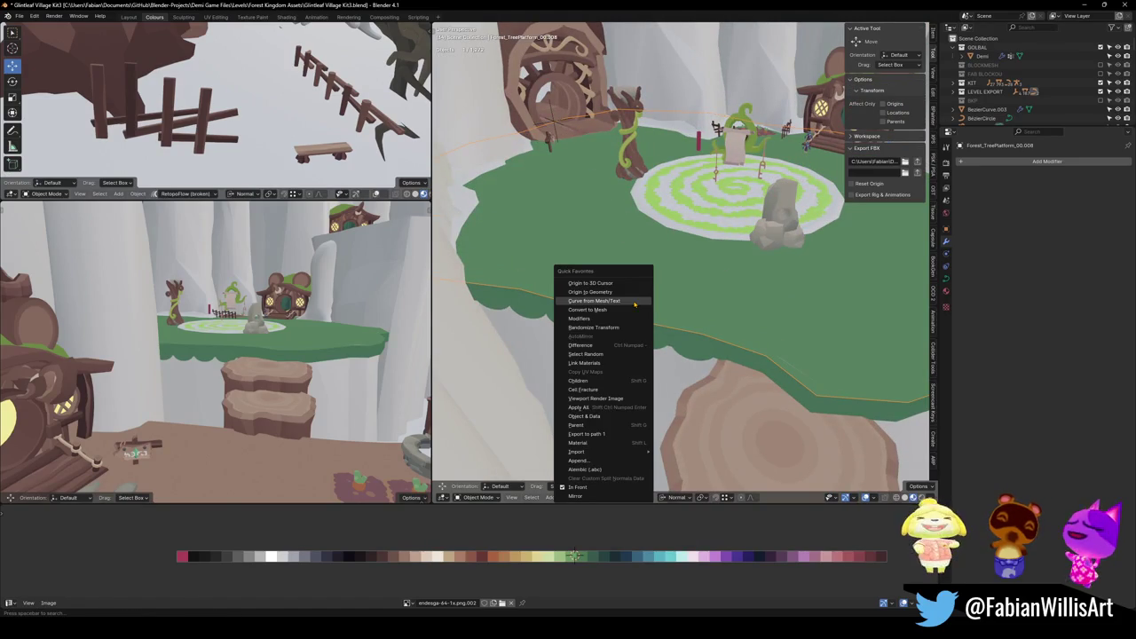
click(621, 345)
Snap the sphere array to the 3D cursor, clear its rotation, and apply the curve's rotation and scale.
click(609, 334)
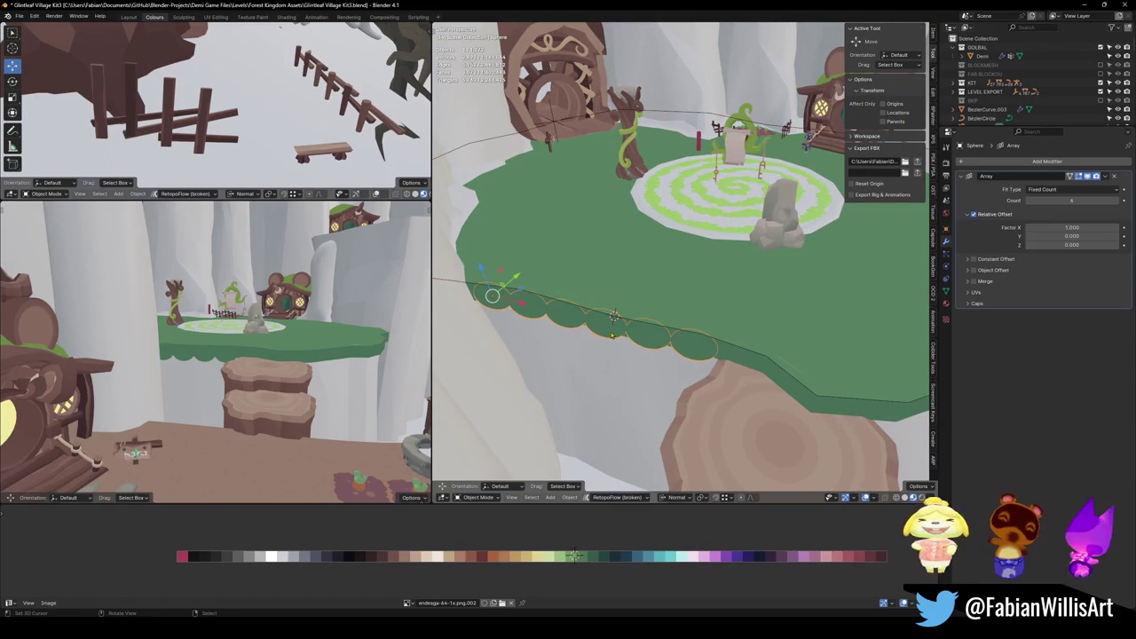
key(shift+s)
click(625, 258)
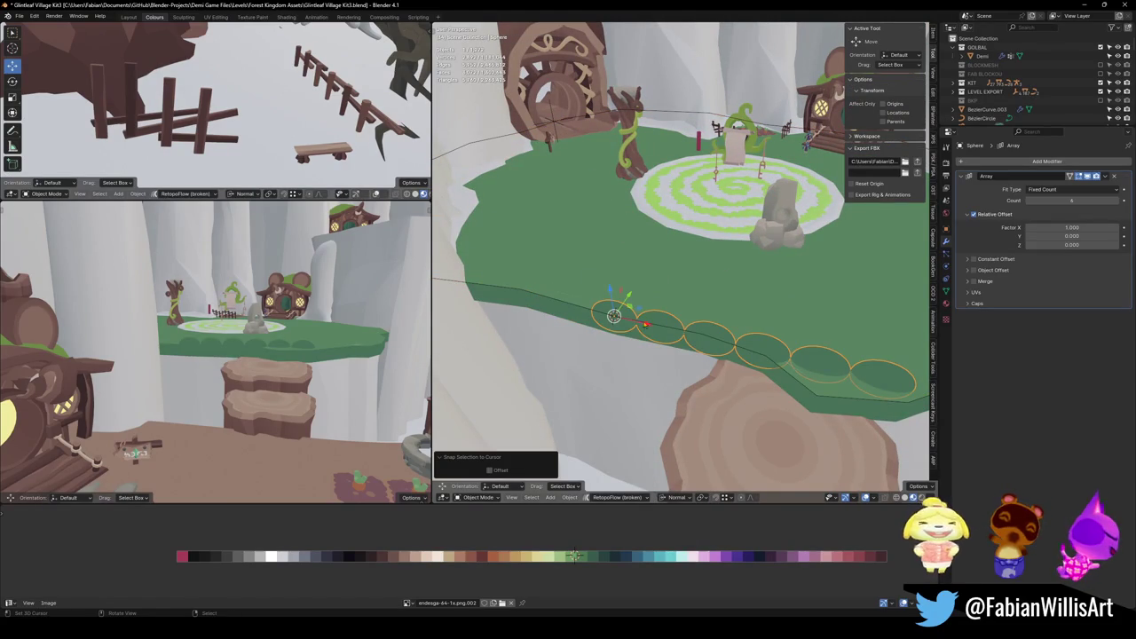
key(alt+r)
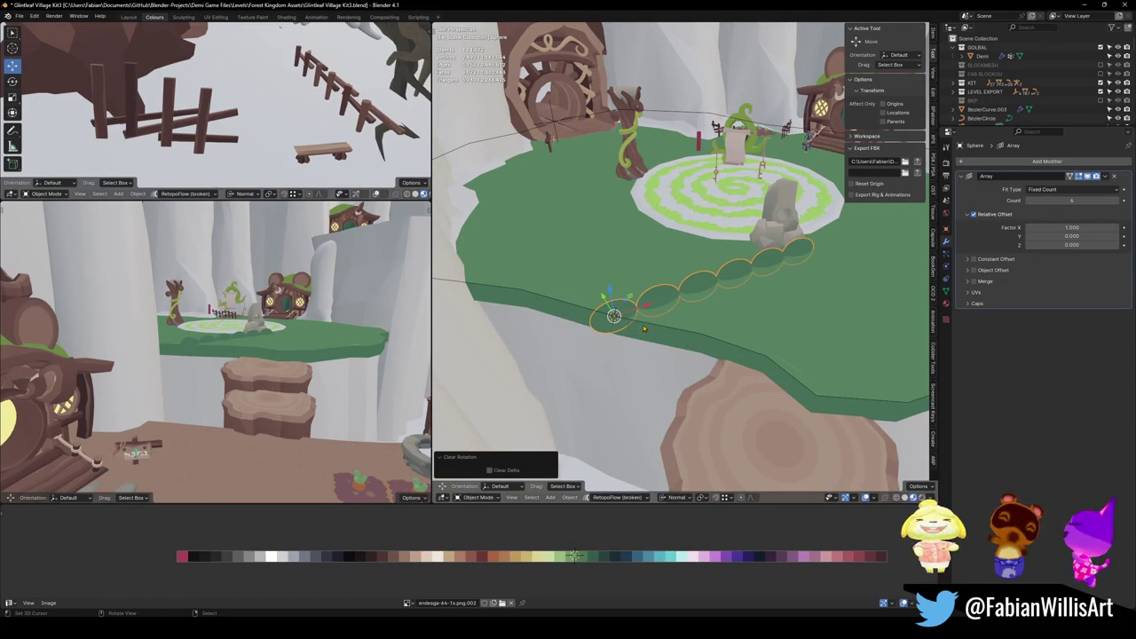
shift+click(639, 322)
key(ctrl+j)
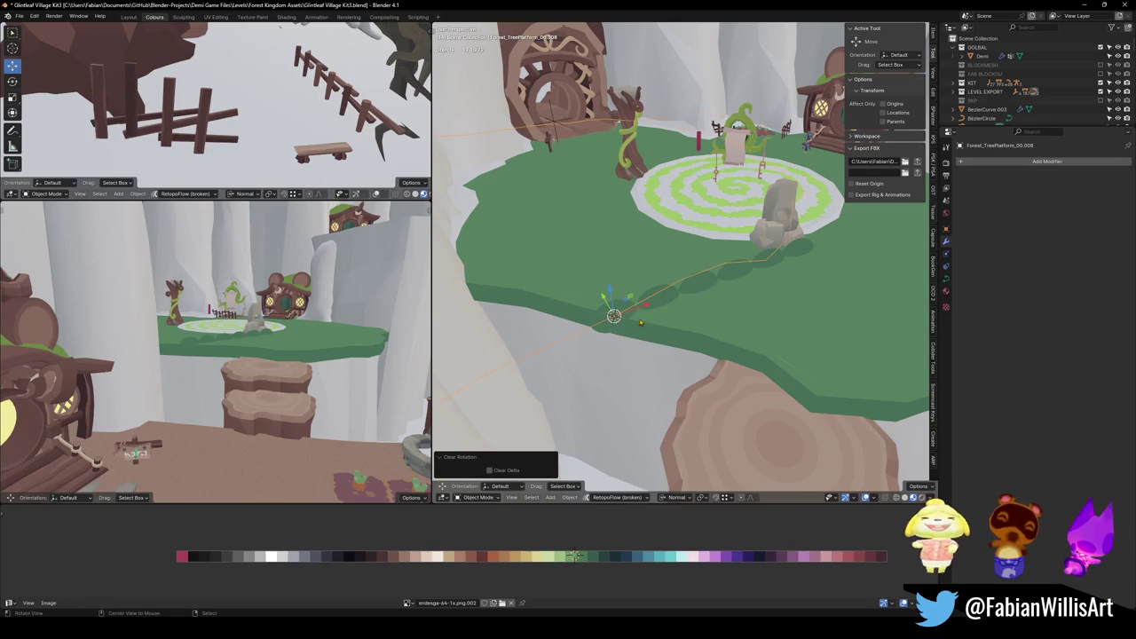
click(645, 324)
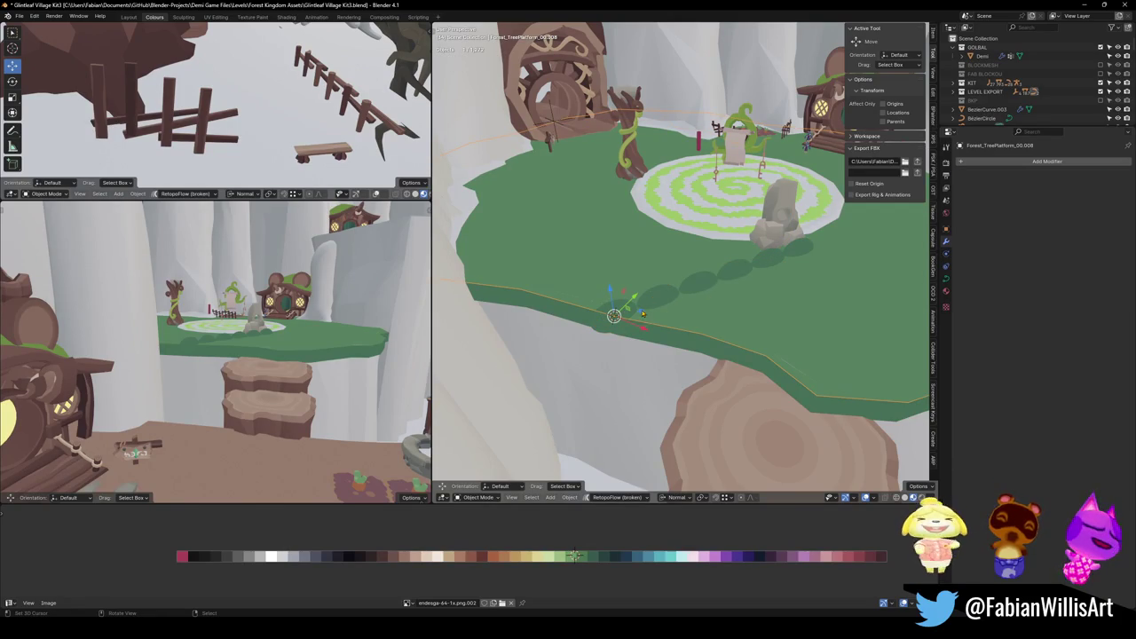
key(ctrl+a)
click(654, 303)
Add a Curve modifier to the sphere array targeting Forest_TreePlatform_00.008.
shift+right_click(613, 312)
click(612, 312)
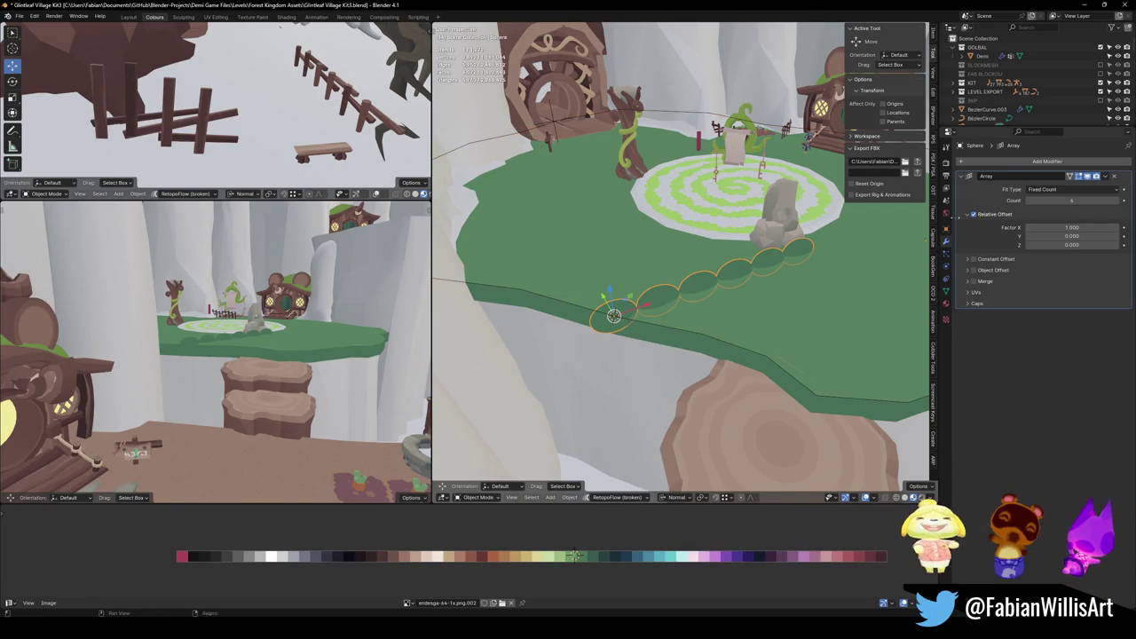
click(1010, 163)
text(curve)
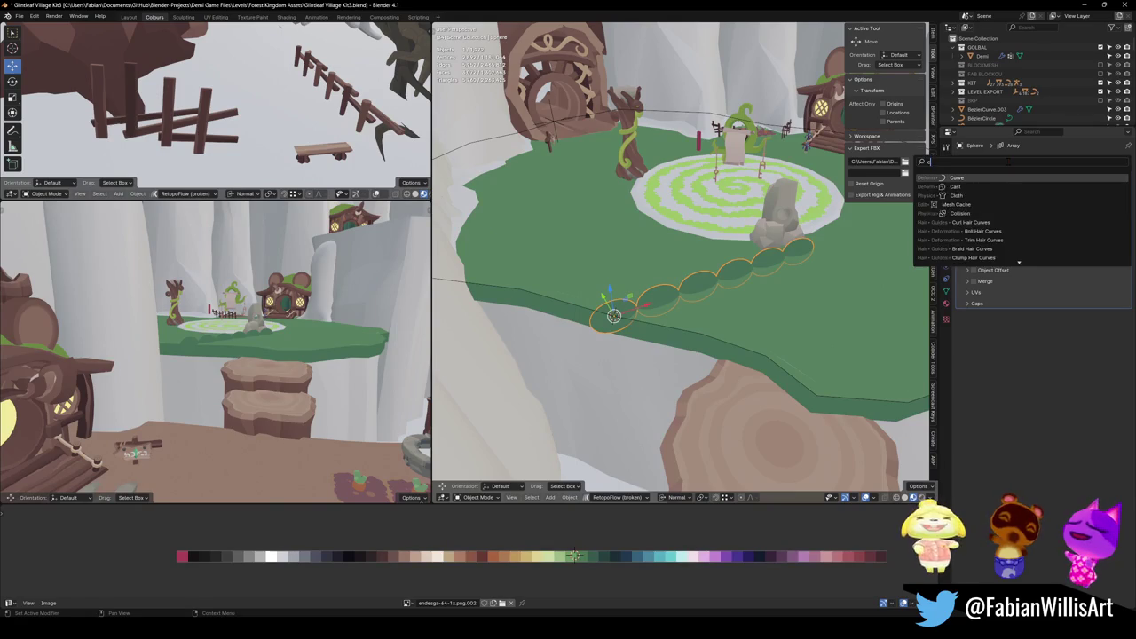
key(Return)
click(1114, 328)
click(691, 333)
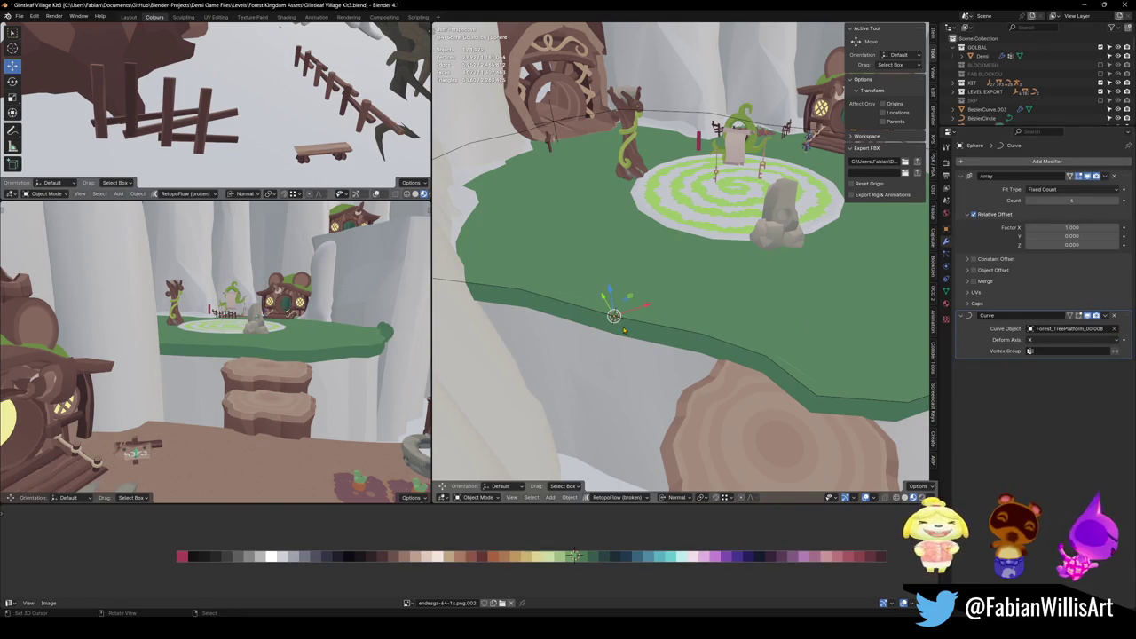
Slide the discs 70.255 m along local X around the curve and lower them 1.9933 m.
scroll(692, 333, down, 2)
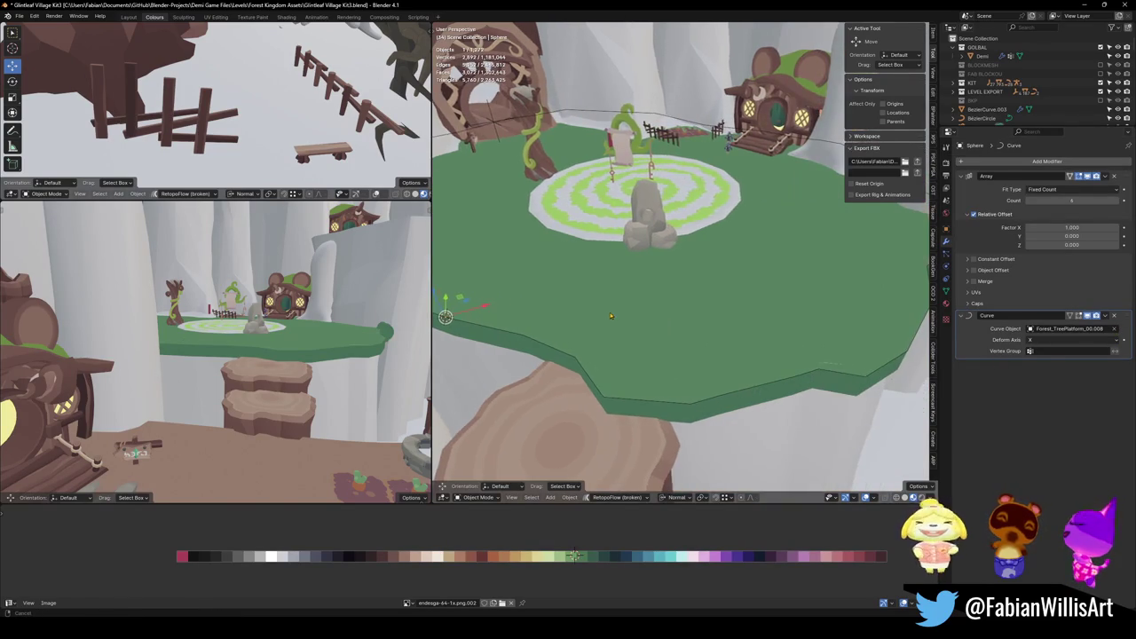
middle_drag(691, 333, 693, 315)
key(g)
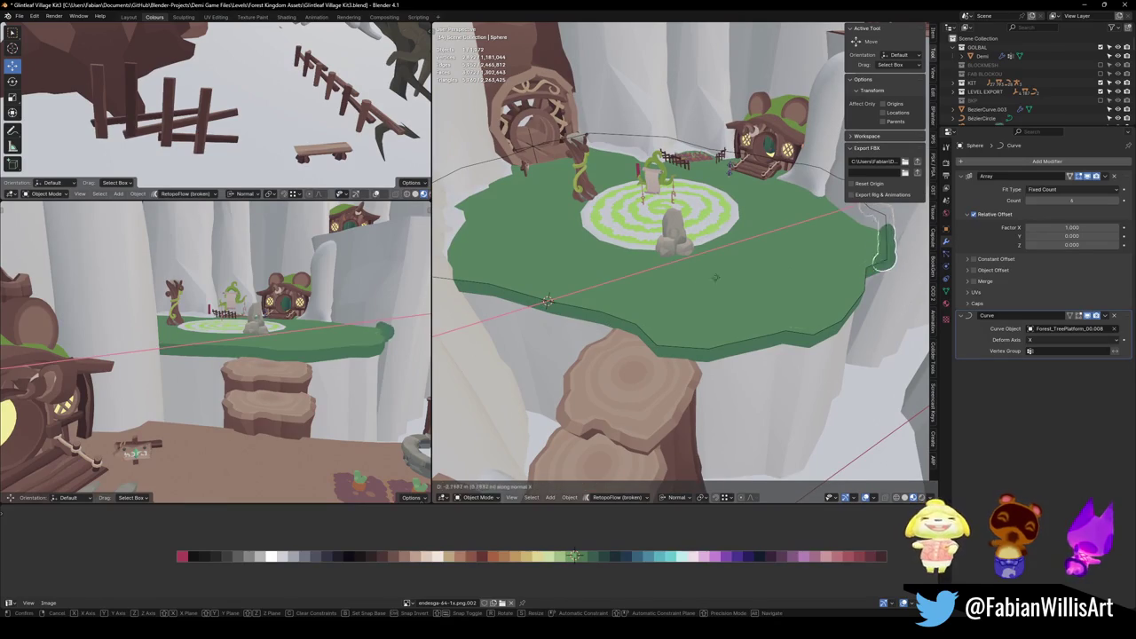
key(x)
click(497, 269)
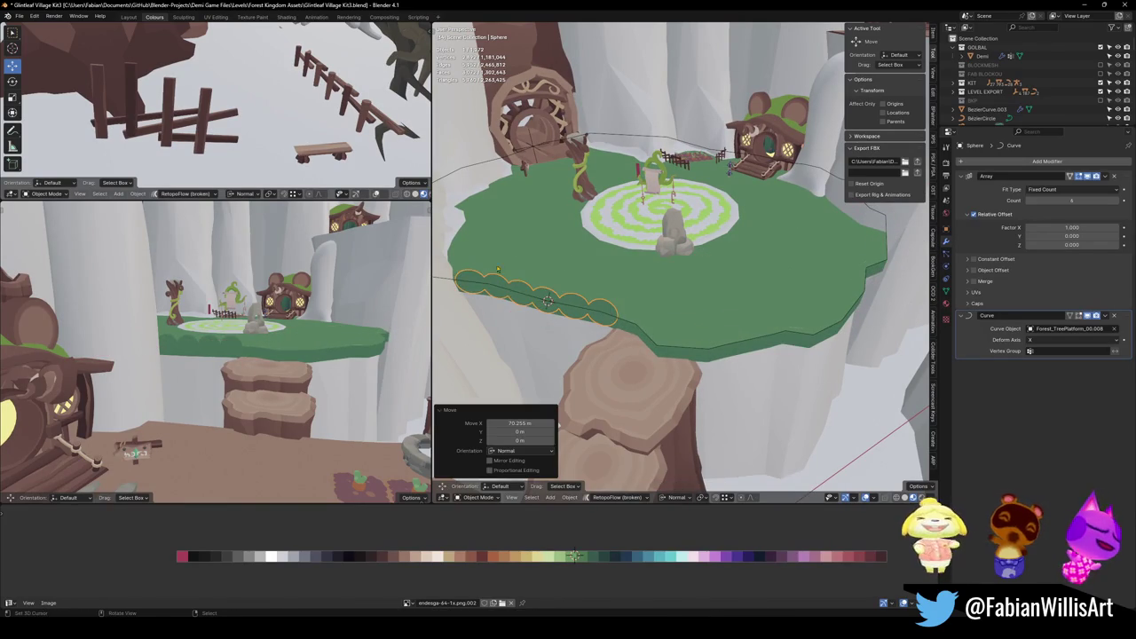
scroll(681, 293, up, 5)
middle_drag(681, 293, 716, 296)
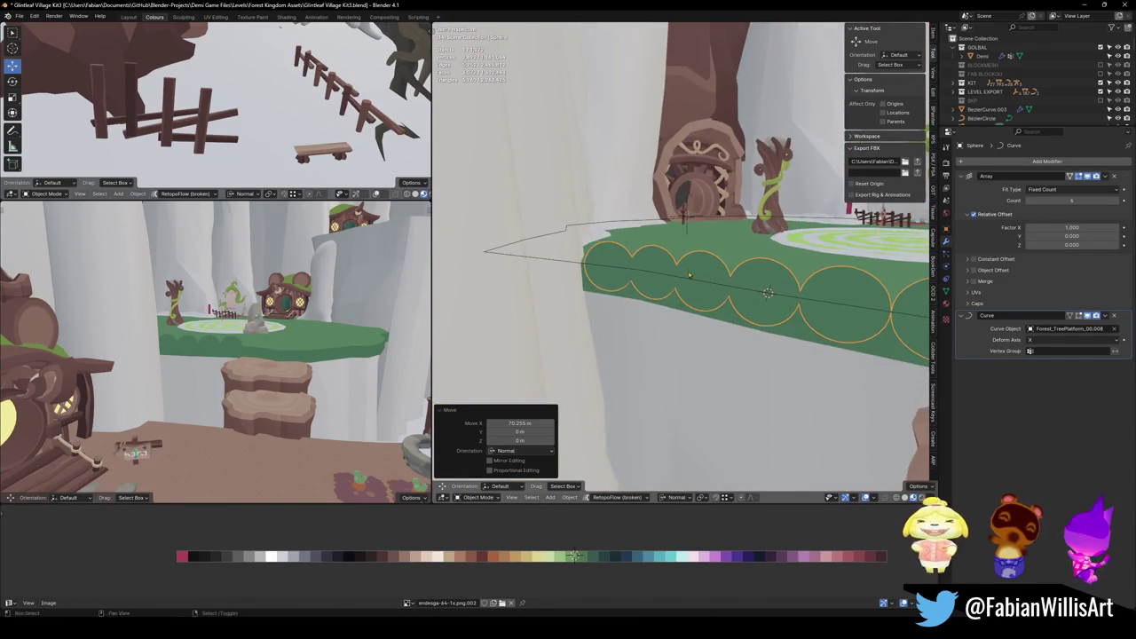
key(g)
key(z)
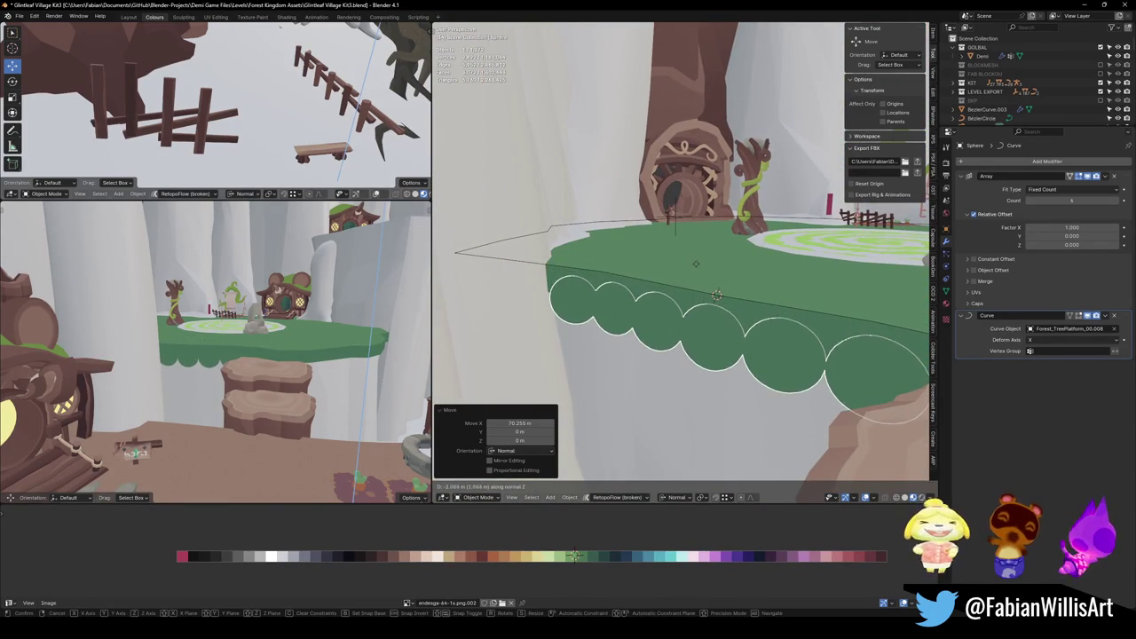
key(Return)
Pull the discs -0.48245 m along local Y, then shift them 2.1797 m along X.
middle_drag(692, 294, 695, 287)
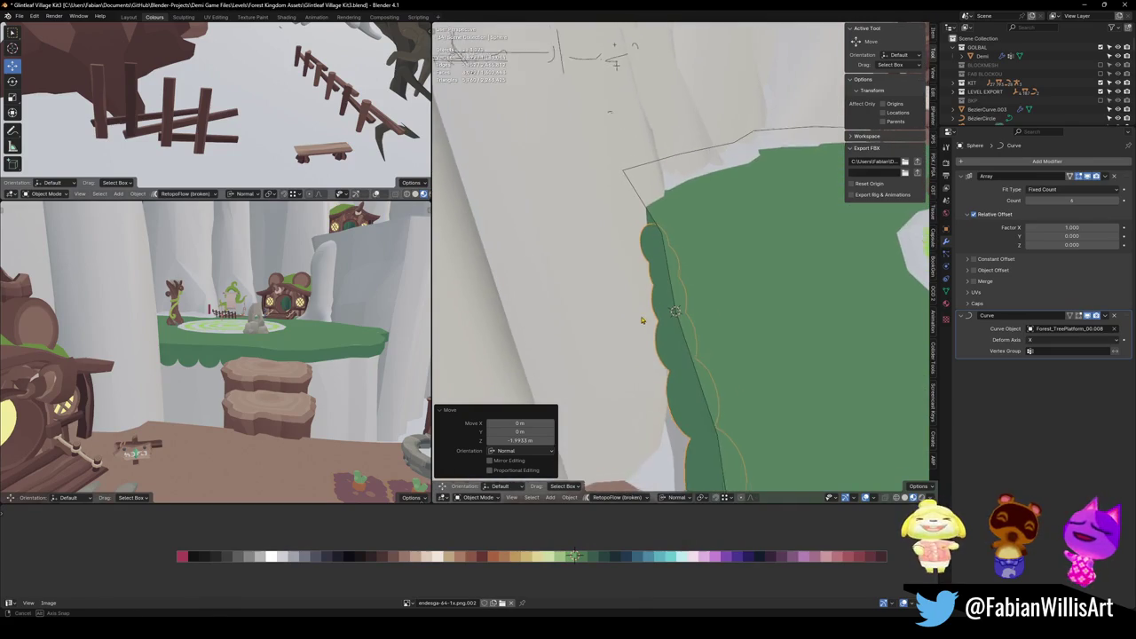
key(g)
key(y)
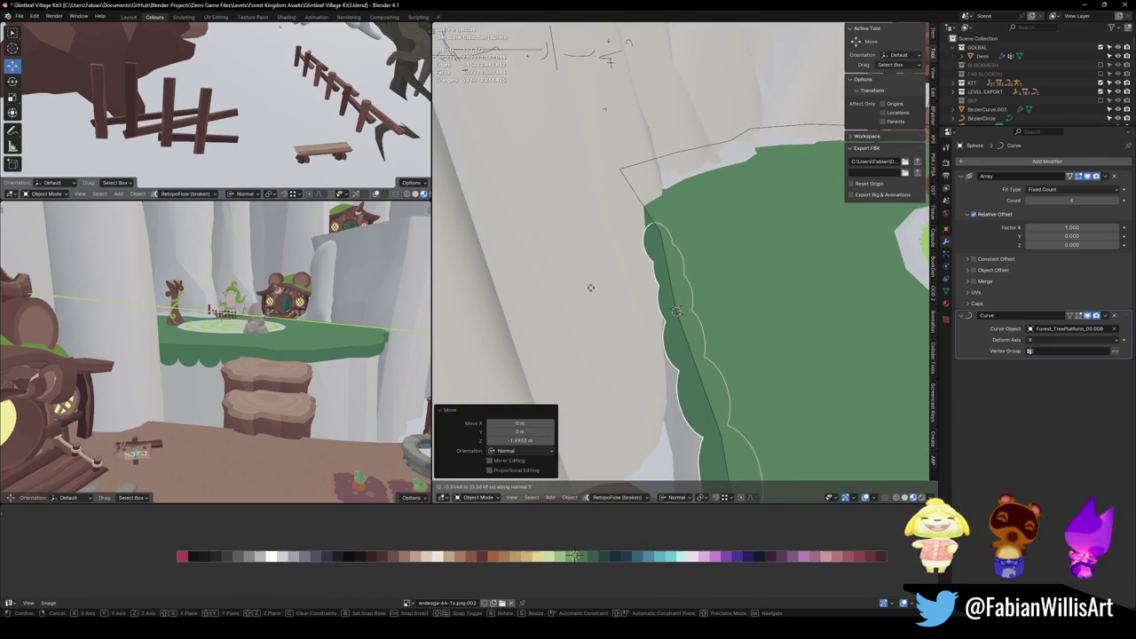
click(789, 240)
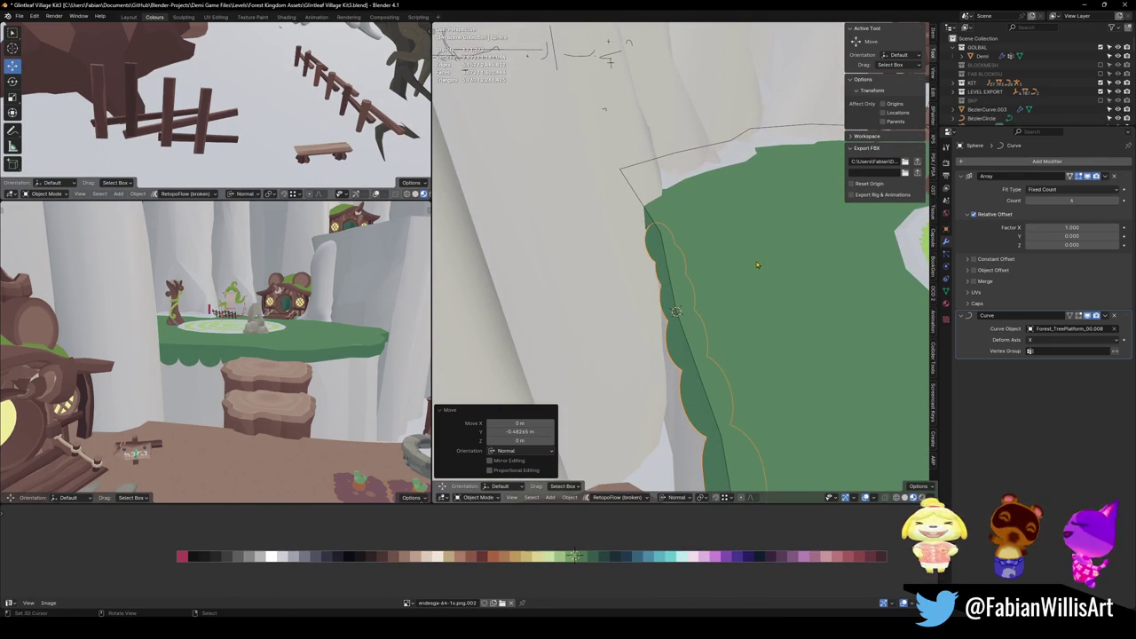
middle_drag(654, 256, 719, 284)
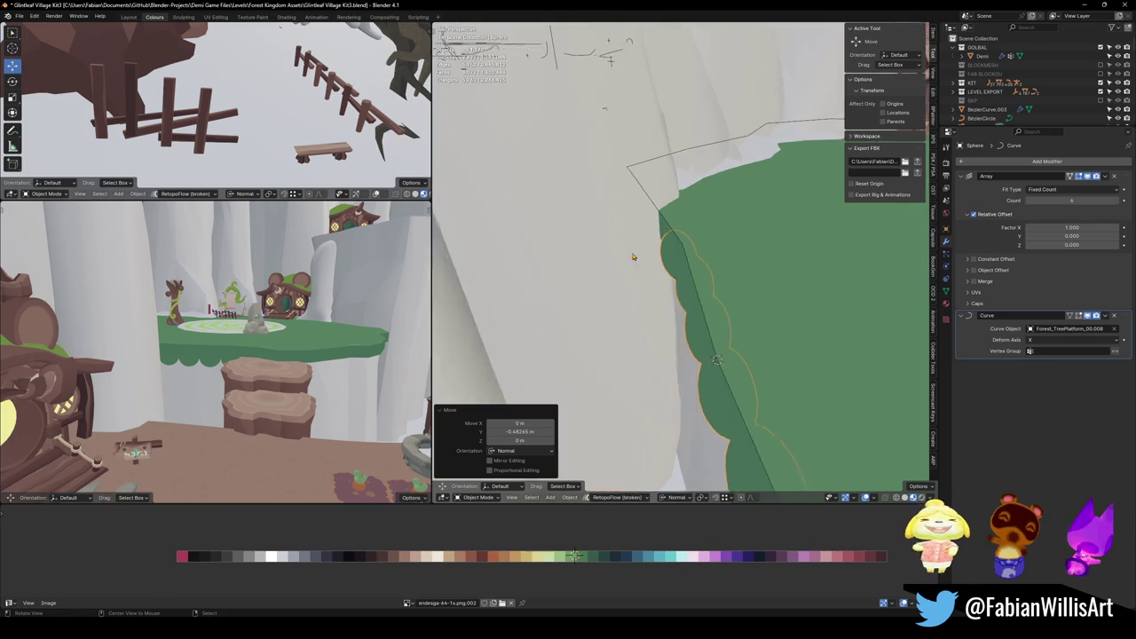
key(g)
key(x)
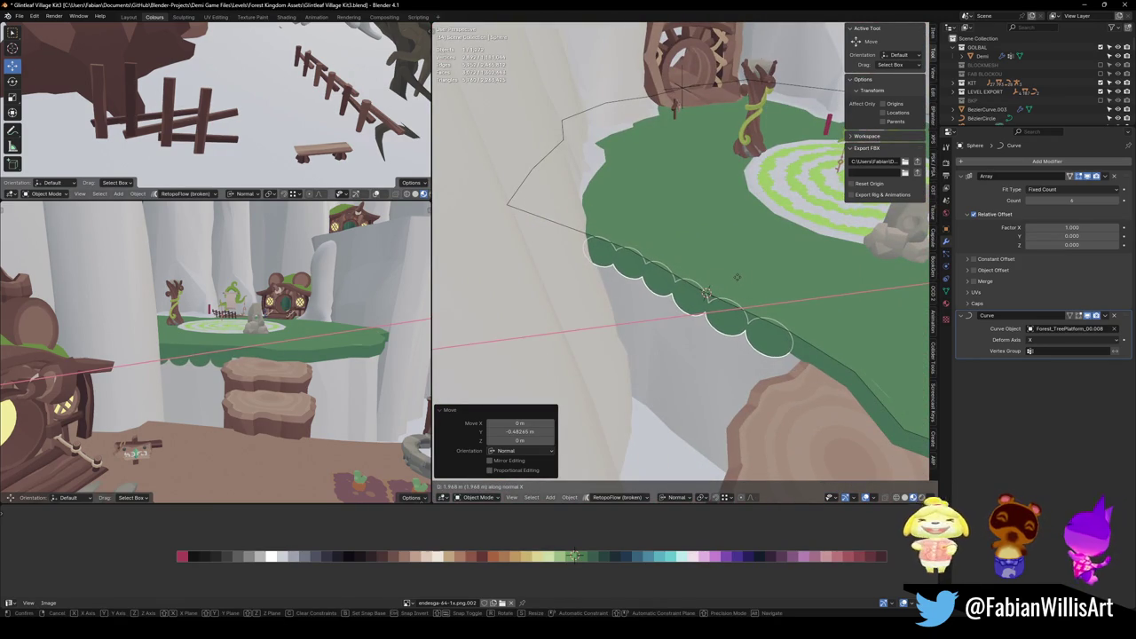
click(738, 279)
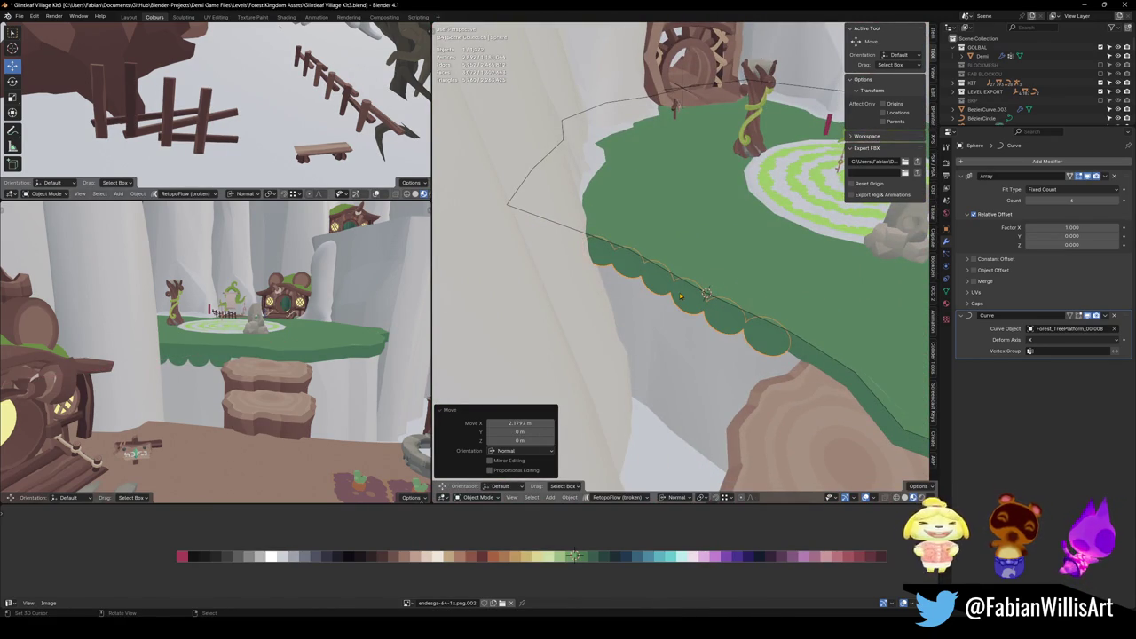
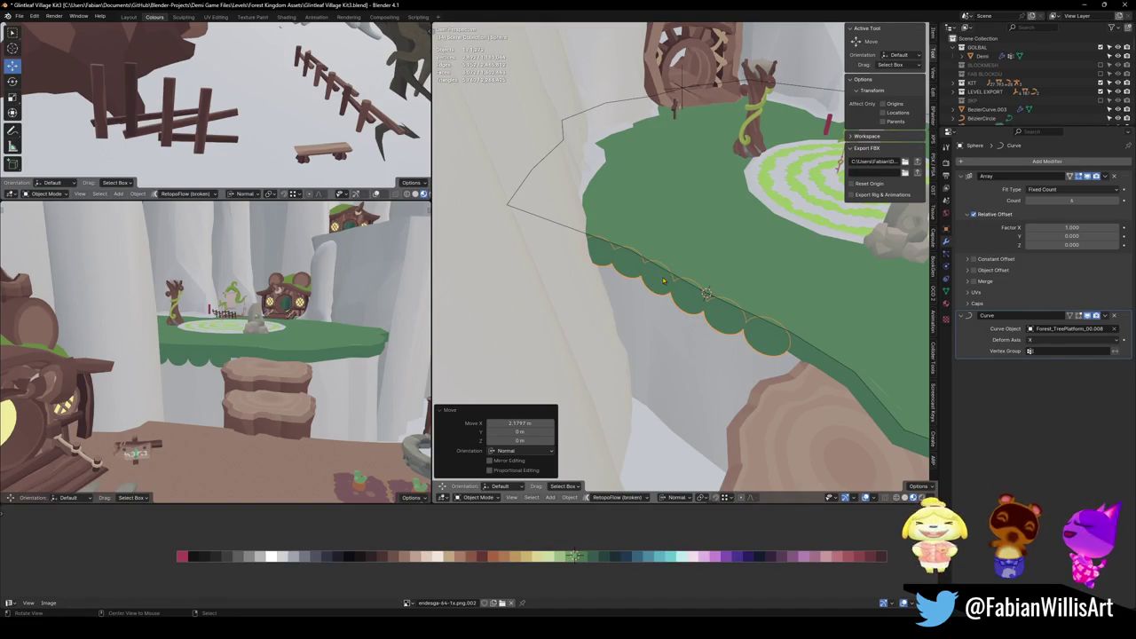
Replace the scalloped trim's Wood.002 material with the Grass material.
middle_drag(660, 283, 688, 265)
middle_drag(767, 262, 759, 309)
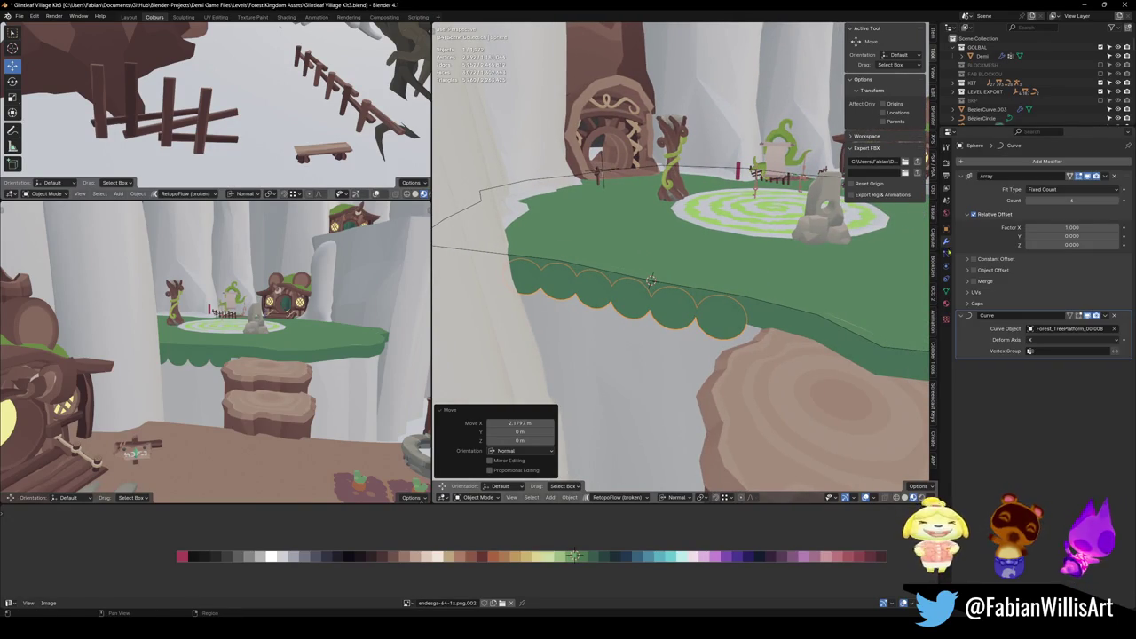
click(946, 305)
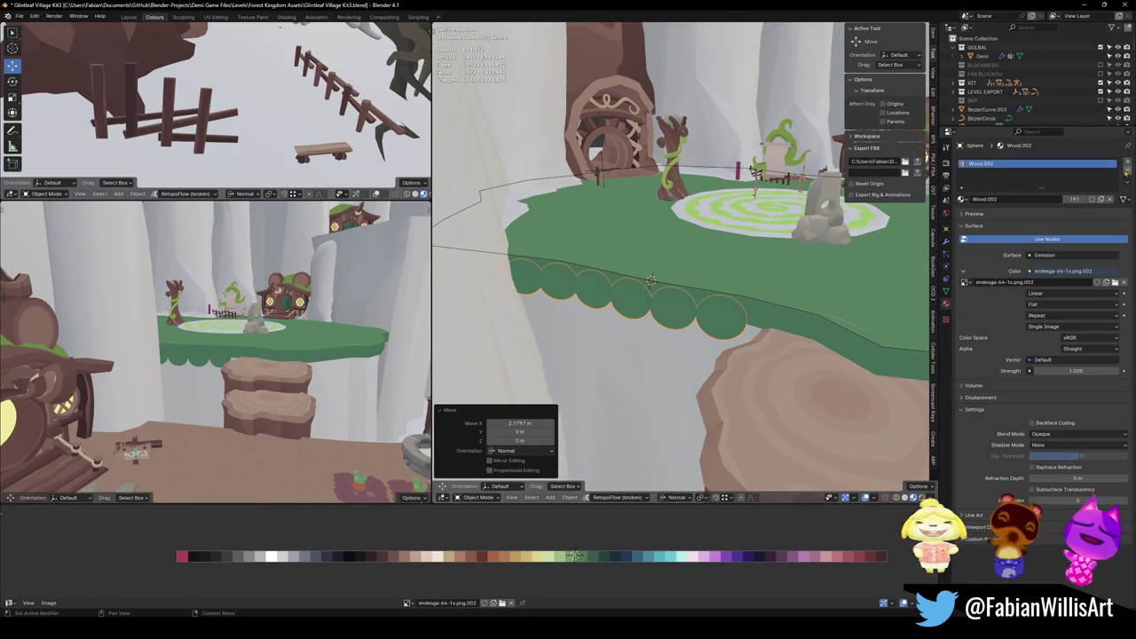
click(1127, 174)
click(962, 200)
text(gra)
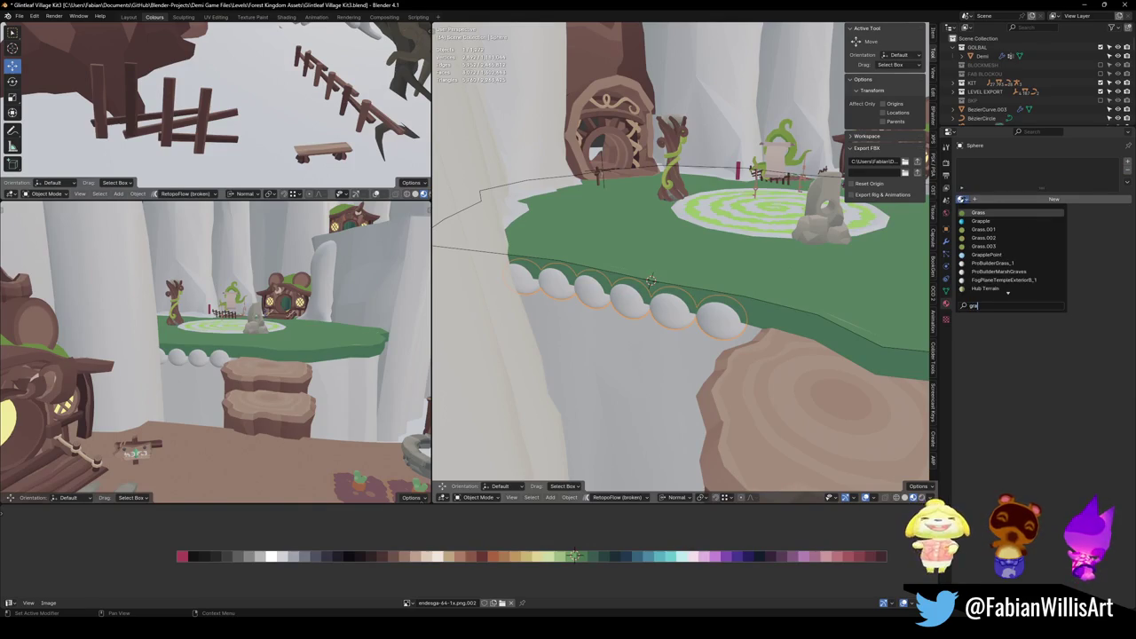
click(981, 215)
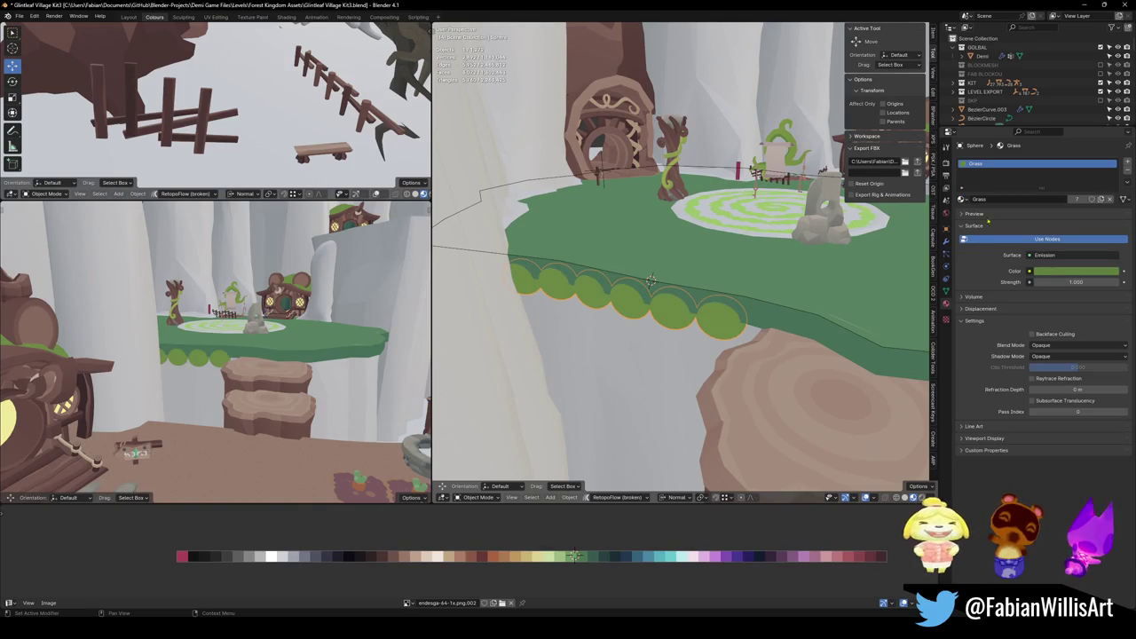
Eyedrop the platform's dark green into the Grass colour and fine-tune its brightness.
click(1073, 272)
click(1112, 232)
click(768, 322)
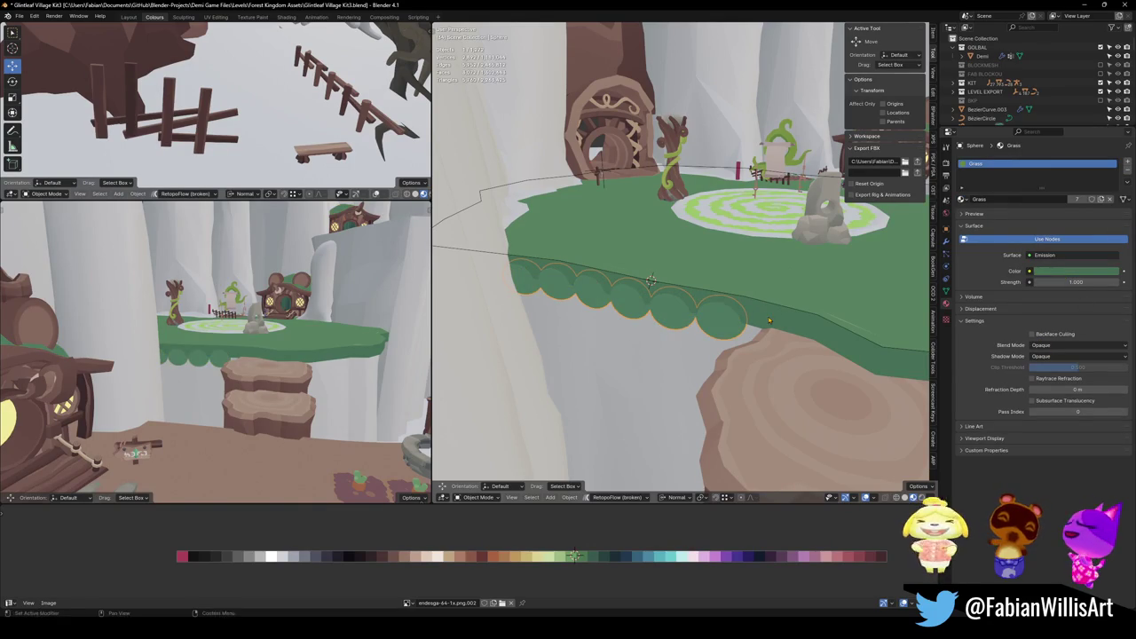
click(1074, 271)
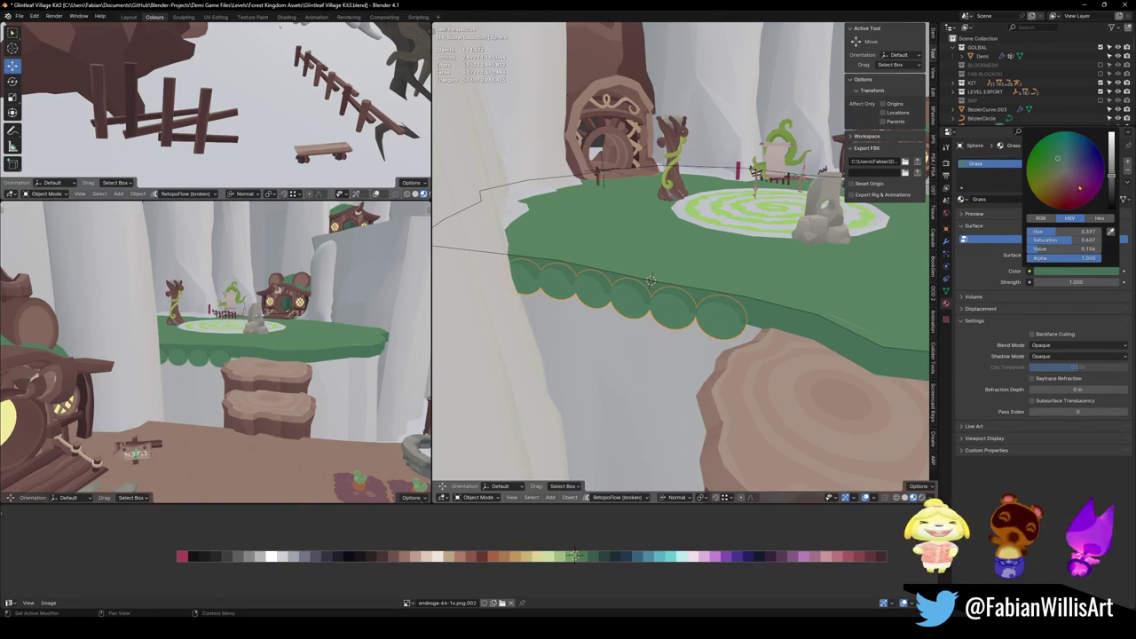
drag(1111, 177, 1112, 183)
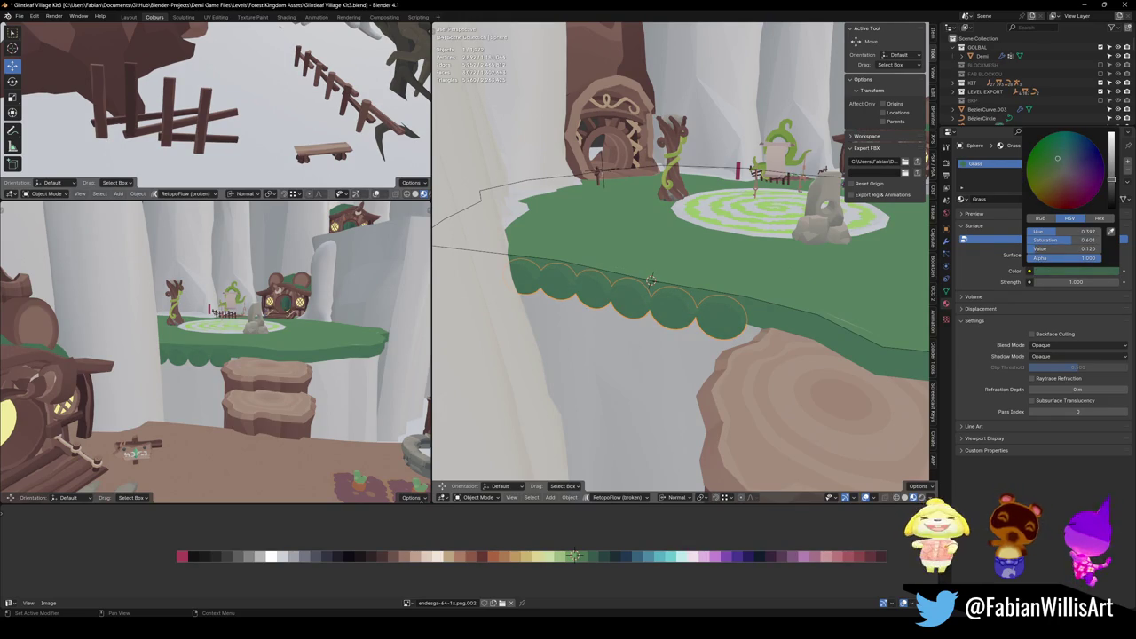
drag(1111, 180, 1111, 176)
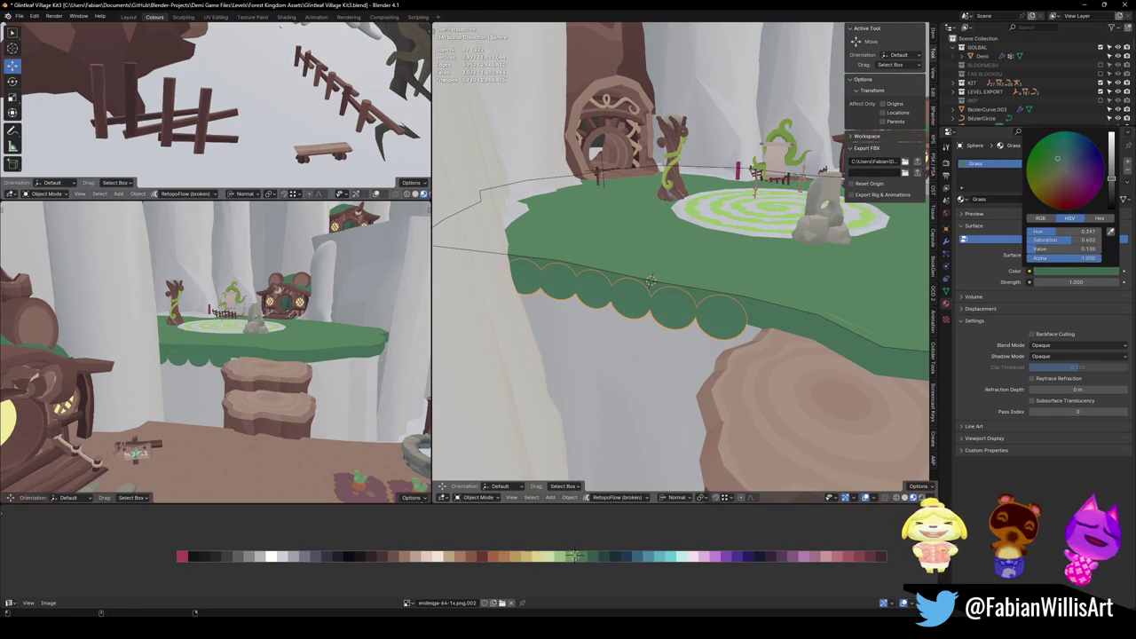
mouse_move(745, 390)
middle_down()
mouse_move(763, 334)
mouse_move(737, 305)
middle_up()
click(729, 295)
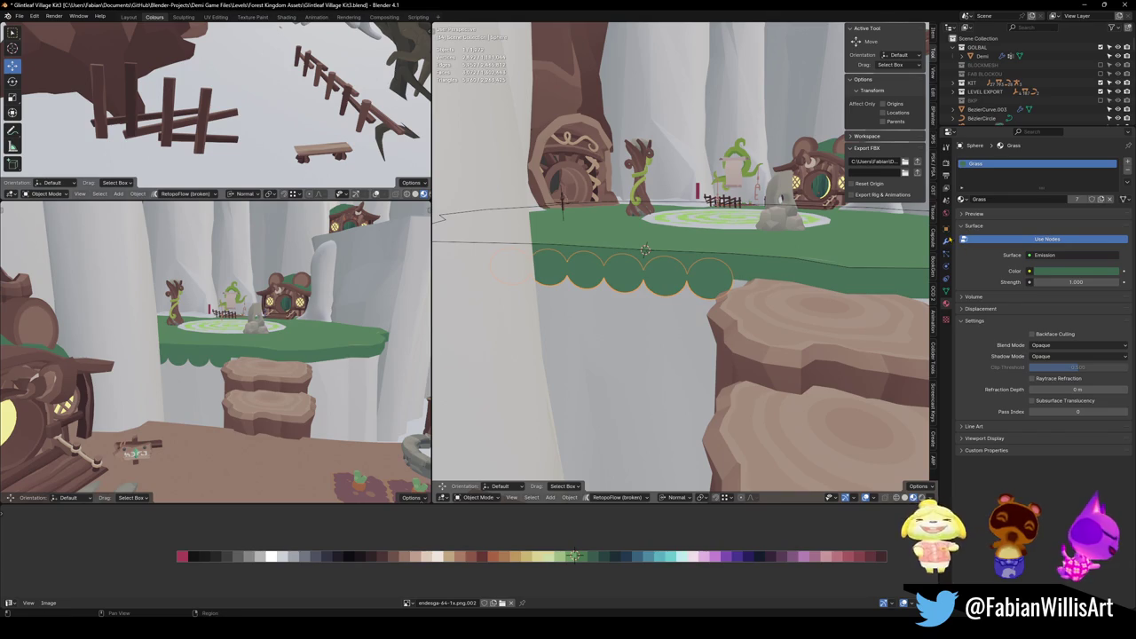
Adjust the trim's Array modifier count to 8 scallops.
click(947, 240)
click(1030, 201)
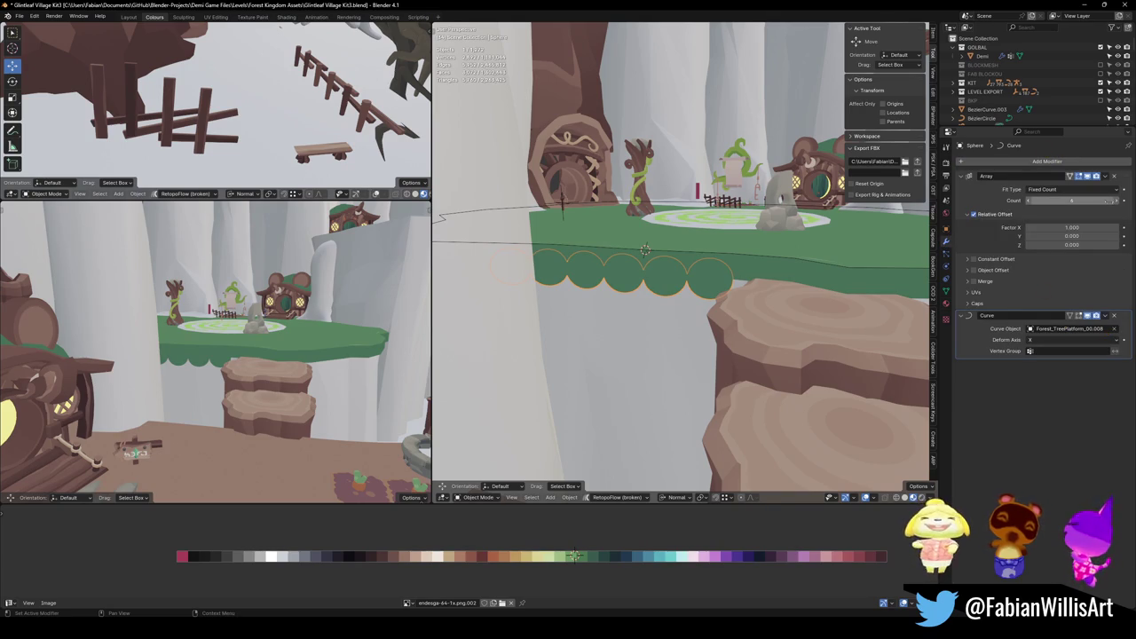
mouse_move(719, 270)
middle_down()
mouse_move(640, 339)
mouse_move(713, 336)
mouse_move(674, 302)
middle_up()
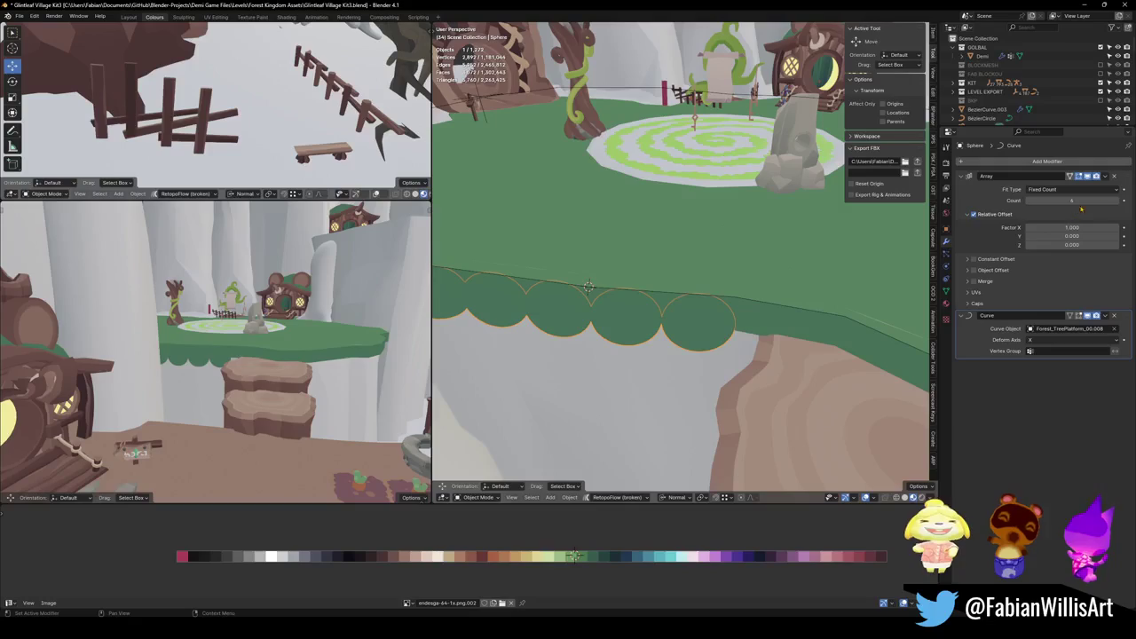
click(1116, 201)
click(1116, 201)
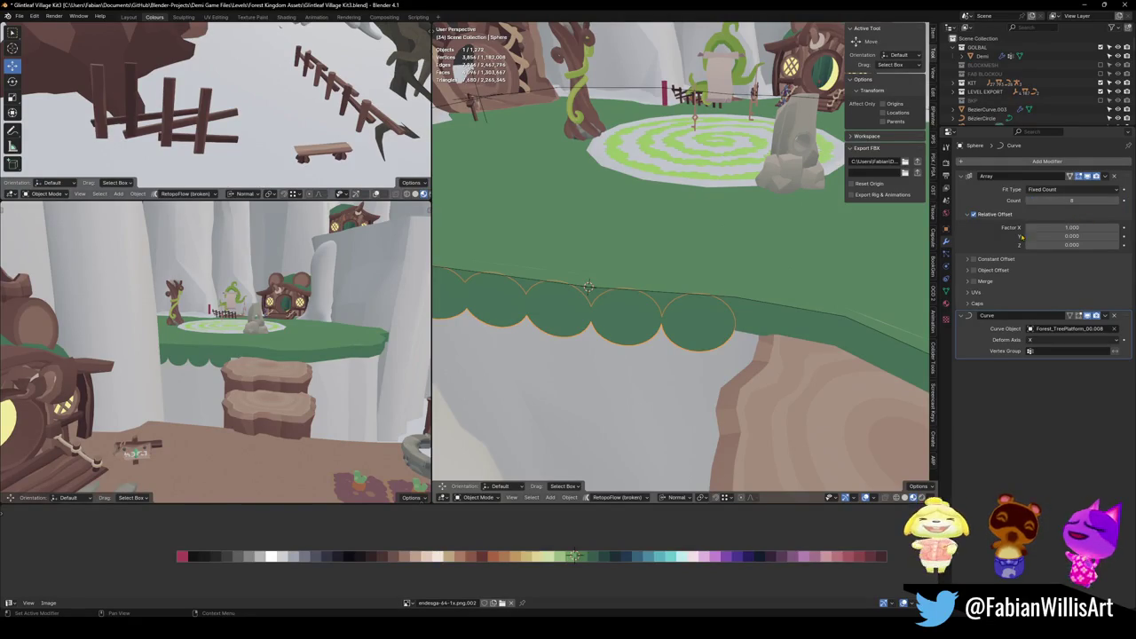
Set the array's X offset factor to -1 to flip the scallop direction.
middle_drag(589, 286, 630, 320)
key(g)
key(x)
key(x)
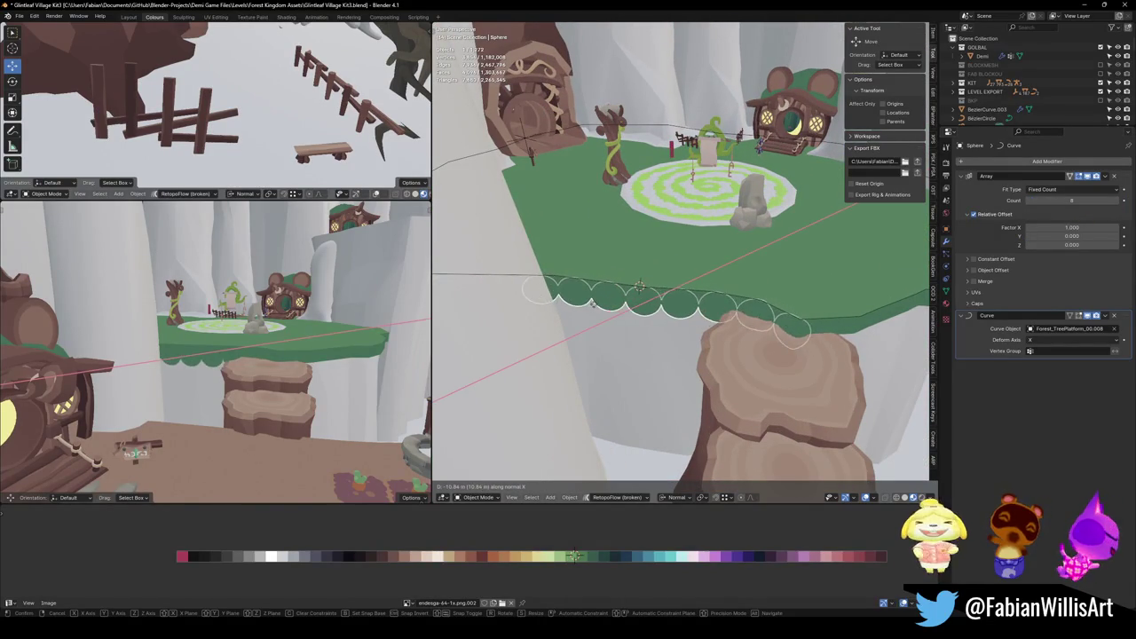
key(Escape)
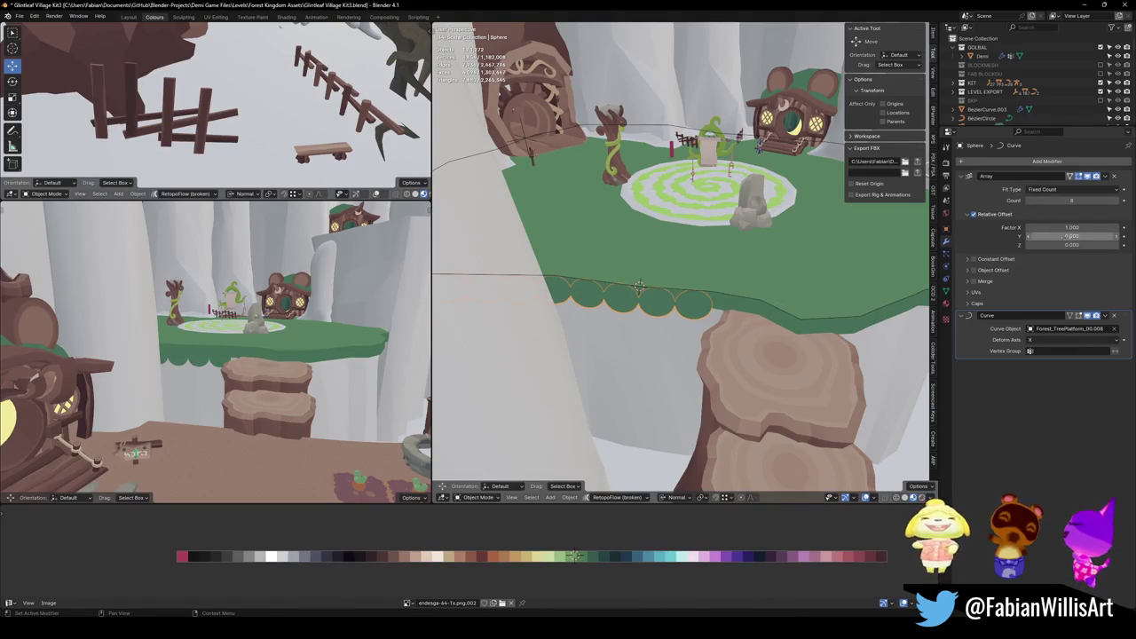
click(1079, 228)
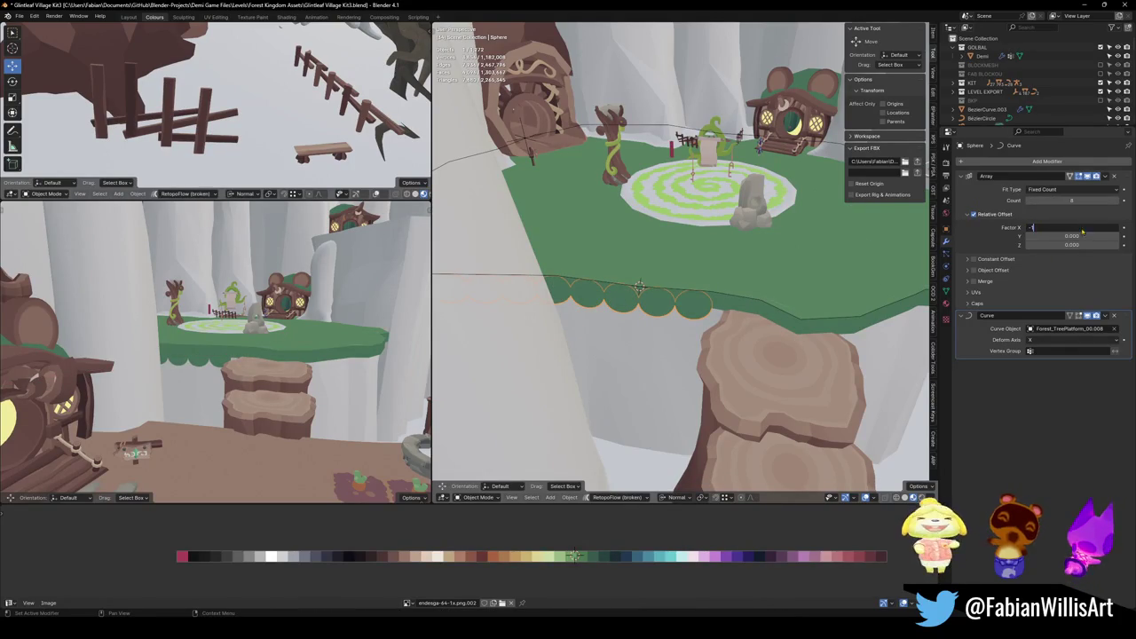
text(1)
key(Return)
Slide the trim along X to sit on the platform edge.
key(g)
key(x)
key(x)
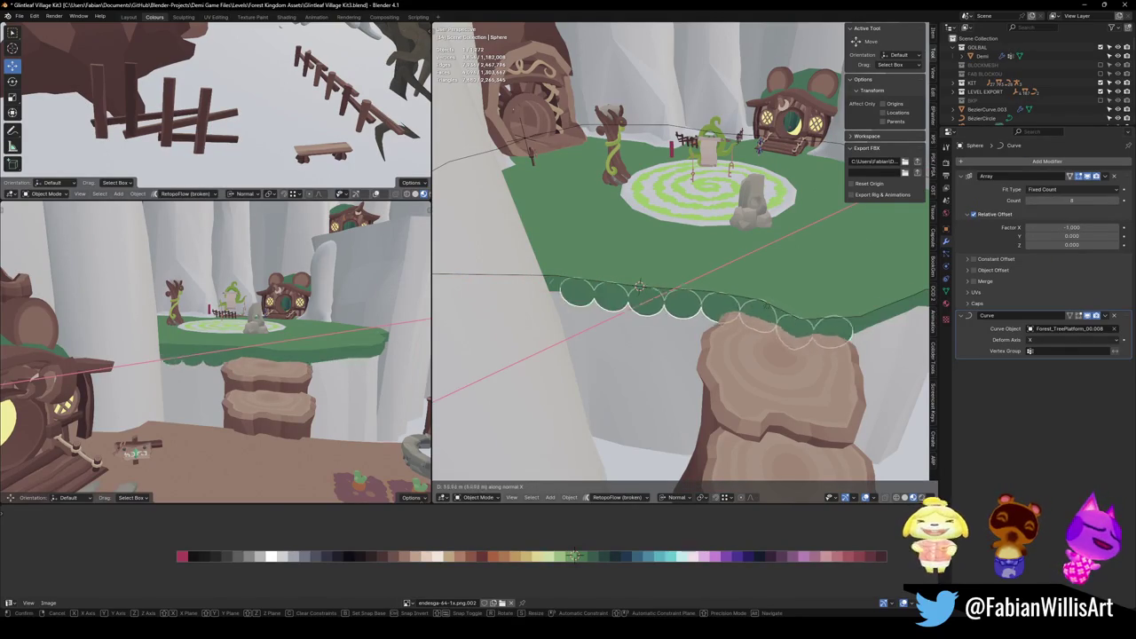
click(735, 297)
mouse_move(735, 298)
middle_down()
mouse_move(735, 282)
mouse_move(769, 307)
mouse_move(755, 302)
middle_up()
key(x)
key(x)
click(754, 294)
Raise the array count to 21 so the scallops wrap around the platform.
click(1119, 202)
click(1119, 203)
click(1119, 202)
click(1119, 202)
click(1119, 202)
click(1119, 202)
middle_drag(710, 355, 672, 404)
mouse_move(715, 273)
middle_down()
mouse_move(726, 321)
mouse_move(737, 266)
middle_up()
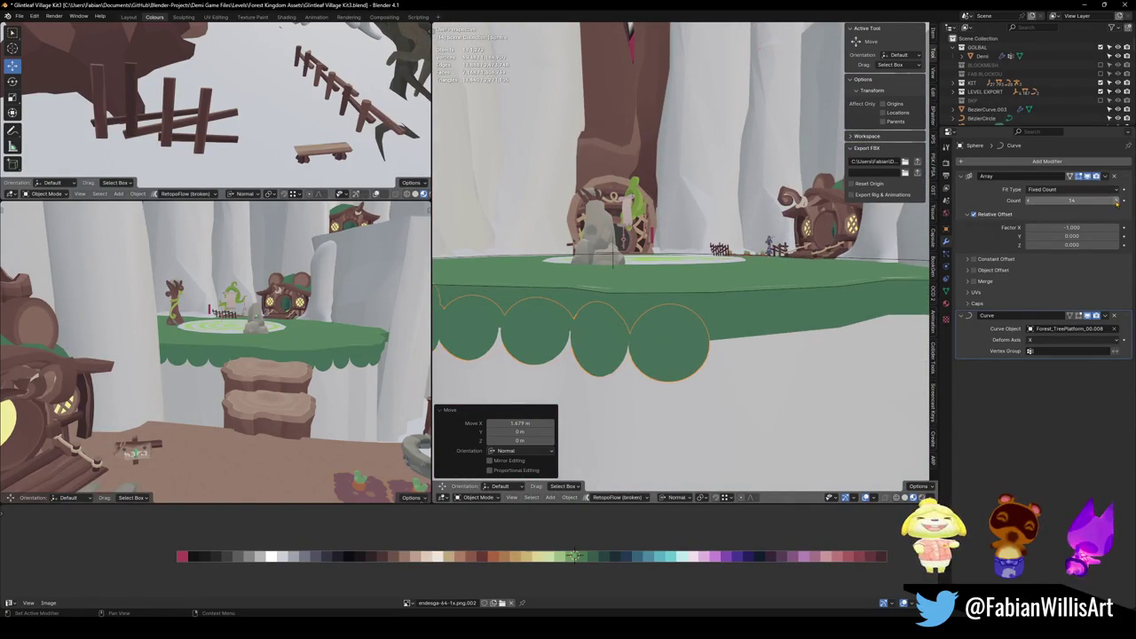
click(1117, 202)
click(1116, 202)
click(1117, 202)
scroll(750, 303, up, 3)
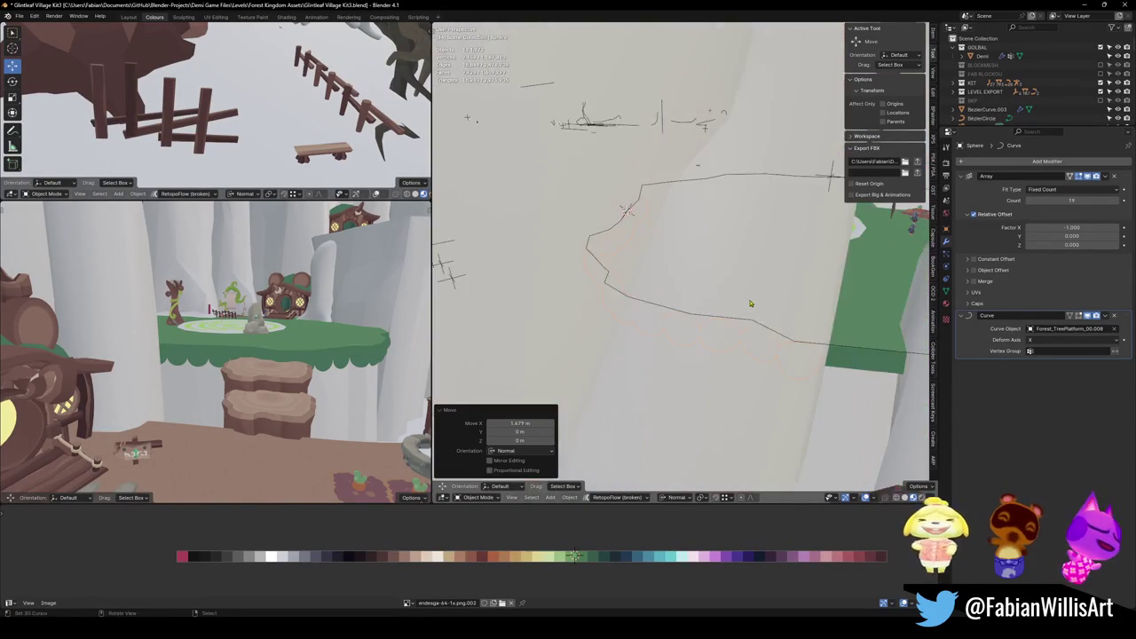
scroll(750, 304, down, 5)
mouse_move(750, 303)
middle_down()
mouse_move(736, 289)
mouse_move(736, 258)
mouse_move(729, 346)
middle_up()
click(1120, 203)
click(1120, 203)
scroll(729, 346, up, 2)
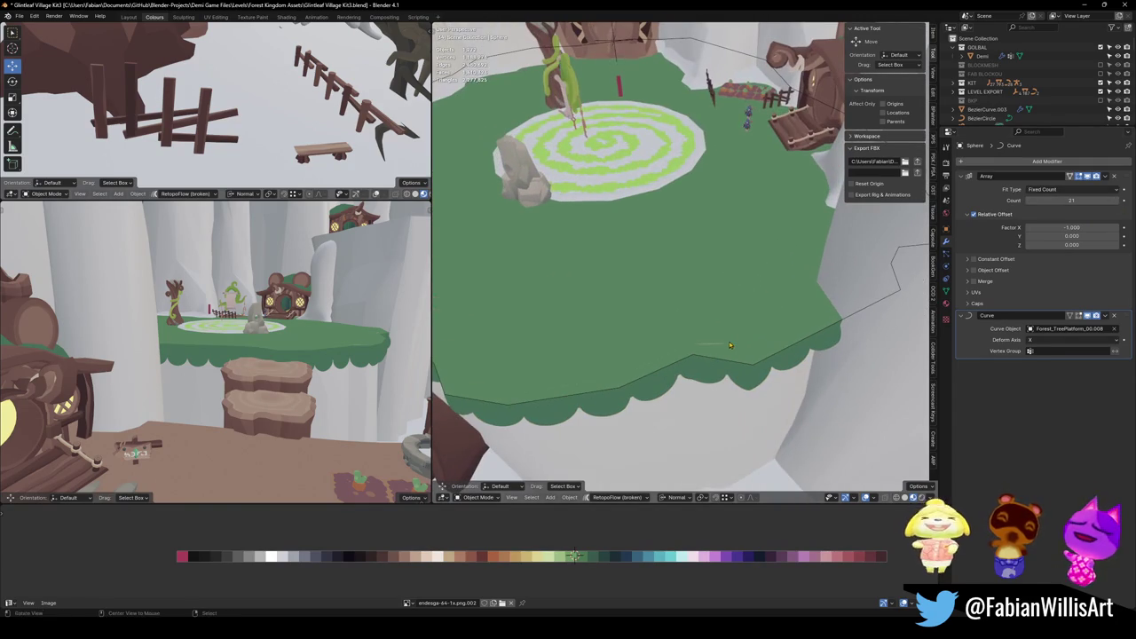
click(713, 406)
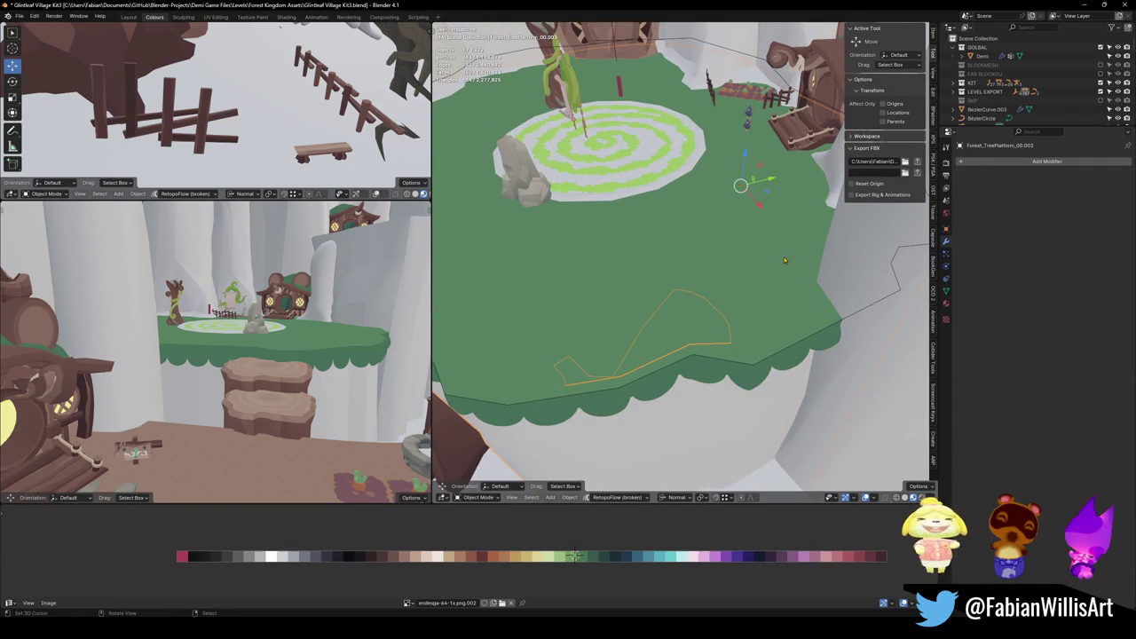
Lower the tree platform along Z so it sits against the trim.
key(g)
key(z)
click(784, 260)
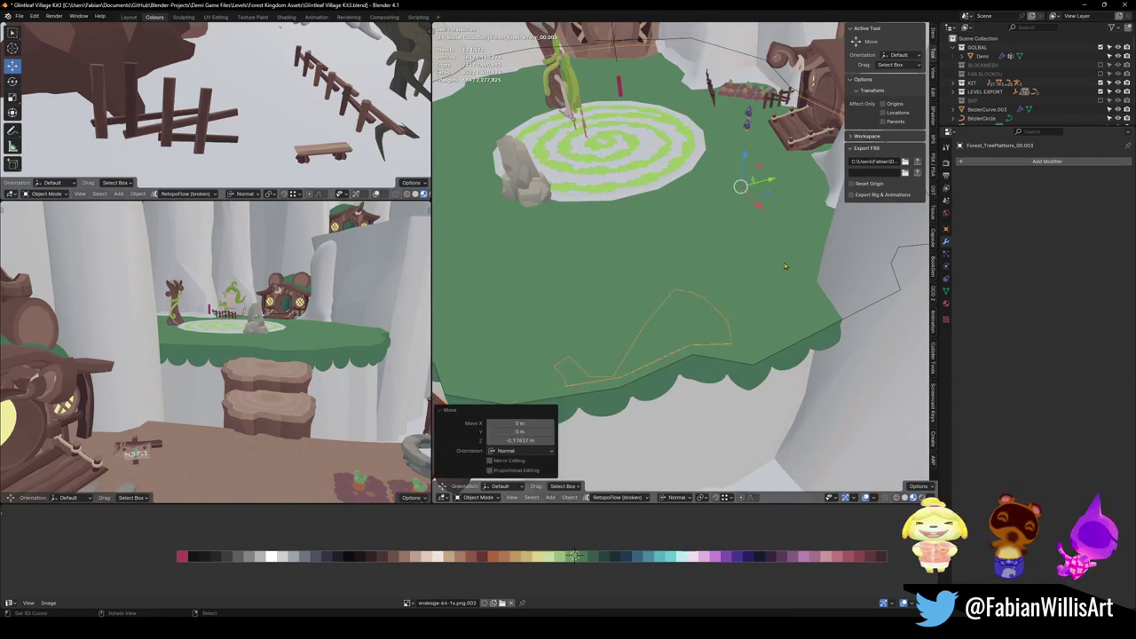
mouse_move(784, 266)
middle_down()
mouse_move(800, 301)
mouse_move(774, 285)
middle_up()
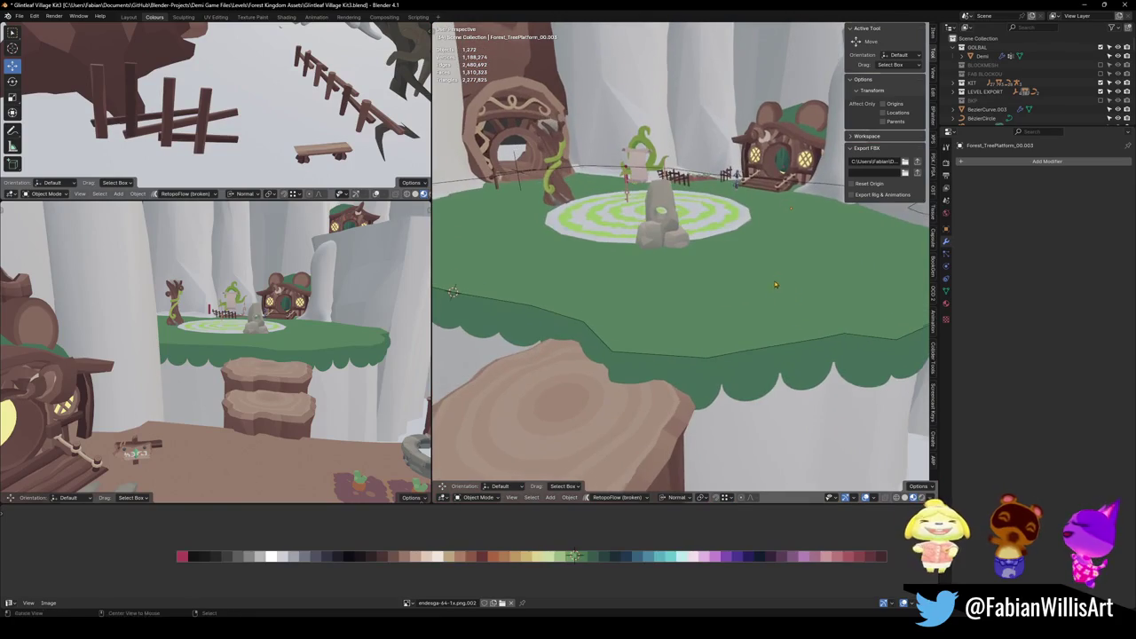
Check the platform with walk navigation and matcap shading, then enter Edit Mode.
key(shift+grave)
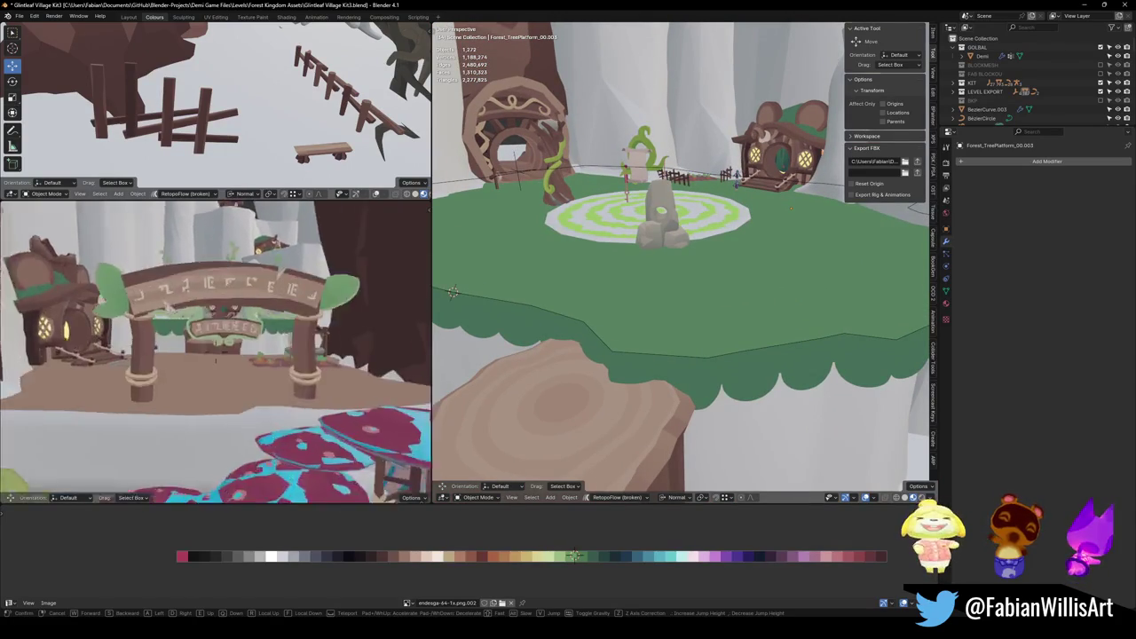
click(562, 230)
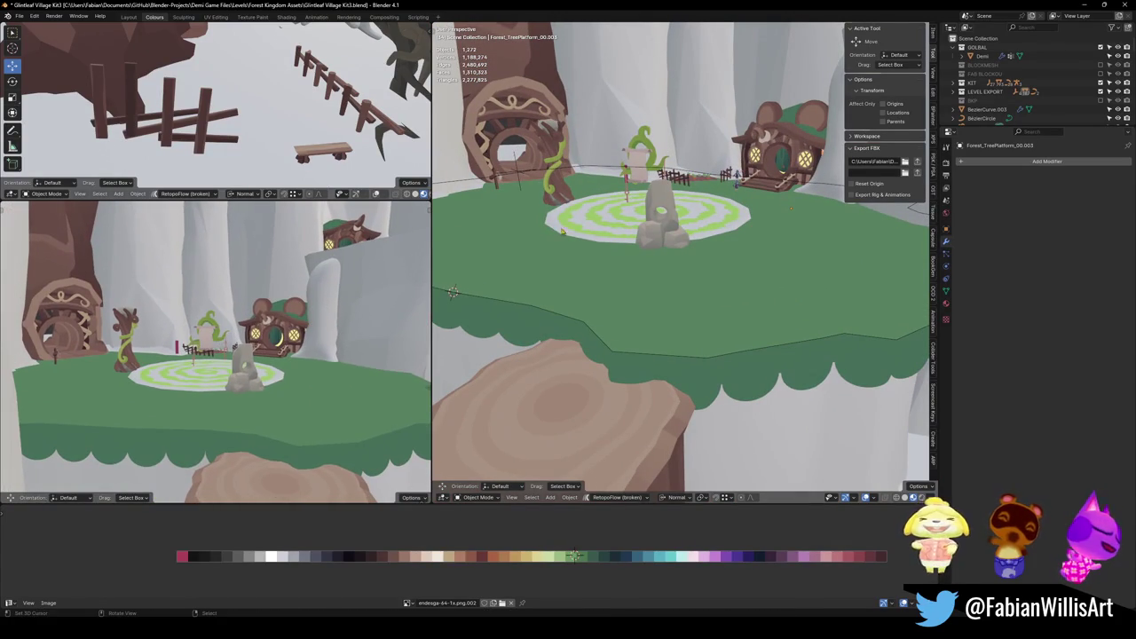
mouse_move(626, 306)
middle_down()
mouse_move(786, 325)
mouse_move(720, 293)
mouse_move(712, 301)
mouse_move(762, 278)
middle_up()
key(z)
click(659, 331)
key(z)
click(768, 293)
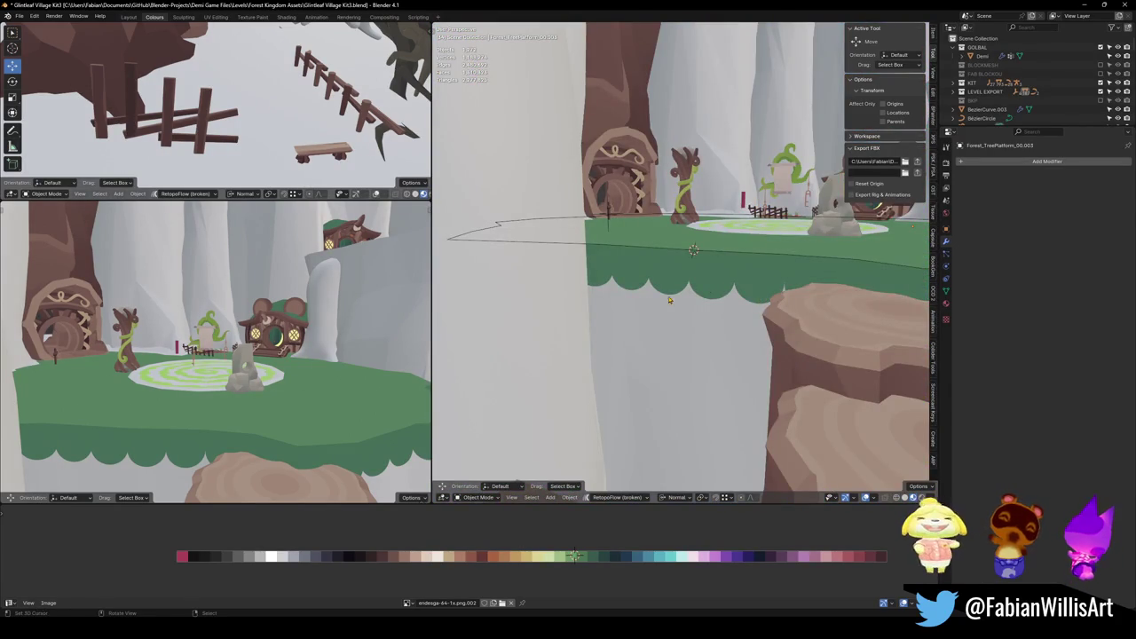
scroll(669, 300, up, 3)
mouse_move(669, 300)
middle_down()
mouse_move(814, 294)
mouse_move(752, 322)
mouse_move(754, 346)
middle_up()
key(Tab)
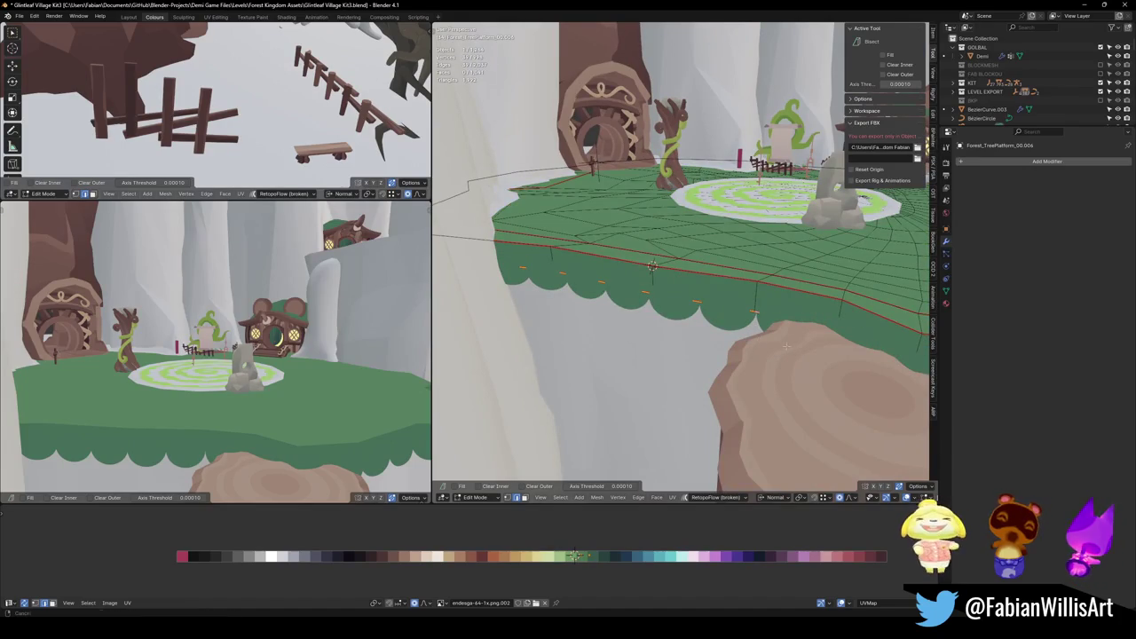
Bevel the platform's selected rim edge loop and return to Object Mode.
scroll(785, 346, down, 3)
mouse_move(786, 346)
middle_down()
mouse_move(725, 335)
mouse_move(746, 284)
middle_up()
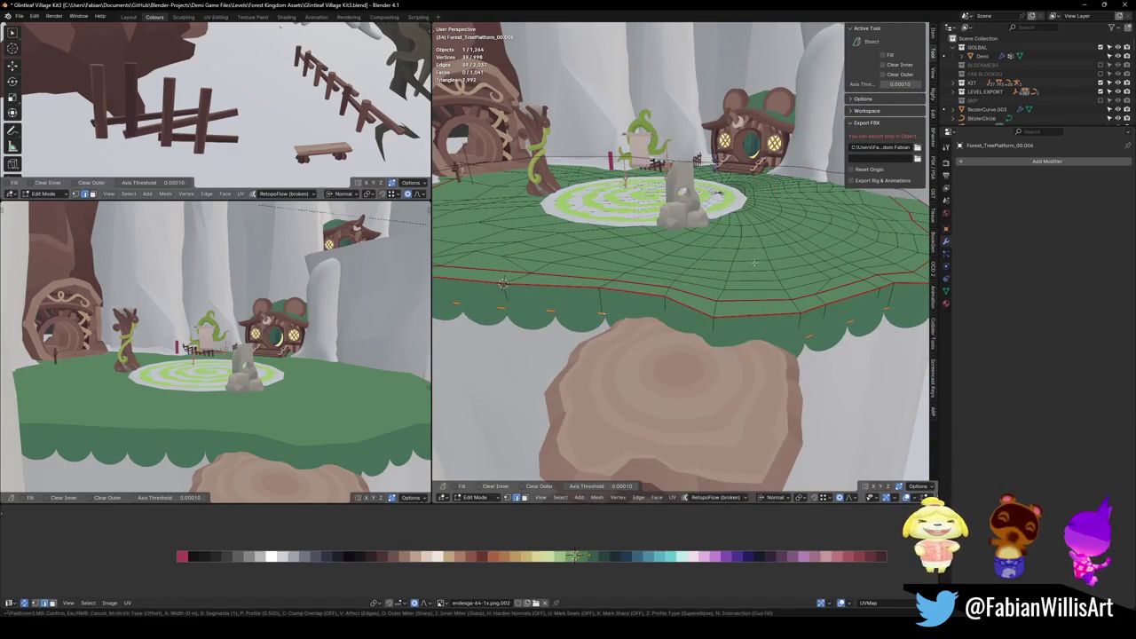
key(ctrl+b)
click(781, 237)
key(Tab)
Review the bevelled rim and save the file as Glintleaf Village Kit3.blend.
mouse_move(781, 238)
middle_down()
mouse_move(769, 274)
mouse_move(744, 282)
mouse_move(761, 282)
middle_up()
scroll(769, 275, down, 3)
scroll(769, 275, up, 2)
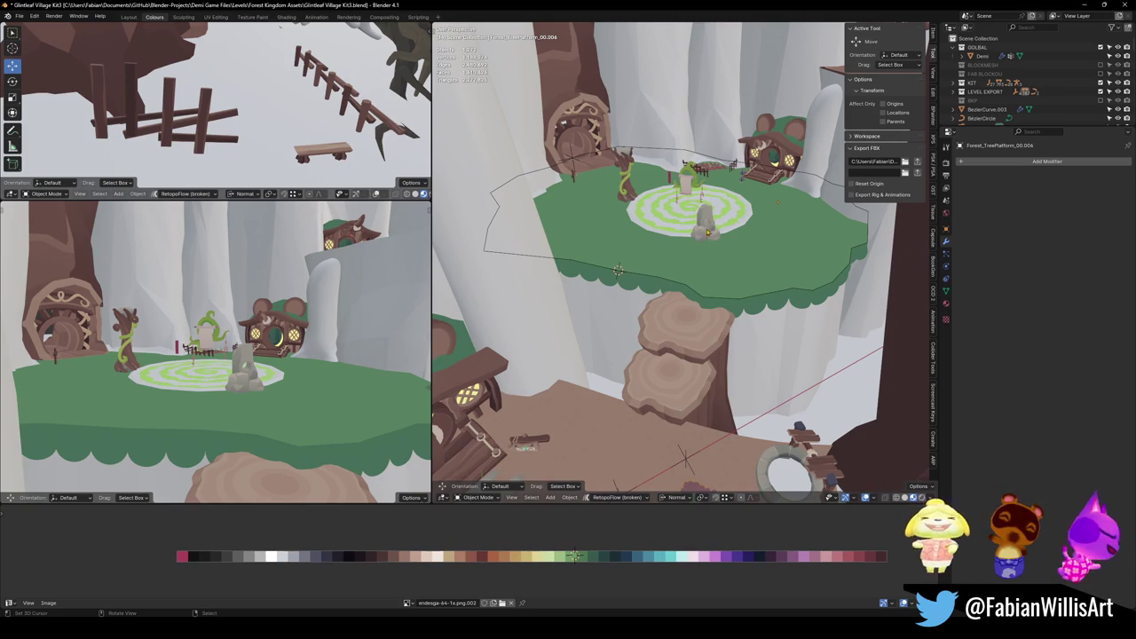
mouse_move(708, 233)
middle_down()
mouse_move(656, 300)
mouse_move(682, 299)
mouse_move(675, 304)
middle_up()
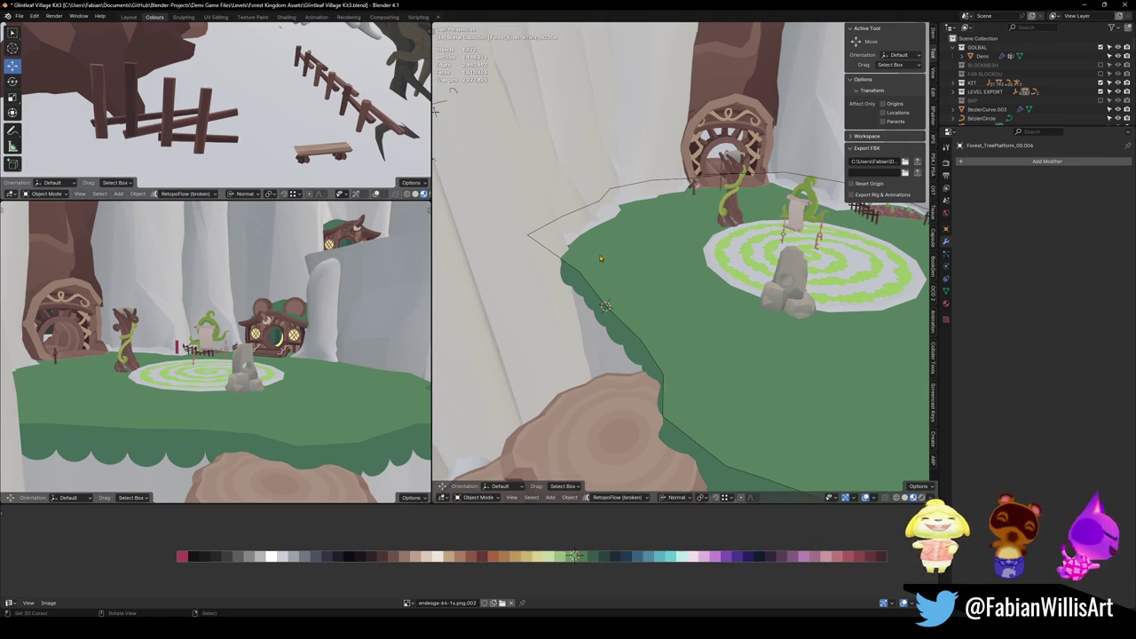
mouse_move(600, 259)
shift+middle_down()
mouse_move(676, 330)
mouse_move(719, 295)
mouse_move(693, 375)
shift+middle_up()
key(ctrl+s)
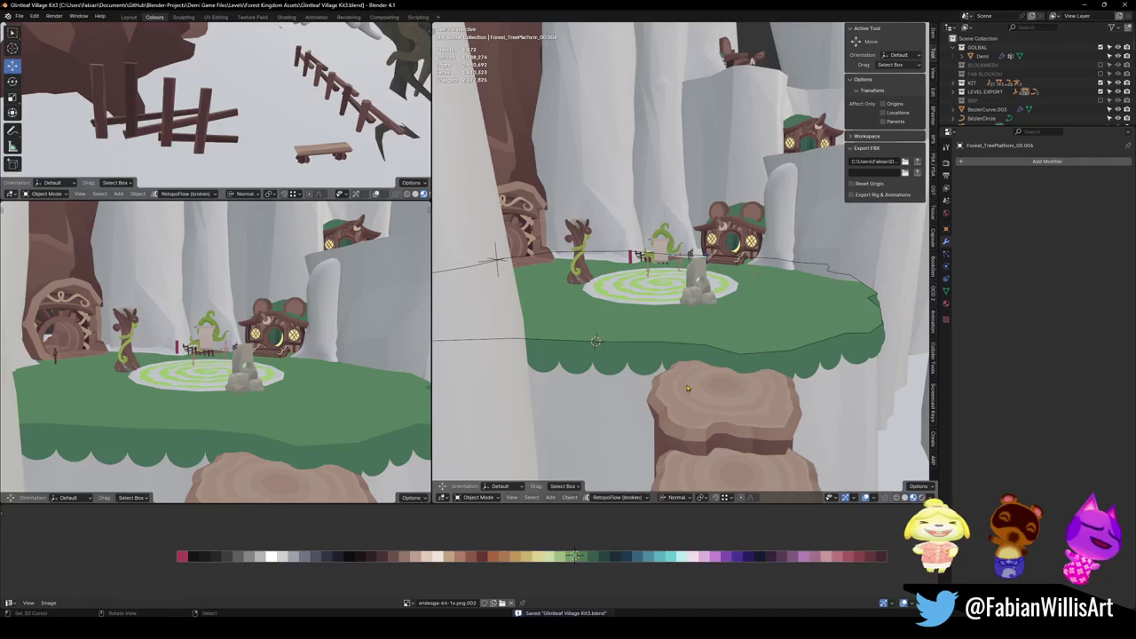
Snap the Demi object to the 3D cursor on top of the rock pillar.
click(980, 55)
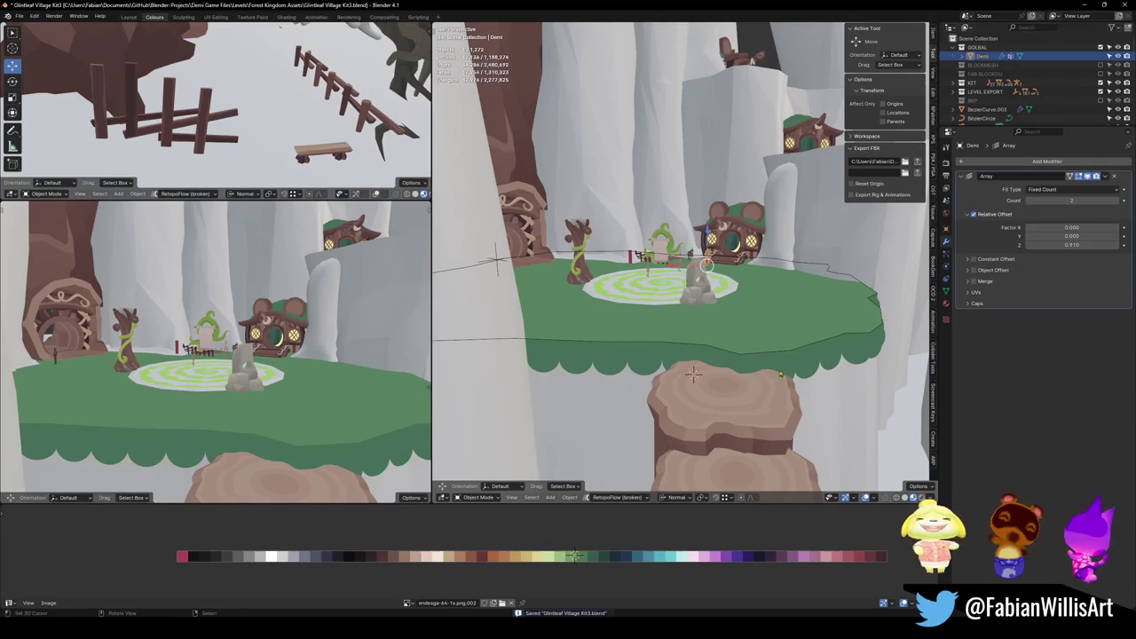
key(shift+s)
click(711, 342)
scroll(711, 343, up, 2)
scroll(728, 328, up, 3)
scroll(743, 315, up, 3)
scroll(739, 334, up, 2)
scroll(738, 334, down, 5)
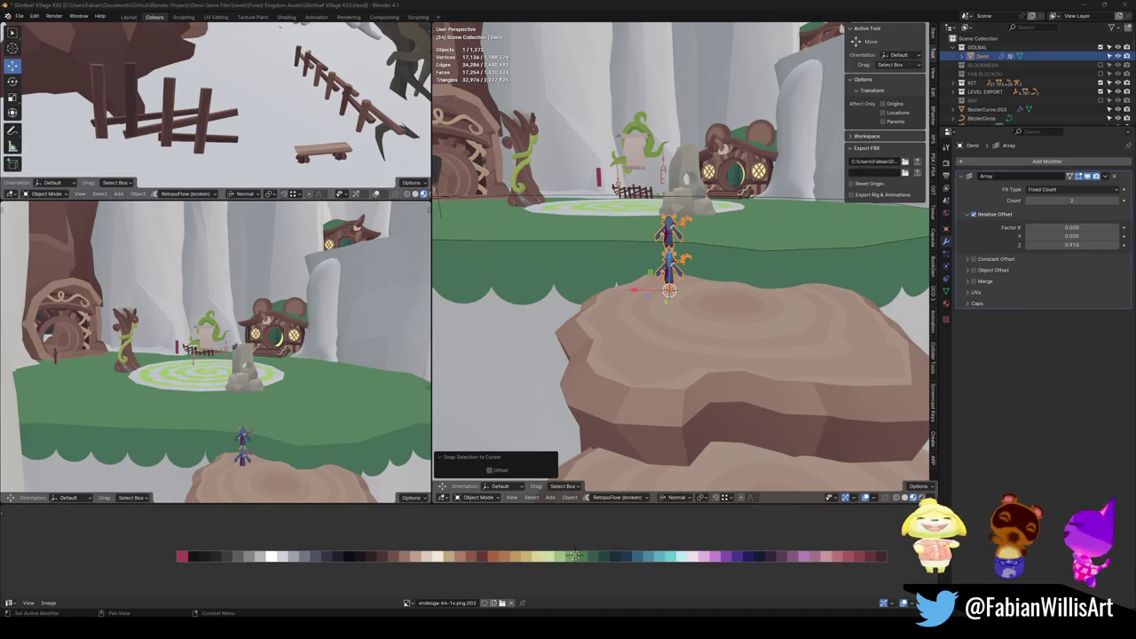
mouse_move(619, 262)
middle_down()
mouse_move(744, 297)
mouse_move(766, 287)
mouse_move(680, 322)
middle_up()
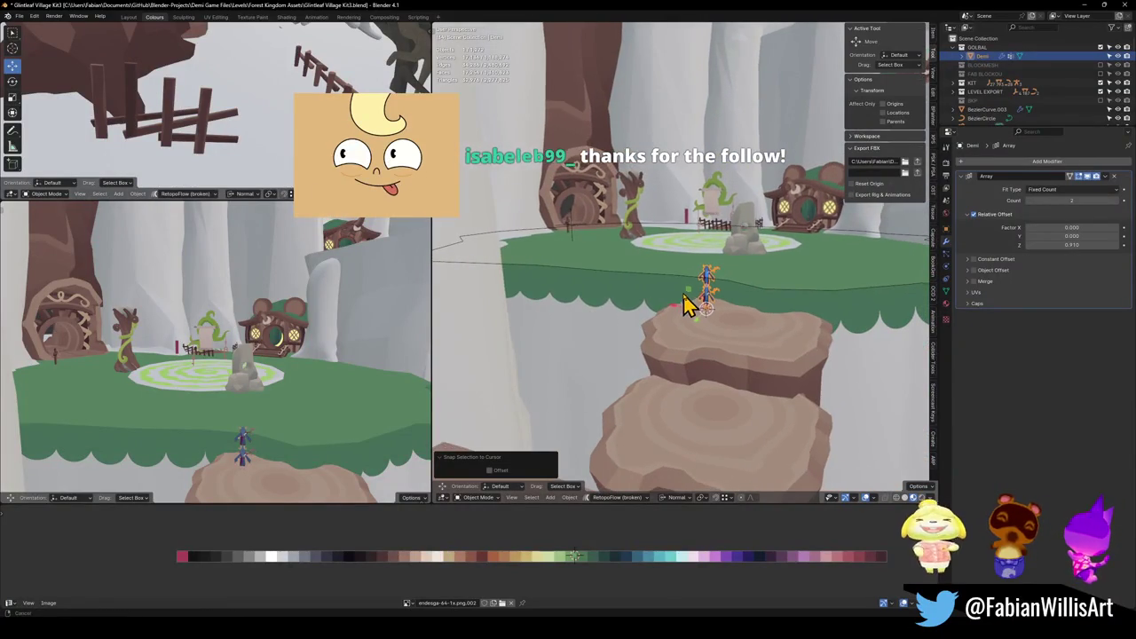
scroll(621, 284, up, 5)
Switch to normal-coloured shading and inspect the arrayed sphere trim's mesh.
key(z)
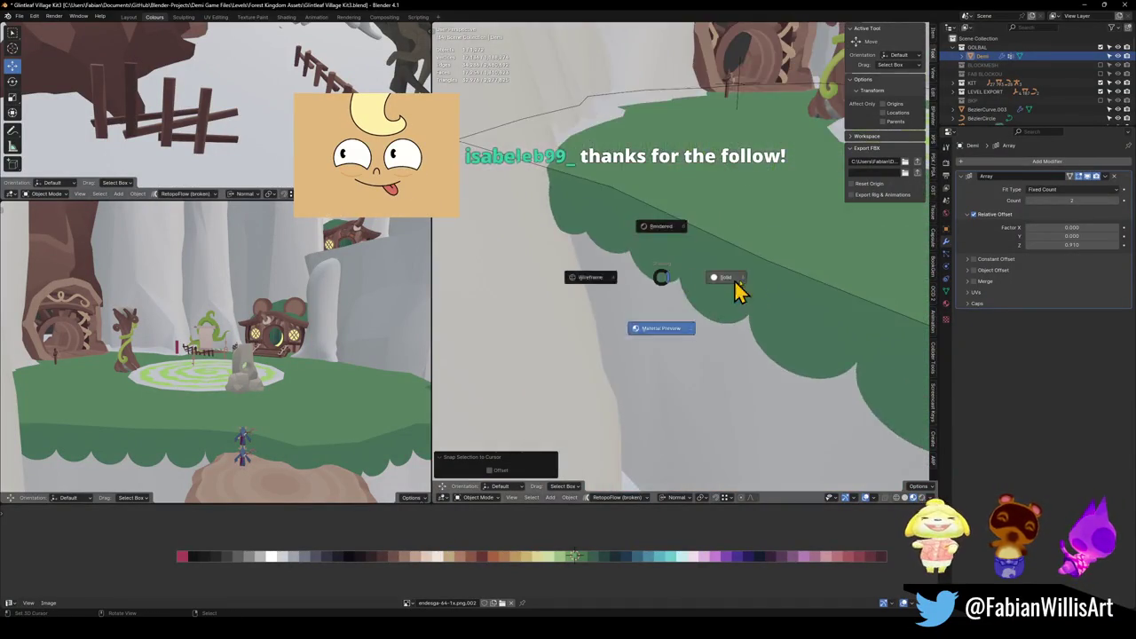
click(728, 279)
mouse_move(743, 279)
middle_down()
mouse_move(702, 274)
mouse_move(722, 274)
mouse_move(647, 239)
mouse_move(642, 284)
middle_up()
click(647, 239)
key(Tab)
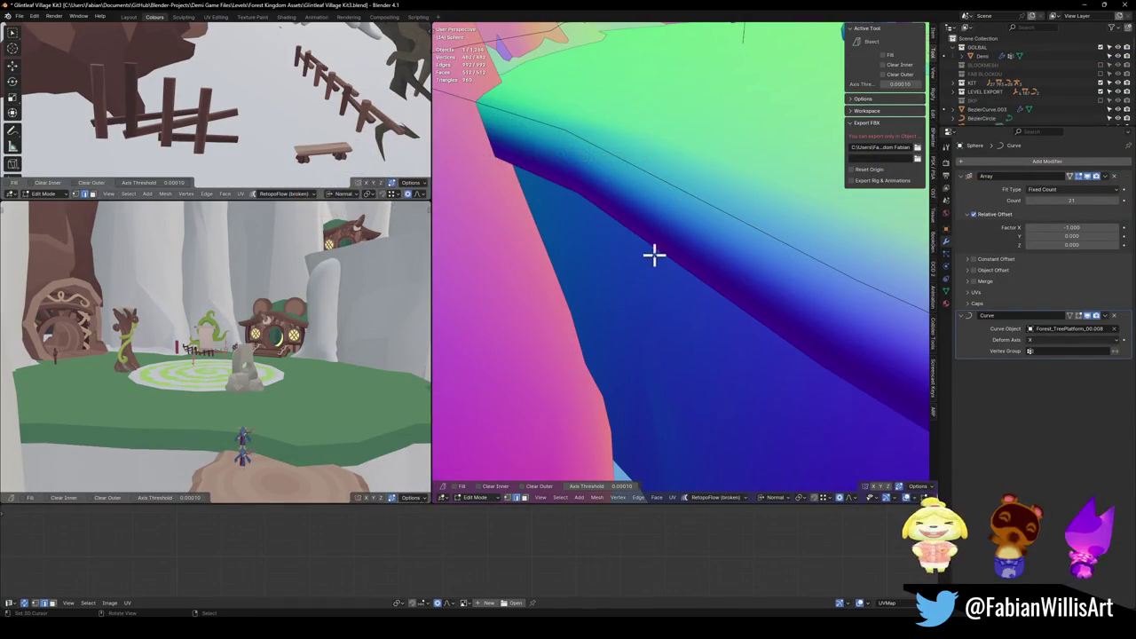
key(Tab)
scroll(653, 255, down, 5)
Inspect the sphere array in wireframe, hiding and restoring it, then deselect it.
mouse_move(743, 297)
middle_down()
mouse_move(705, 299)
mouse_move(666, 264)
mouse_move(616, 289)
middle_up()
key(shift+z)
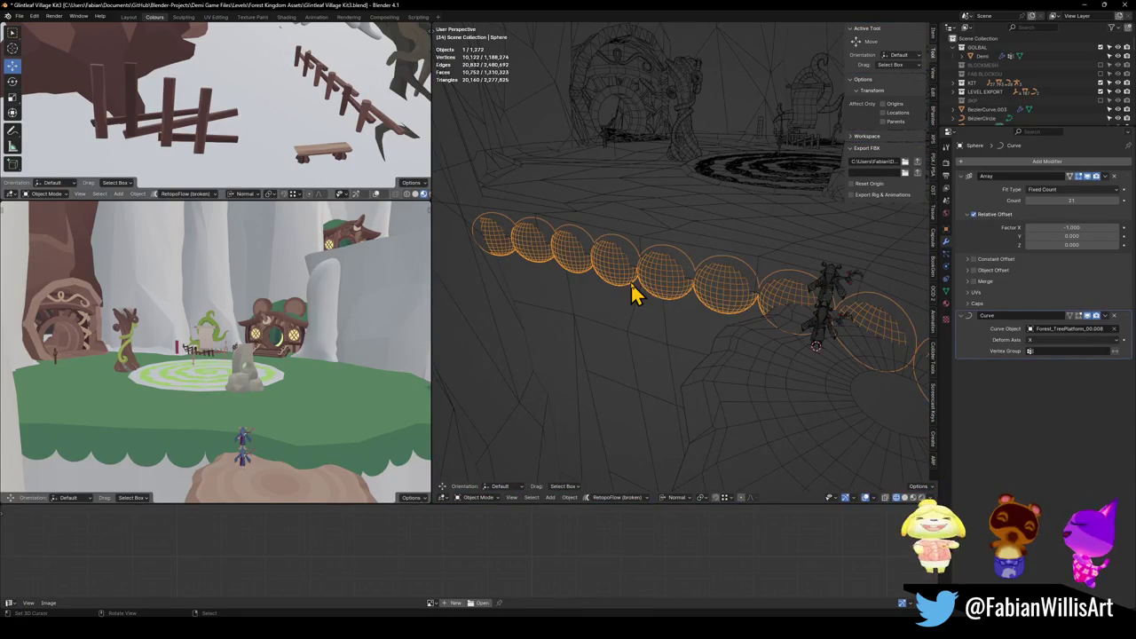
key(h)
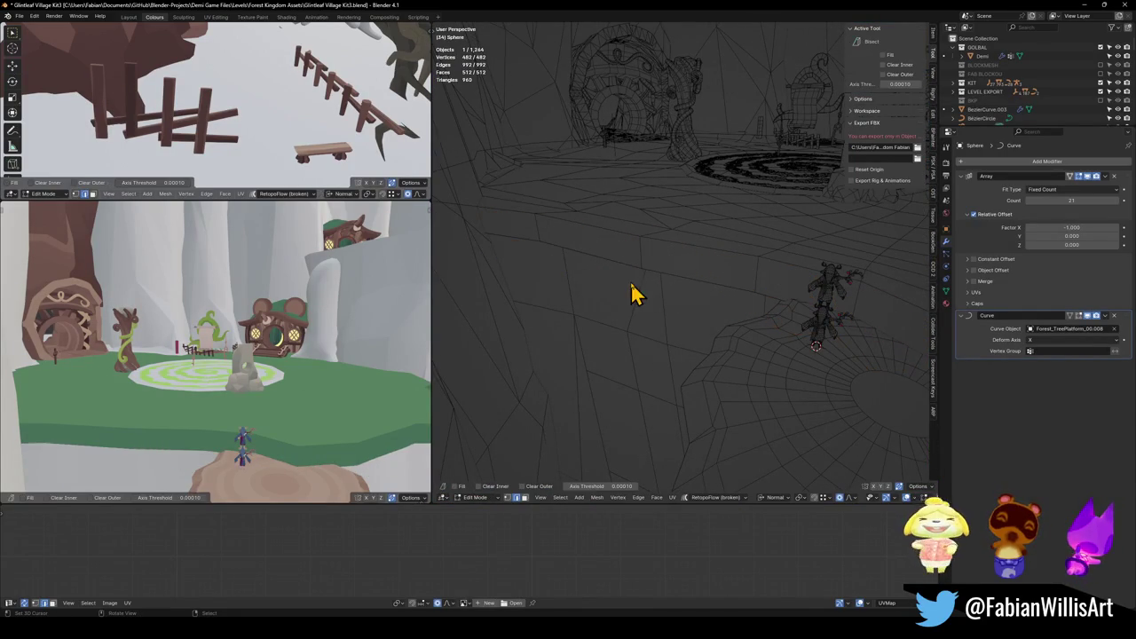
key(alt+h)
mouse_move(672, 299)
middle_down()
mouse_move(729, 294)
mouse_move(634, 271)
mouse_move(679, 245)
mouse_move(700, 271)
mouse_move(654, 266)
mouse_move(720, 266)
mouse_move(701, 279)
middle_up()
key(shift+z)
key(alt+a)
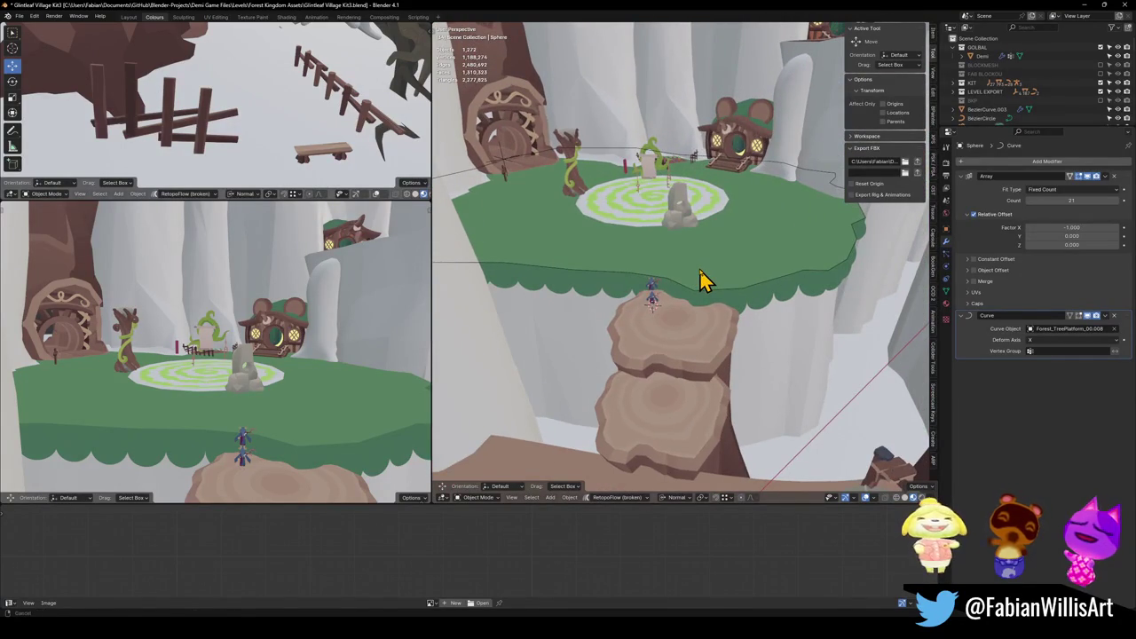
Walk the lower-left view closer to the platform.
scroll(706, 277, down, 2)
scroll(705, 277, down, 1)
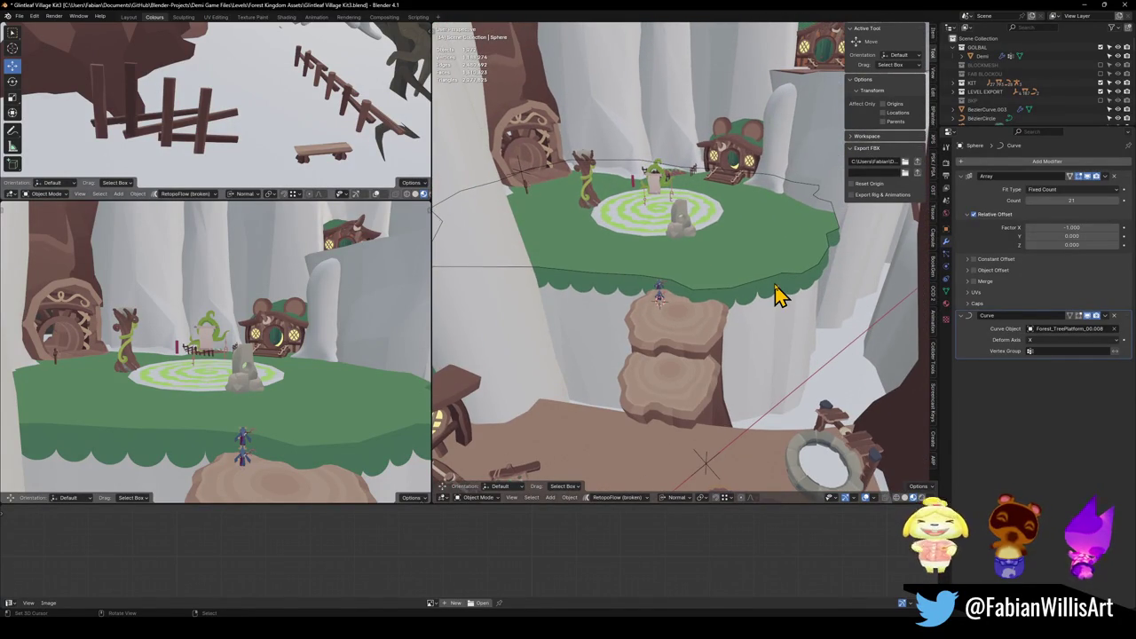
key(shift+grave)
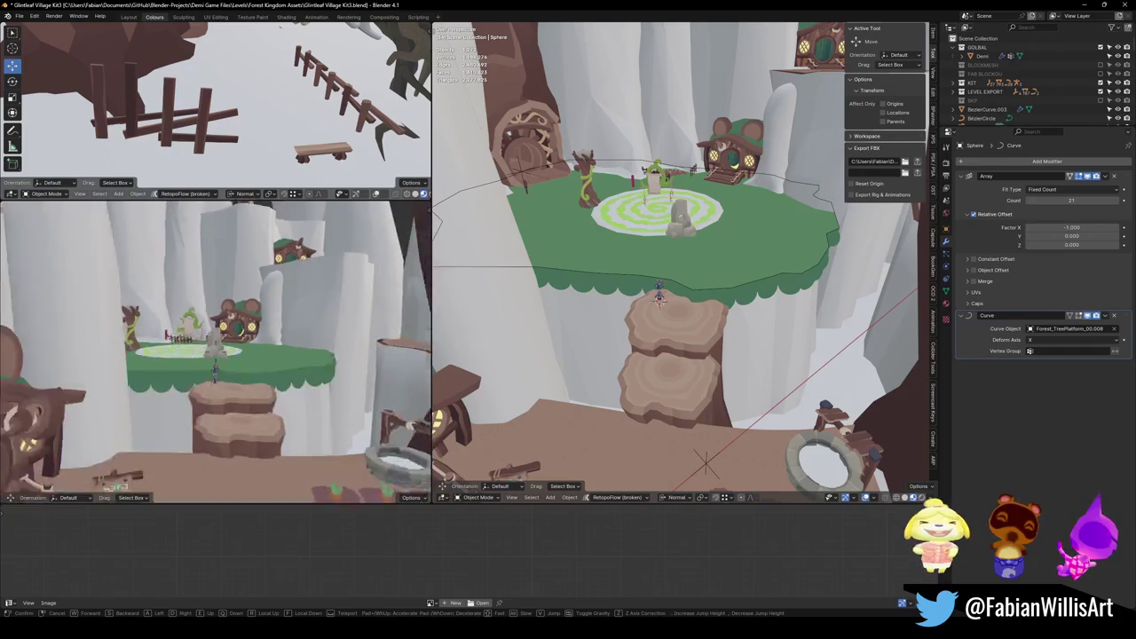
key(w)
click(363, 350)
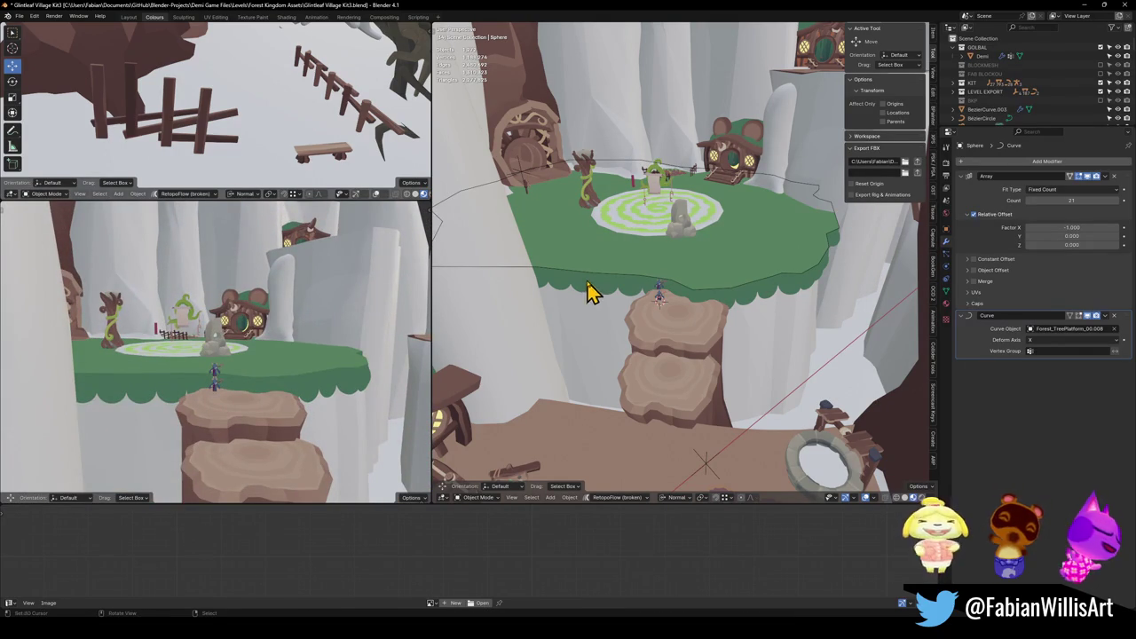
Sketch and erase a cliff annotation, then edit the platform mesh framed on its rim.
middle_drag(589, 292, 688, 300)
scroll(684, 298, up, 5)
scroll(586, 287, up, 2)
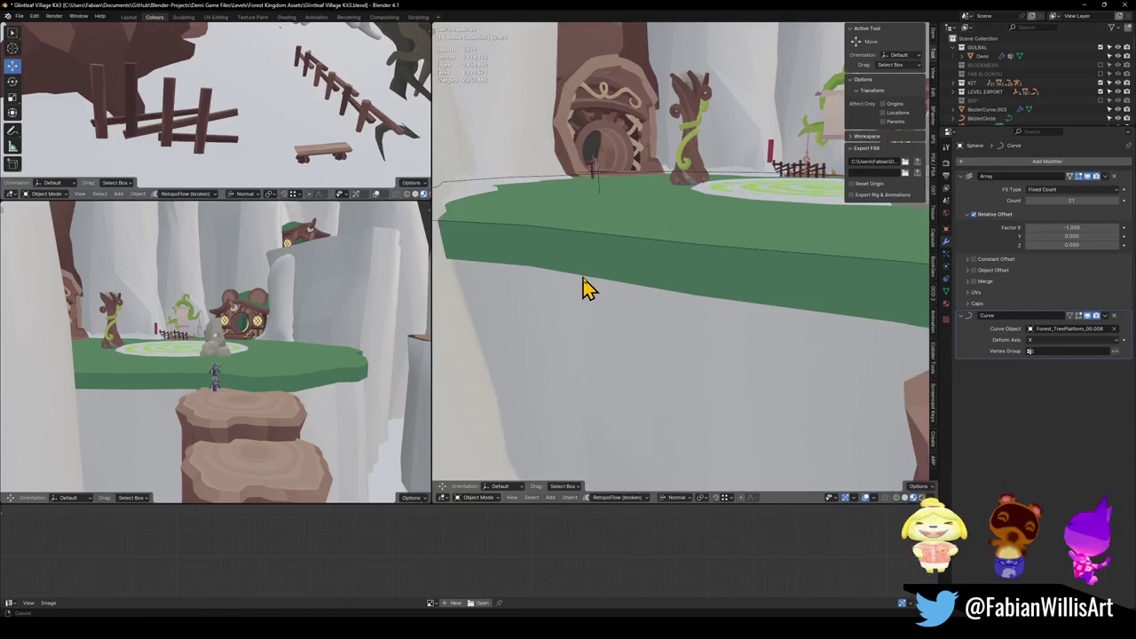
key(d)
drag(510, 259, 780, 279)
mouse_move(781, 275)
right_down()
mouse_move(738, 360)
mouse_move(583, 236)
right_up()
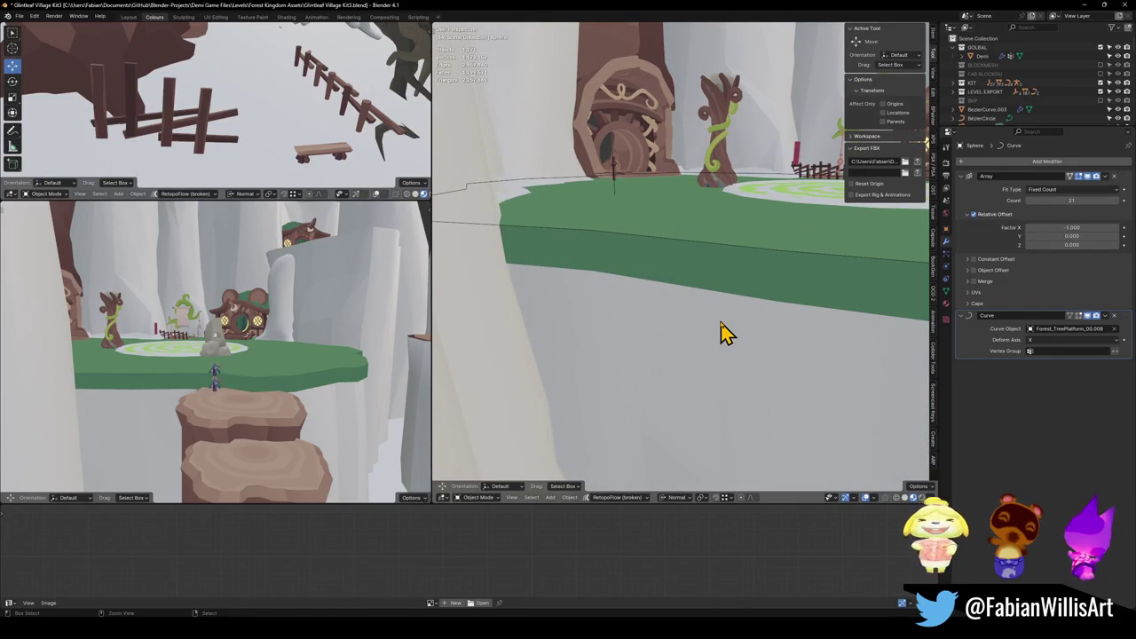
key(Tab)
key(KP_Decimal)
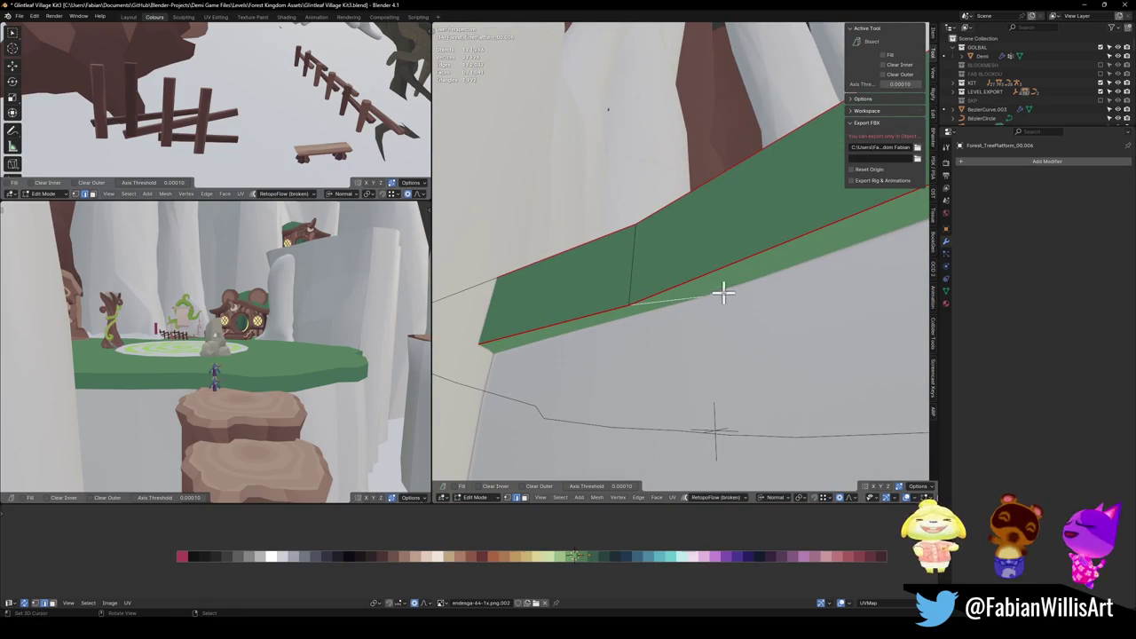
Return to Object Mode, select the platform and bring up Quick Favorites.
mouse_move(687, 284)
middle_down()
mouse_move(681, 308)
mouse_move(665, 272)
middle_up()
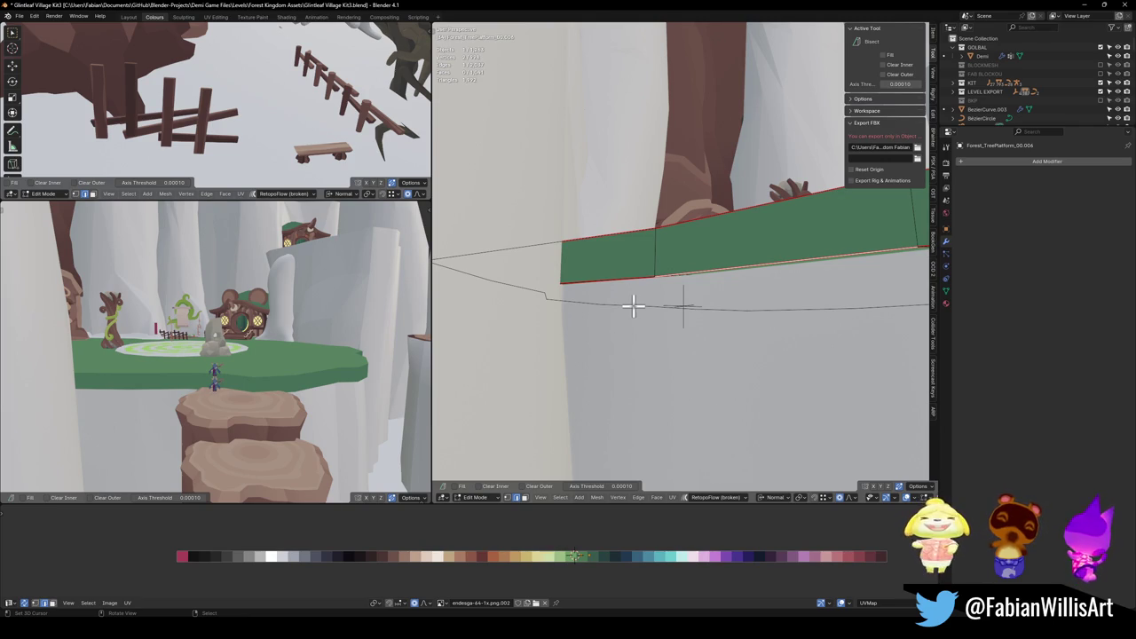
scroll(666, 230, down, 5)
scroll(639, 267, down, 5)
key(Tab)
click(688, 333)
key(q)
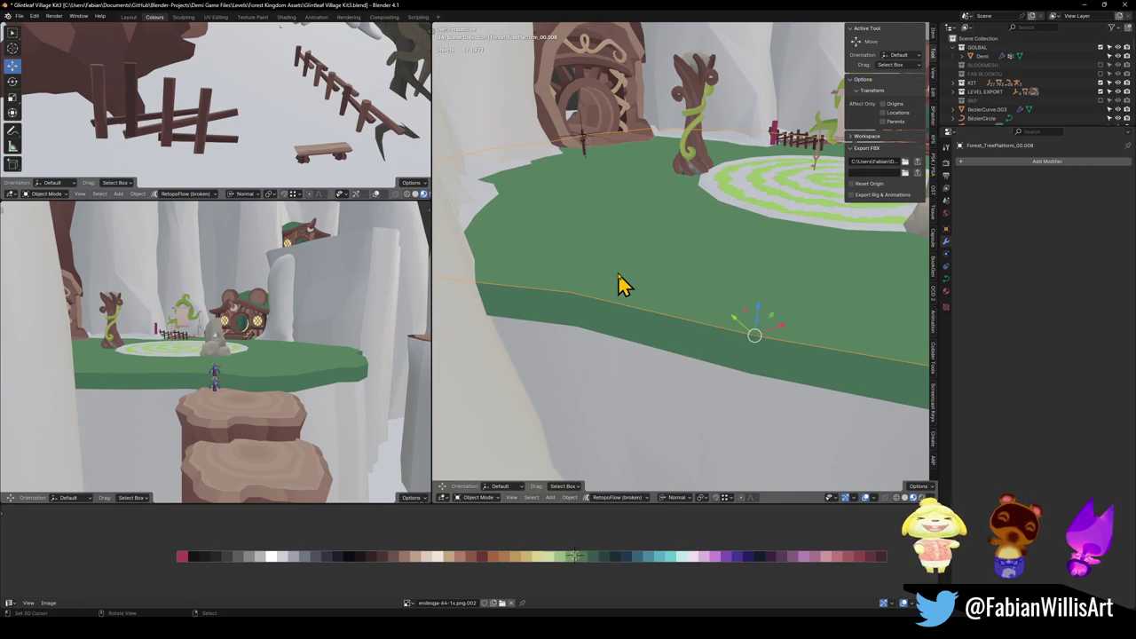
Pan and zoom across the stump, character and platform edge.
scroll(618, 284, down, 2)
shift+middle_drag(684, 284, 561, 258)
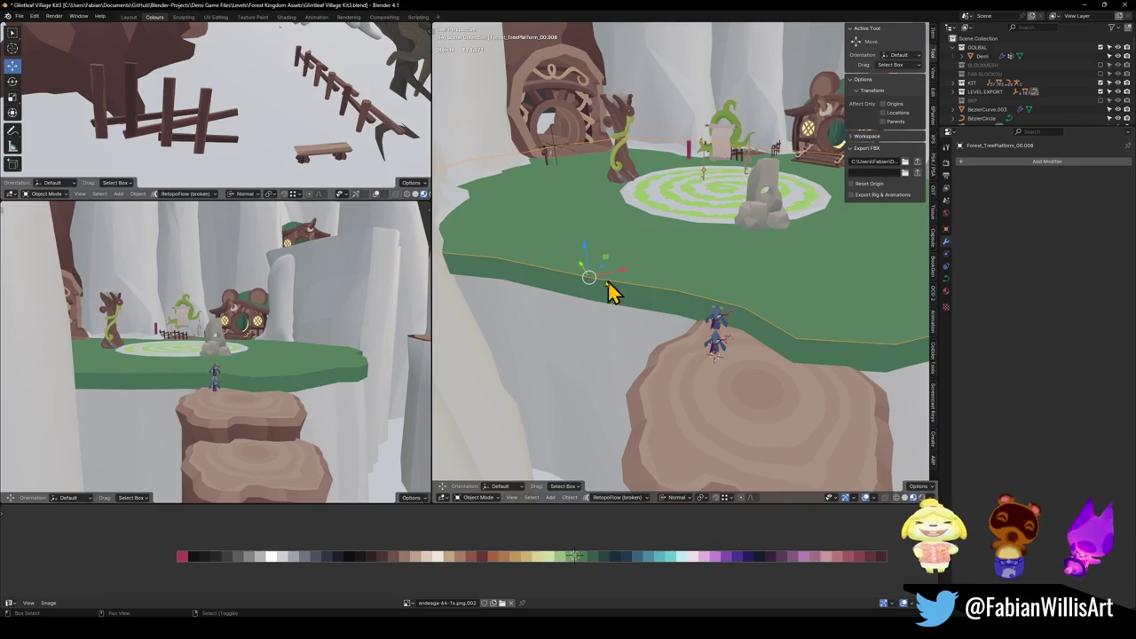
scroll(612, 290, up, 3)
mouse_move(748, 309)
middle_down()
mouse_move(685, 324)
mouse_move(744, 286)
middle_up()
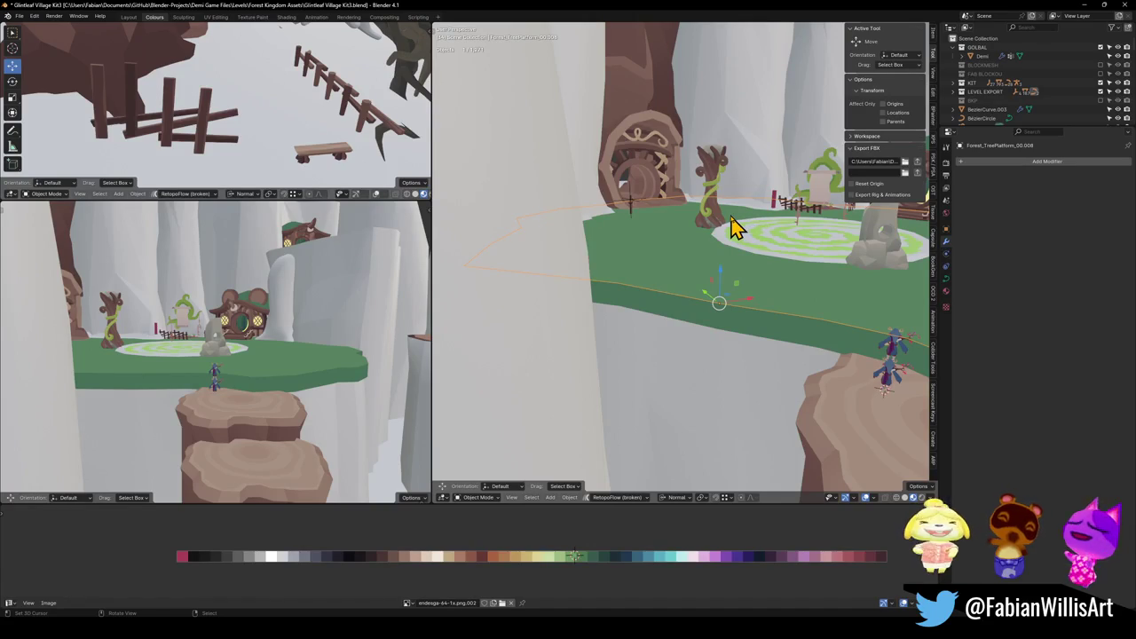
scroll(693, 245, up, 1)
scroll(714, 320, up, 2)
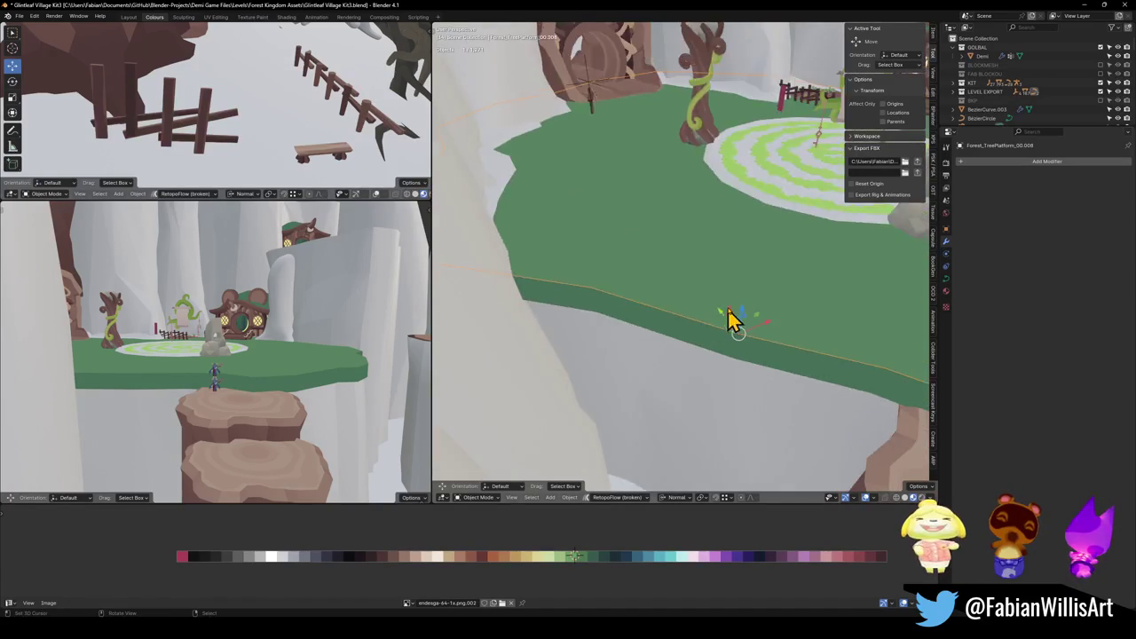
scroll(727, 322, down, 2)
scroll(735, 312, down, 1)
scroll(710, 309, down, 1)
scroll(693, 323, down, 1)
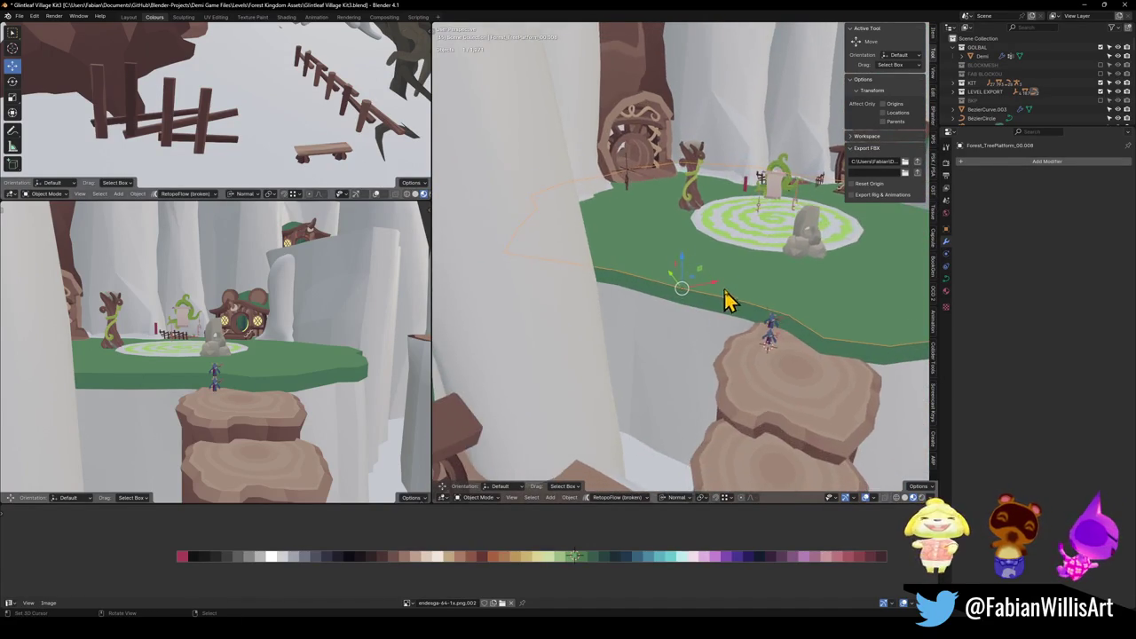
scroll(728, 302, down, 2)
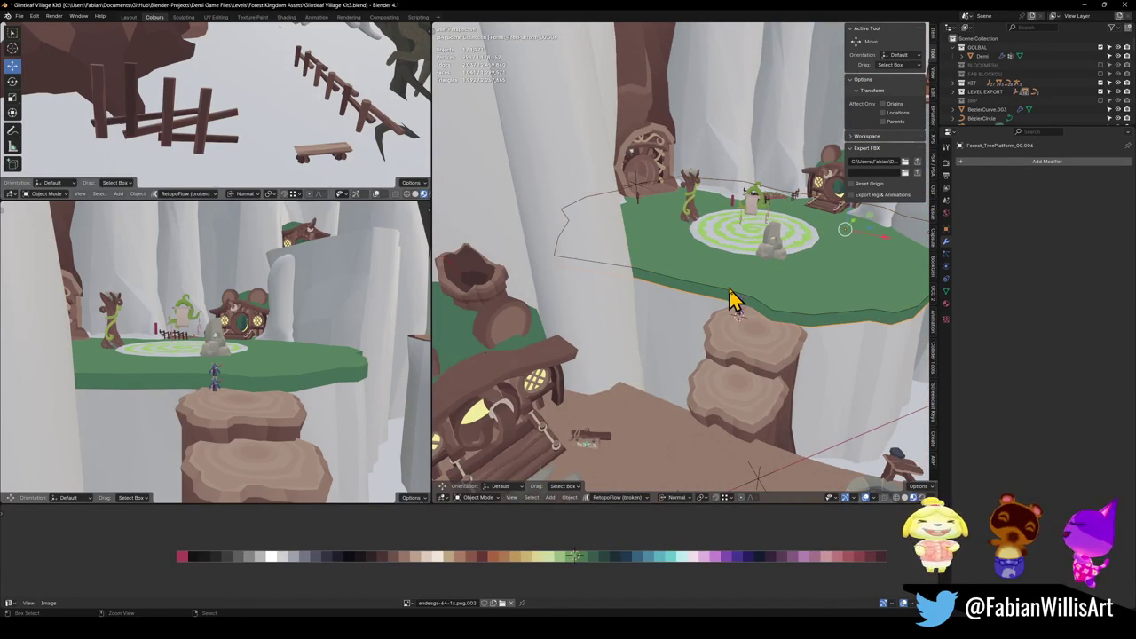
Clear the sphere trim's location so it follows the rim, and save the file.
key(Tab)
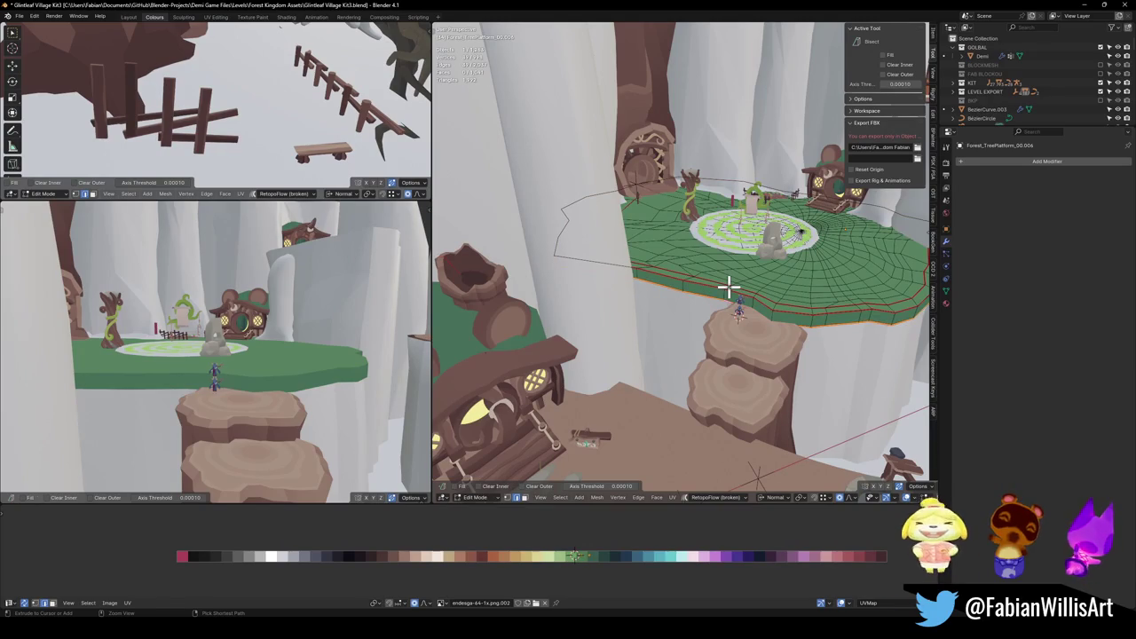
key(Tab)
click(729, 296)
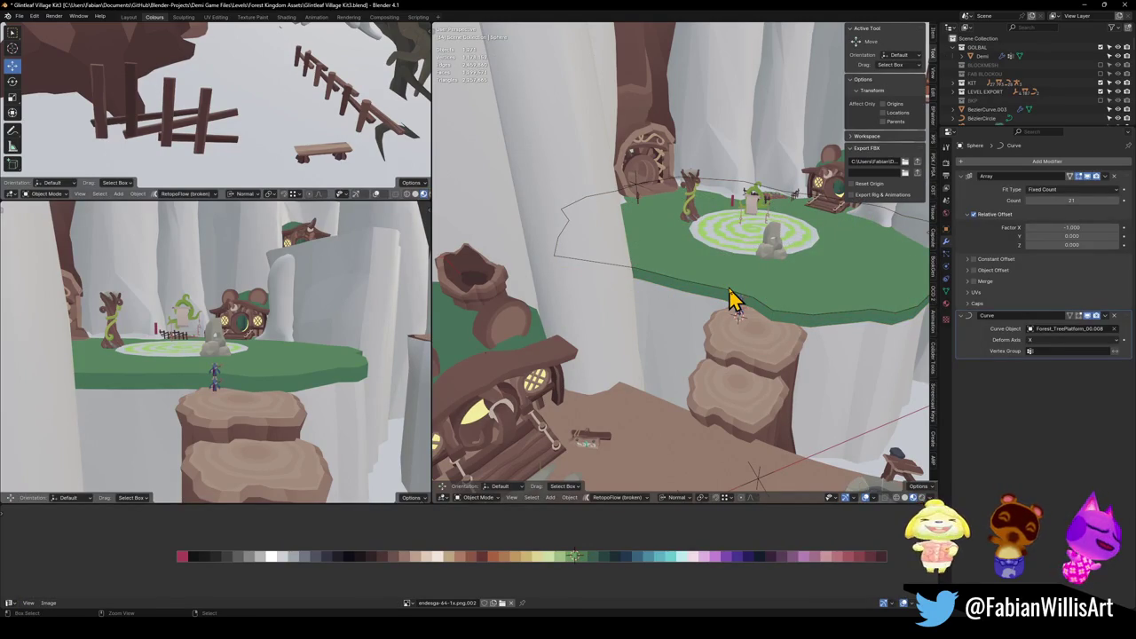
key(alt+g)
scroll(744, 278, up, 2)
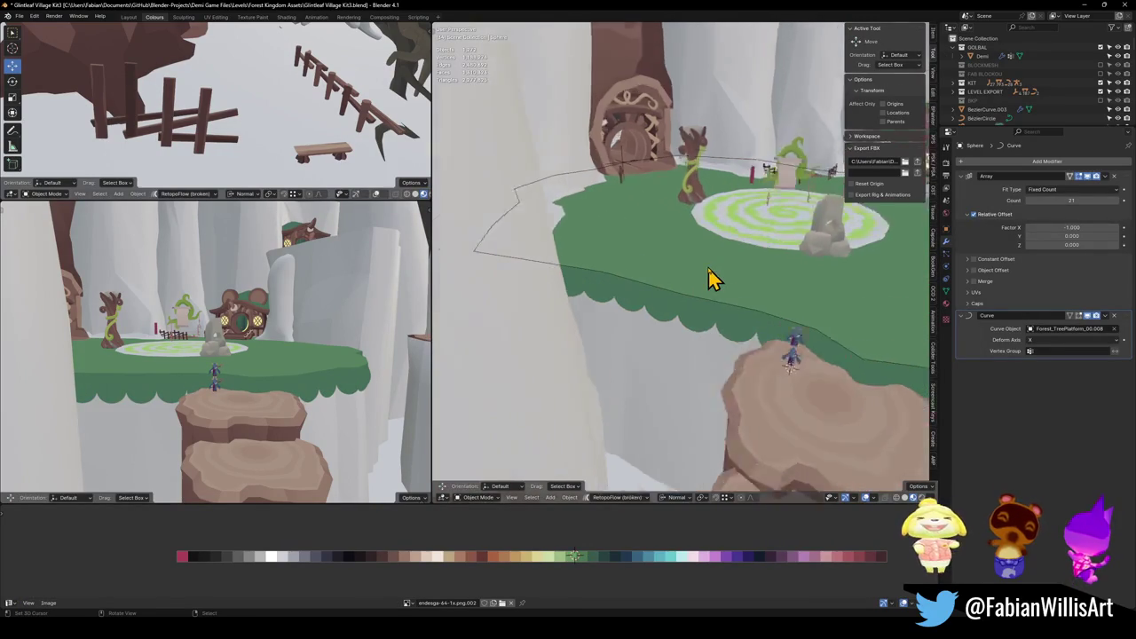
scroll(716, 279, up, 2)
key(ctrl+s)
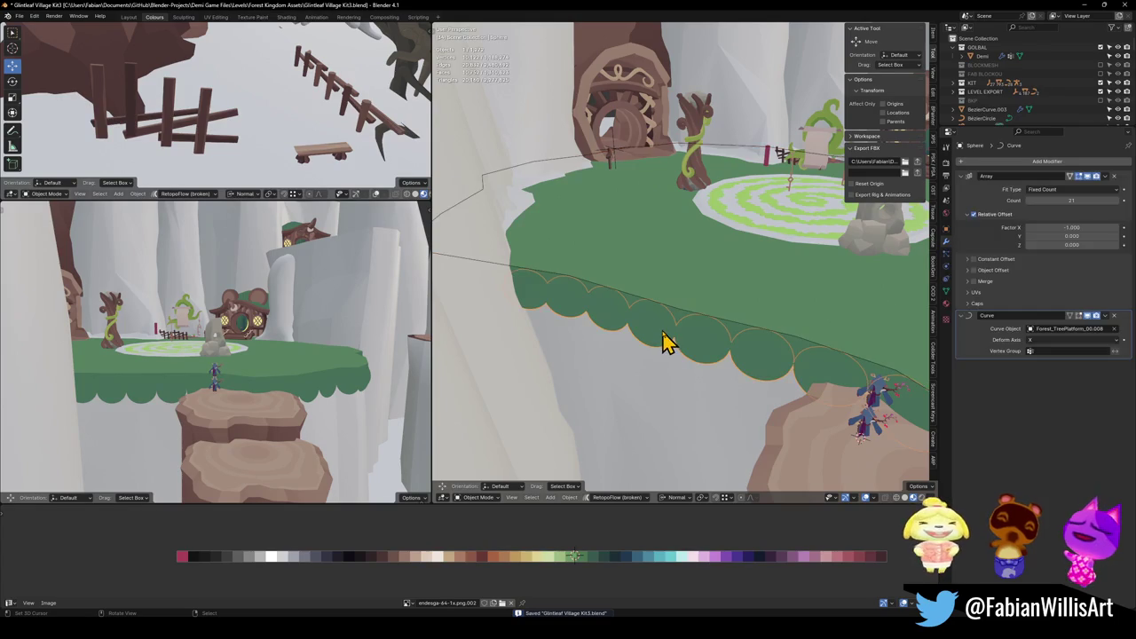
Snap the 3D cursor to the rim object Forest_TreePlatform_00.008.
click(664, 315)
key(shift+s)
click(696, 318)
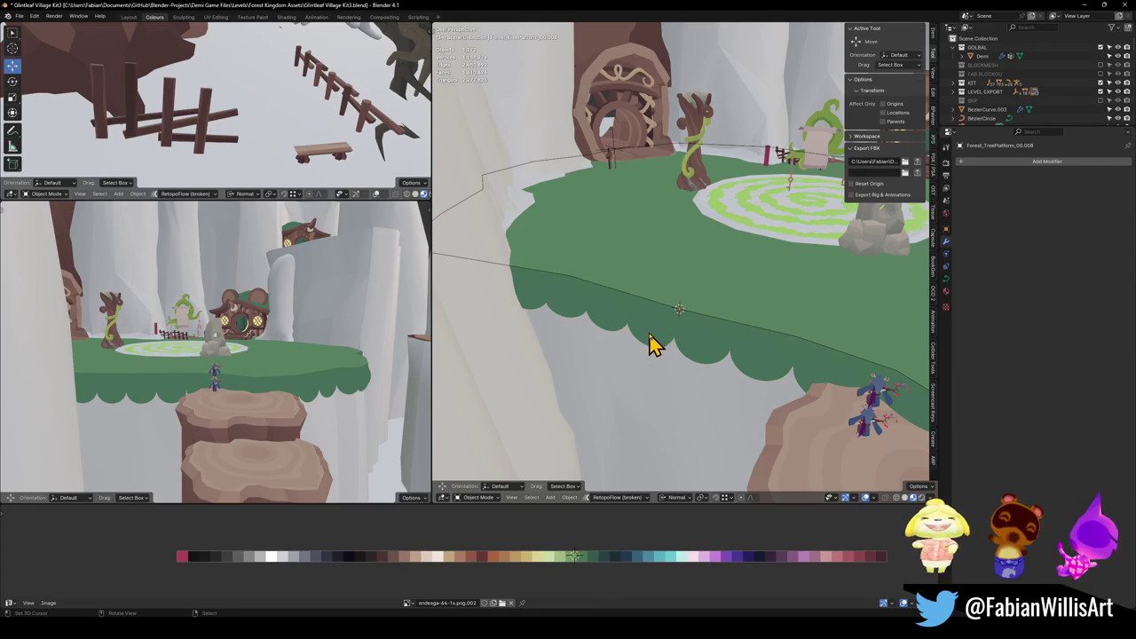
mouse_move(786, 330)
middle_down()
mouse_move(725, 298)
mouse_move(710, 274)
mouse_move(822, 293)
mouse_move(639, 325)
mouse_move(726, 319)
mouse_move(733, 299)
middle_up()
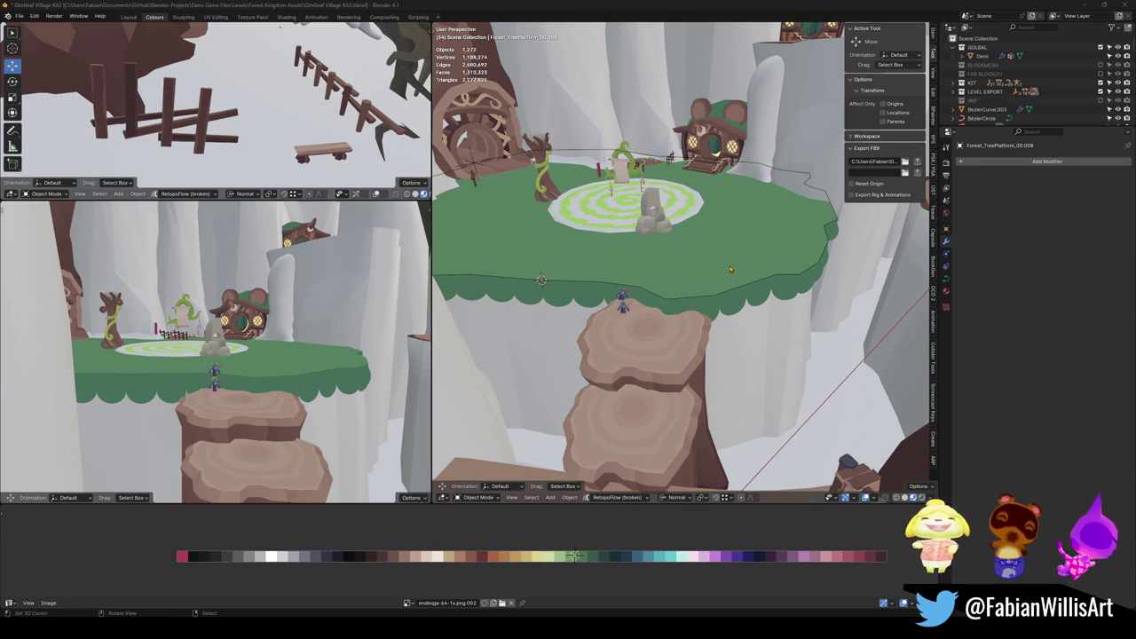
middle_drag(495, 293, 700, 295)
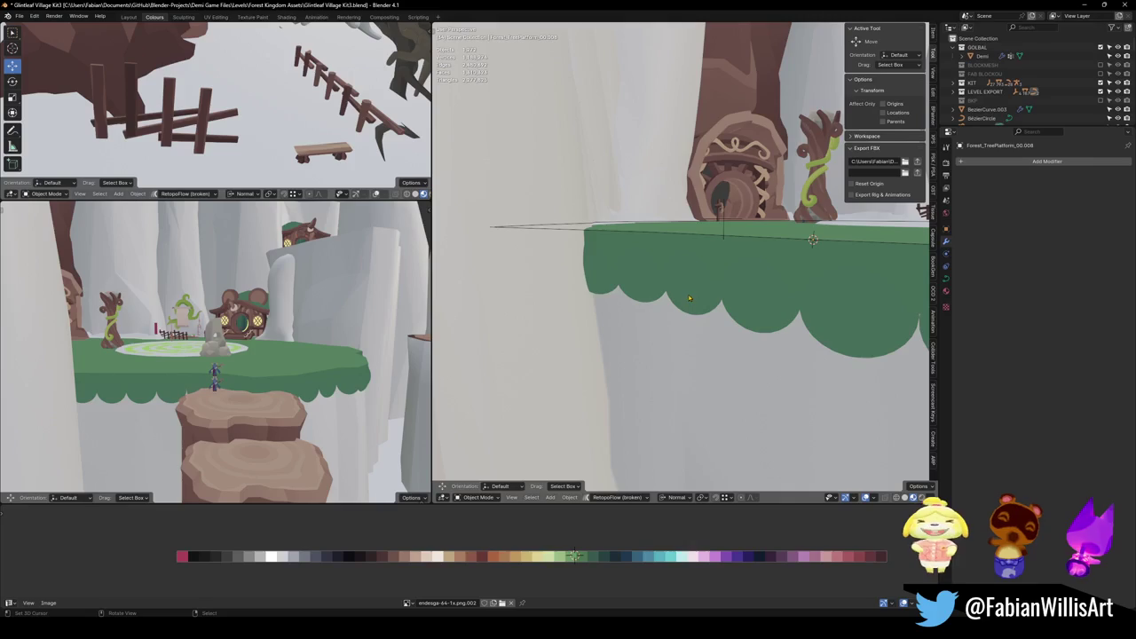
middle_drag(717, 288, 693, 292)
alt+click(693, 292)
click(693, 292)
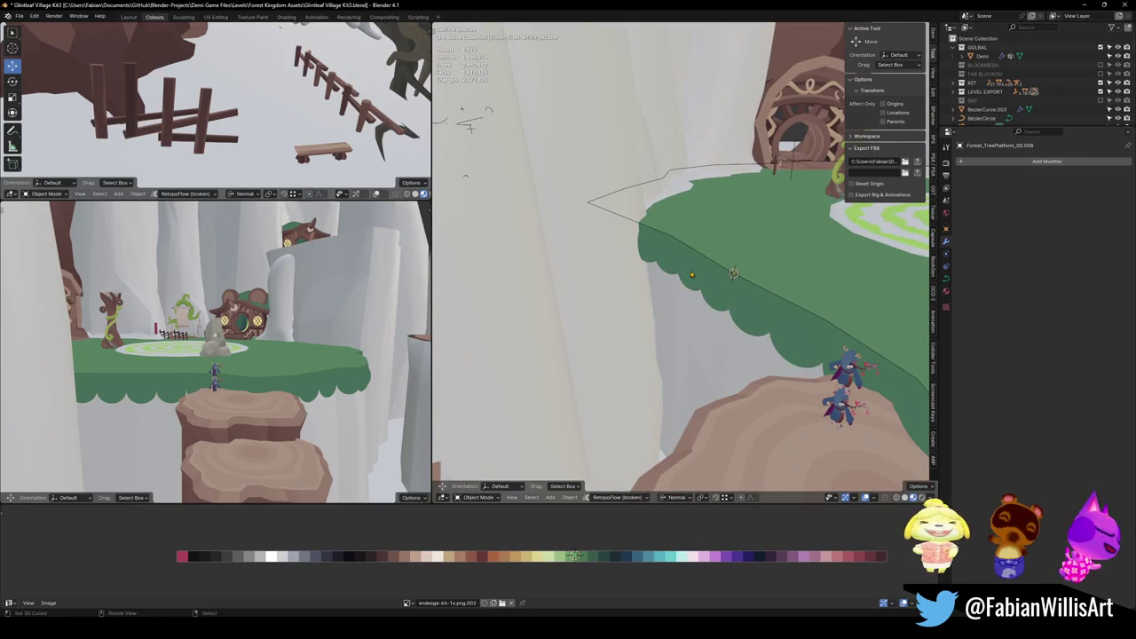
click(688, 282)
key(s)
key(z)
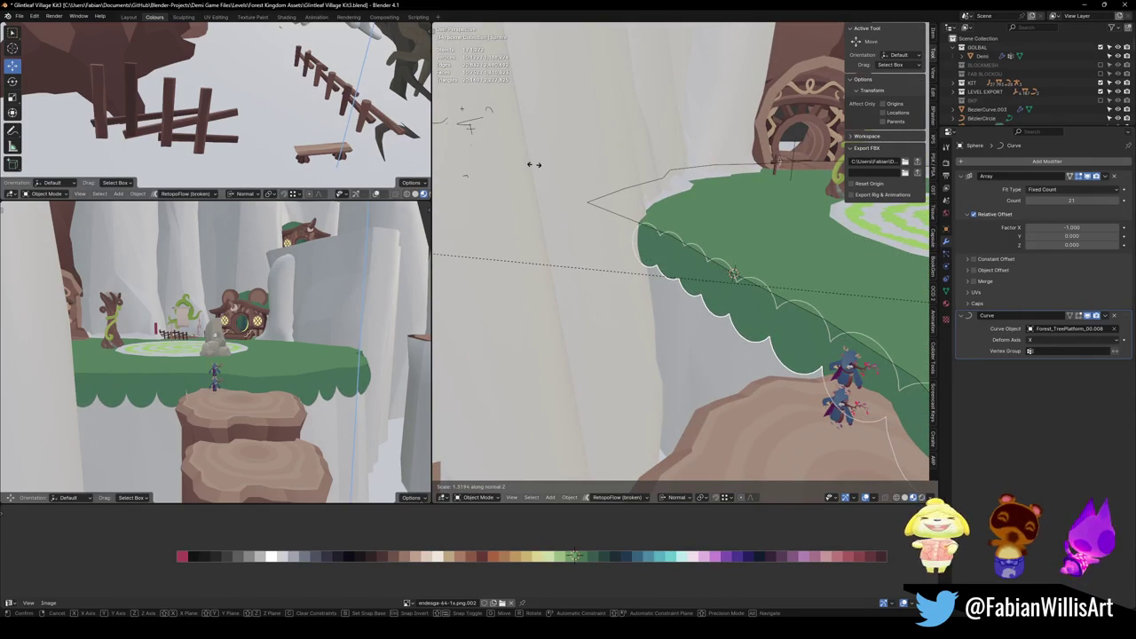
click(524, 117)
key(g)
key(z)
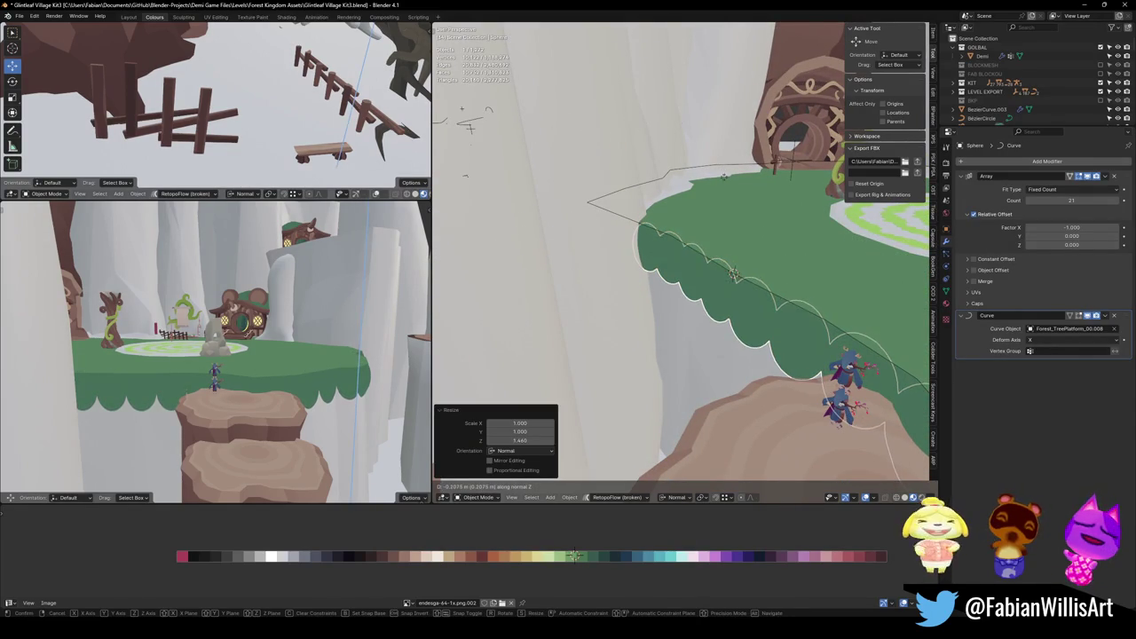
click(691, 218)
middle_drag(692, 217, 683, 226)
key(shift+grave)
key(w)
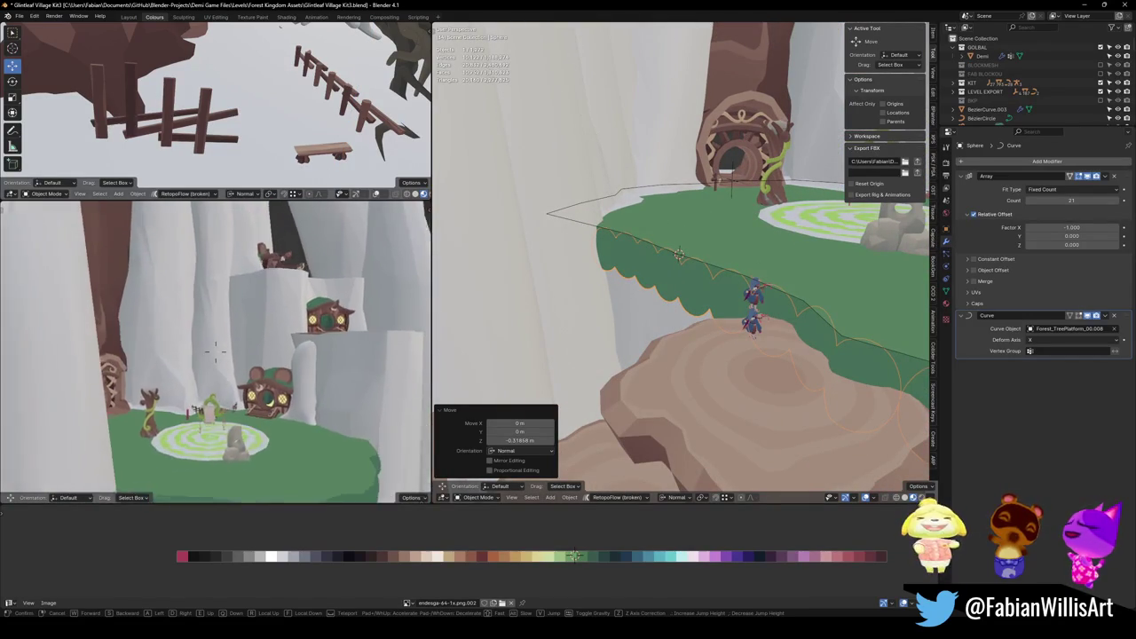
click(348, 322)
click(858, 263)
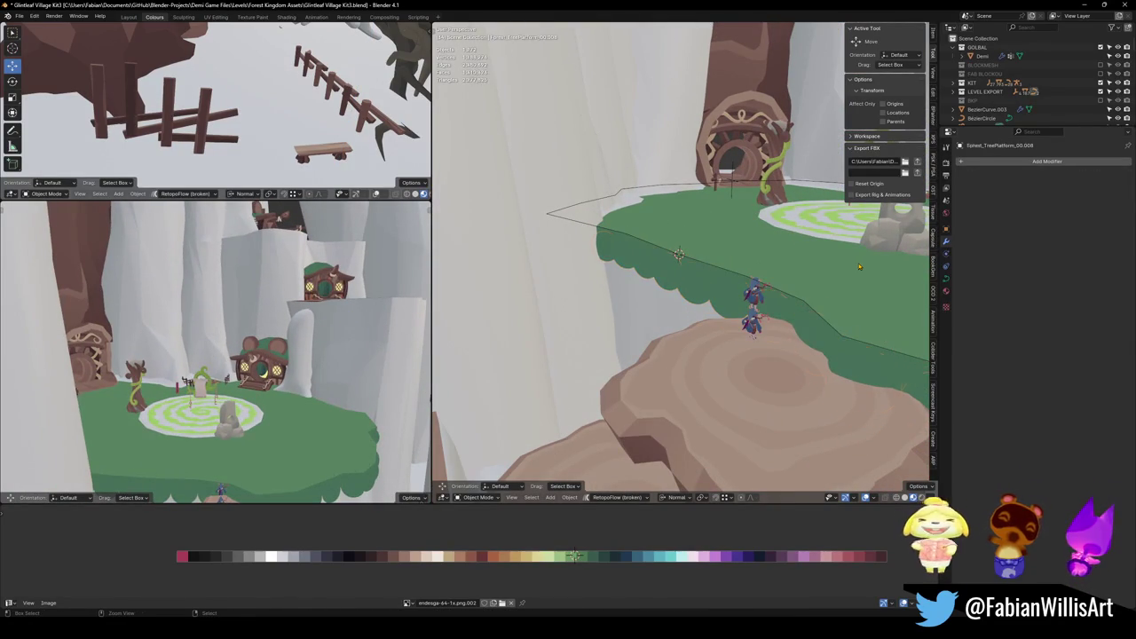
middle_drag(858, 266, 752, 311)
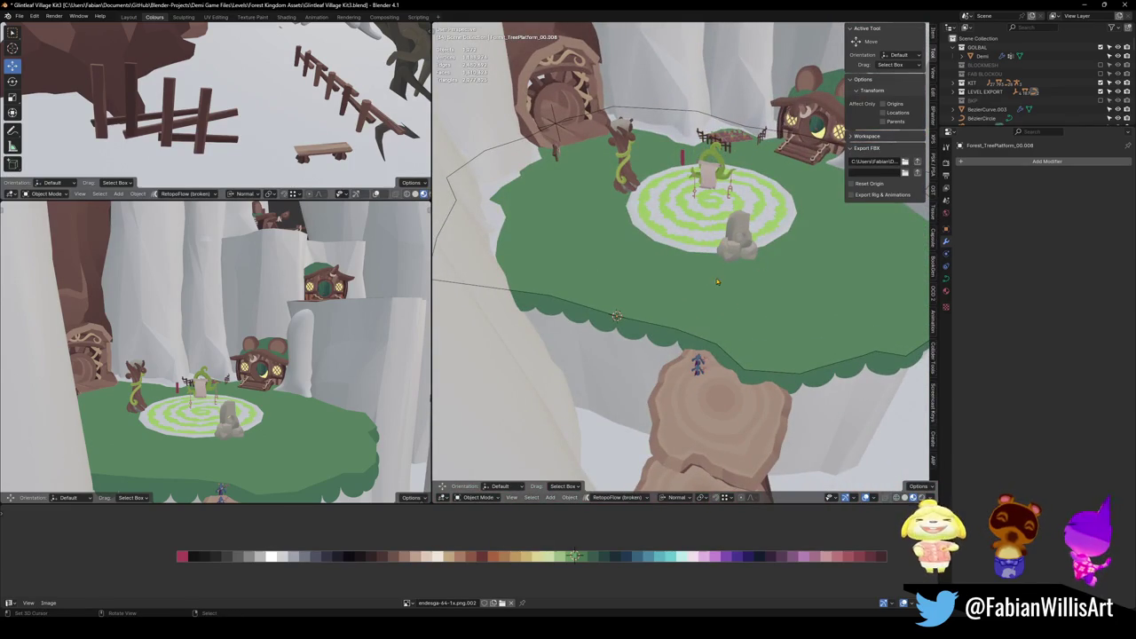
scroll(669, 240, up, 2)
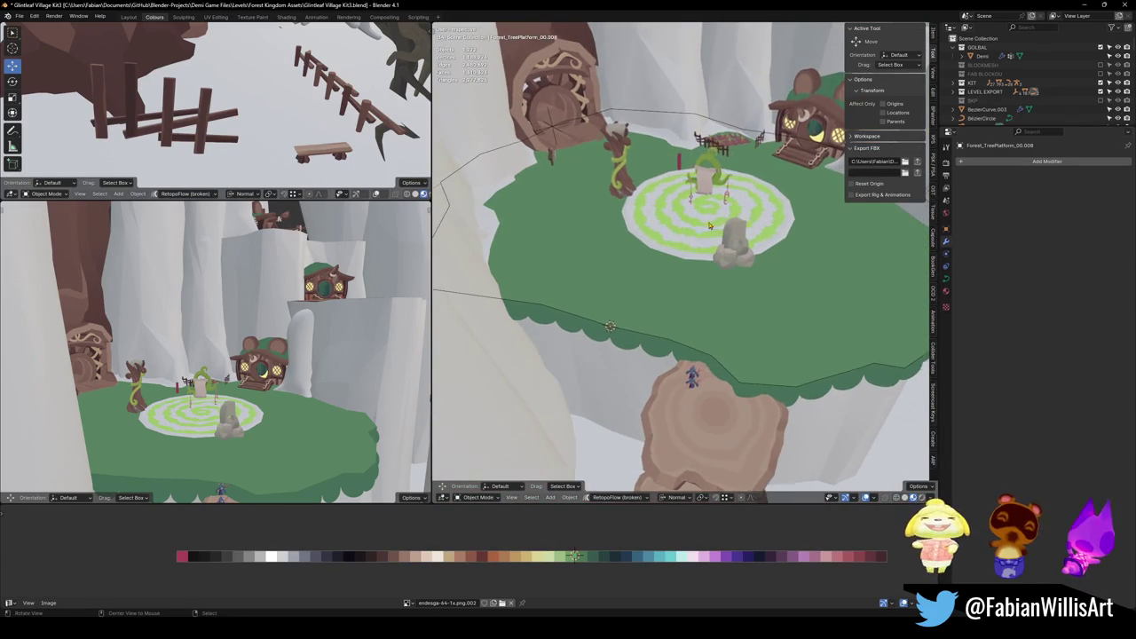
scroll(669, 241, up, 4)
mouse_move(669, 241)
middle_down()
mouse_move(740, 316)
mouse_move(808, 297)
mouse_move(753, 354)
middle_up()
scroll(808, 297, down, 3)
Unhide TreePlatform_00.005, clear its parent keeping transformation, and move it into the BKP collection.
key(ctrl+s)
key(alt+h)
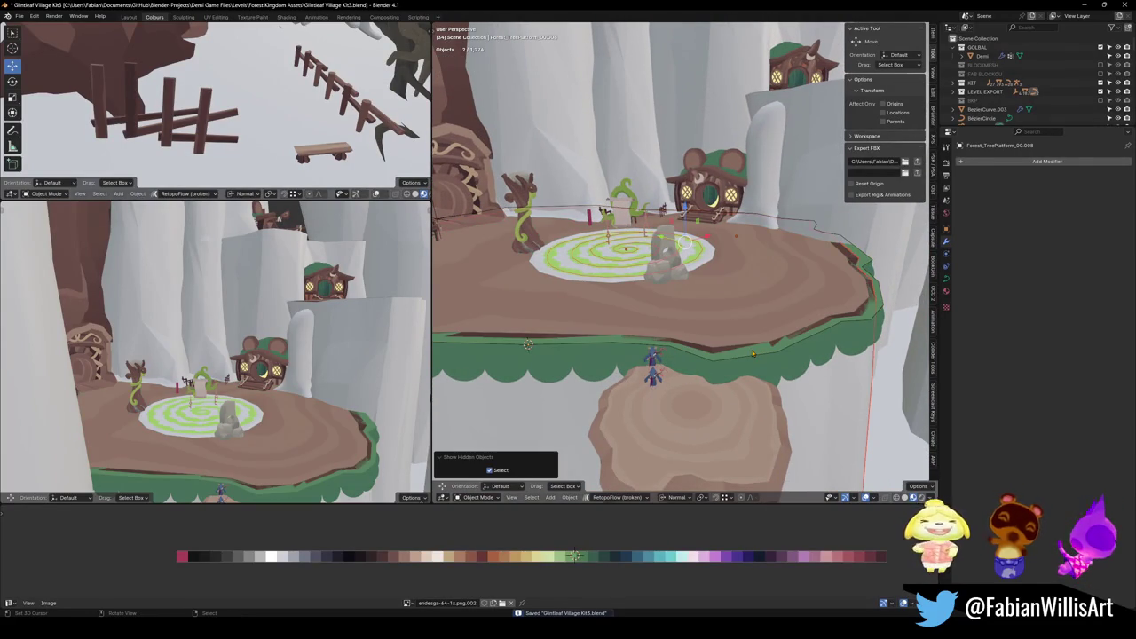
click(721, 308)
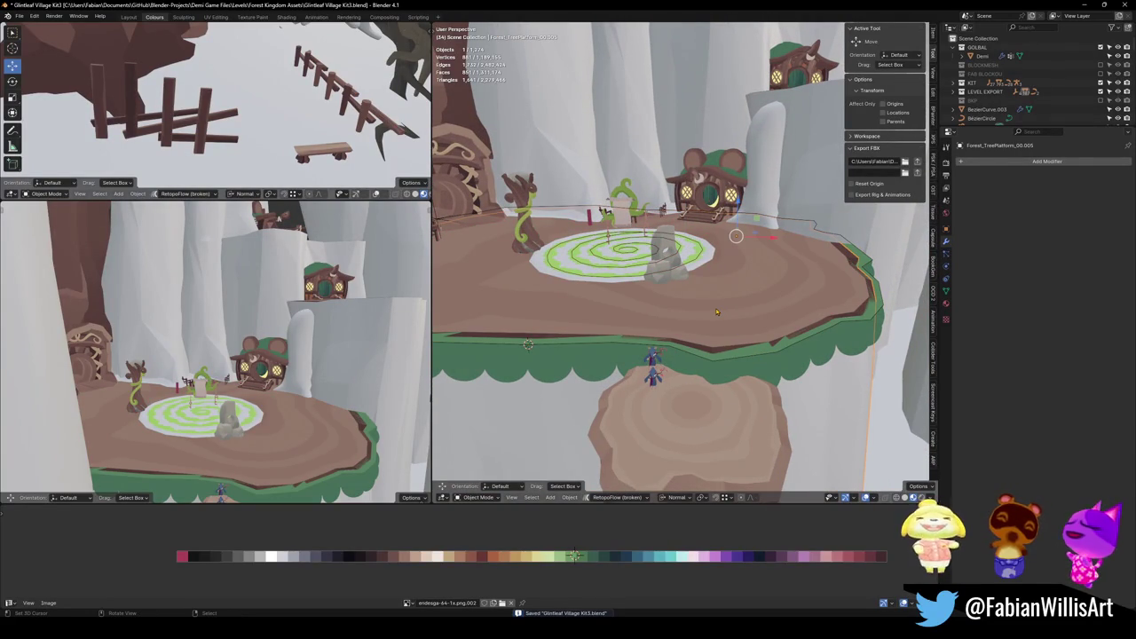
key(alt+p)
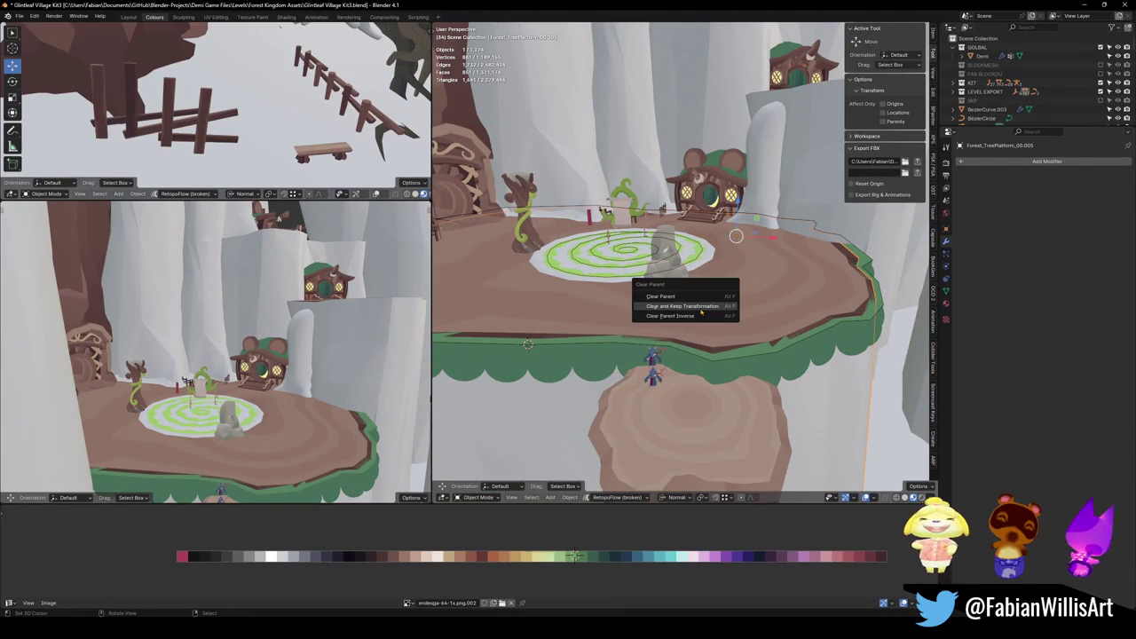
click(701, 308)
key(m)
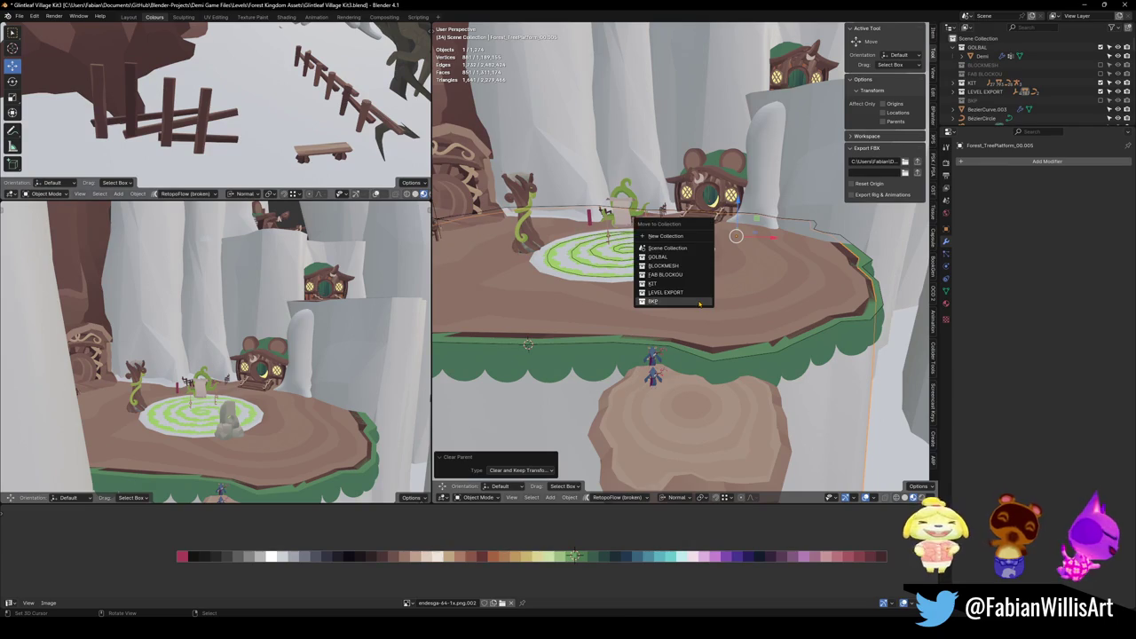
click(699, 302)
Fly the view through the scene to check it, then save the file.
key(shift+grave)
key(w)
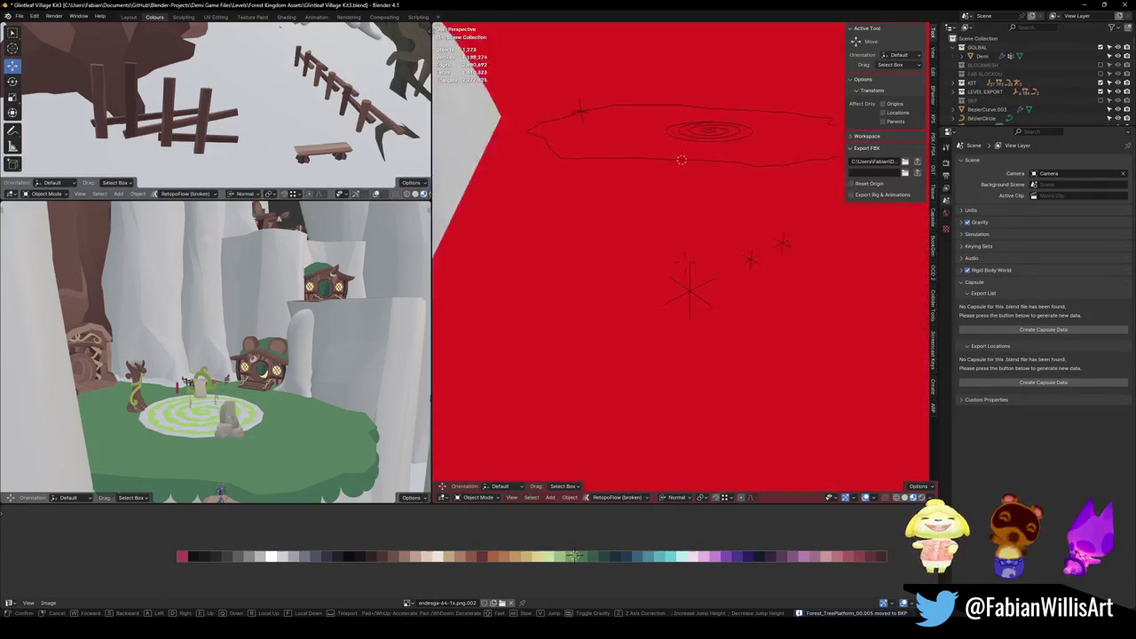
key(Escape)
key(ctrl+s)
key(g)
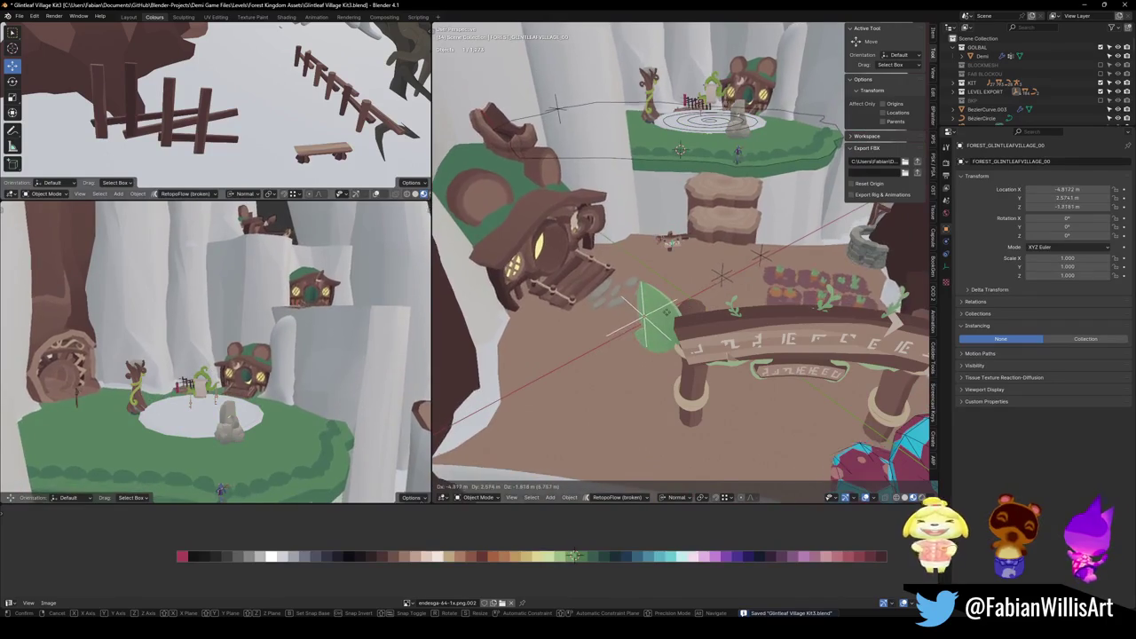
Parent the scalloped green trim to its target object using Object (Keep Transform).
key(Escape)
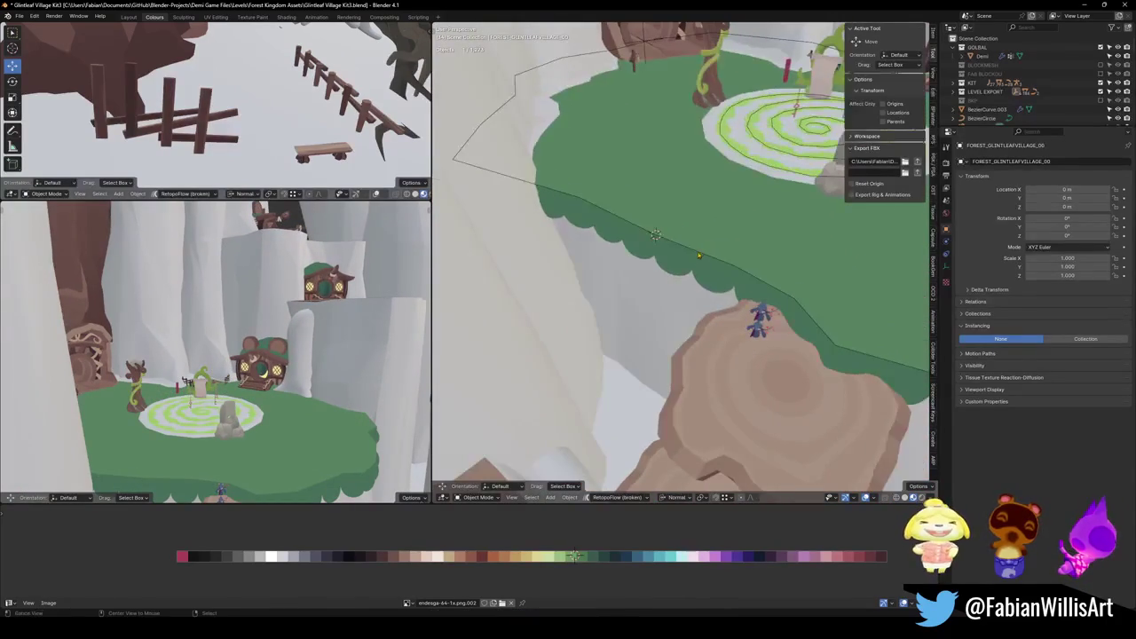
click(698, 256)
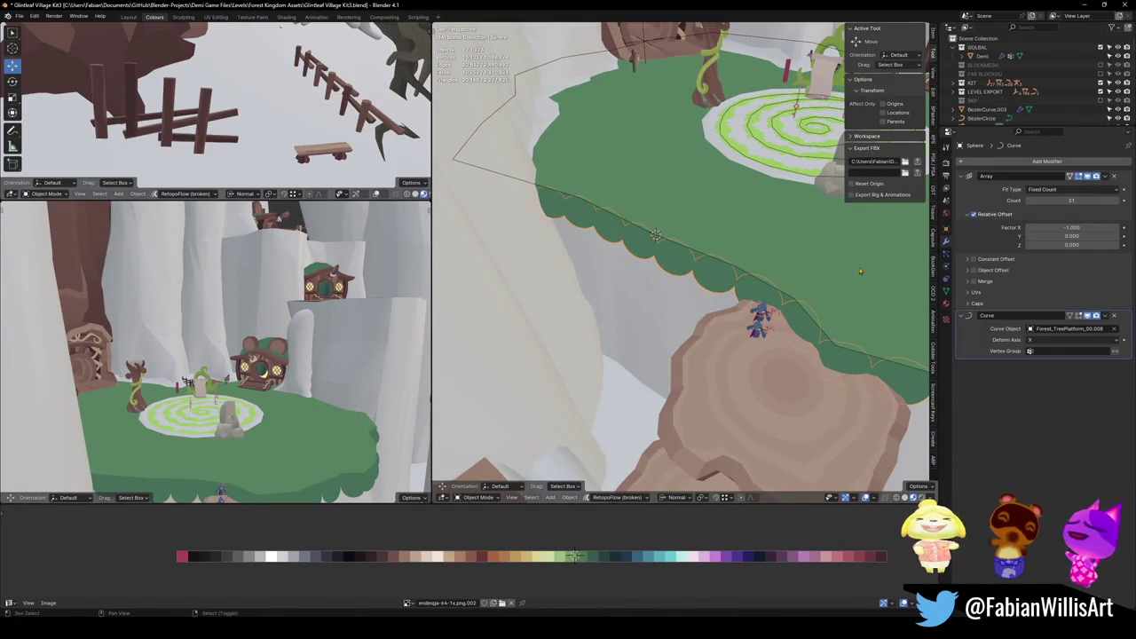
middle_drag(860, 271, 772, 295)
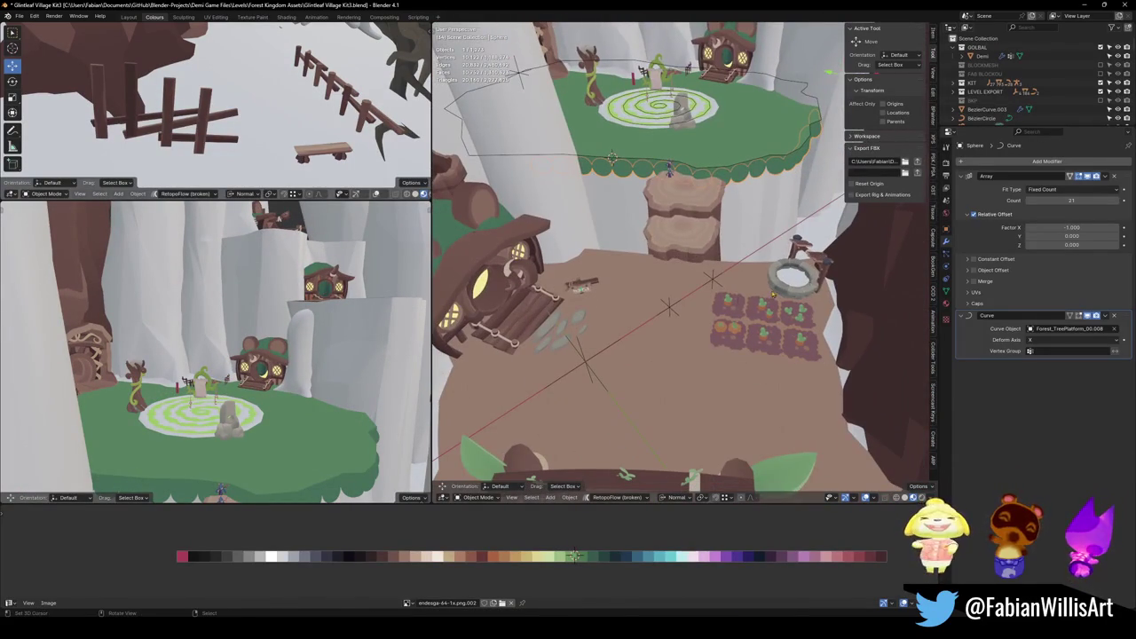
shift+click(669, 309)
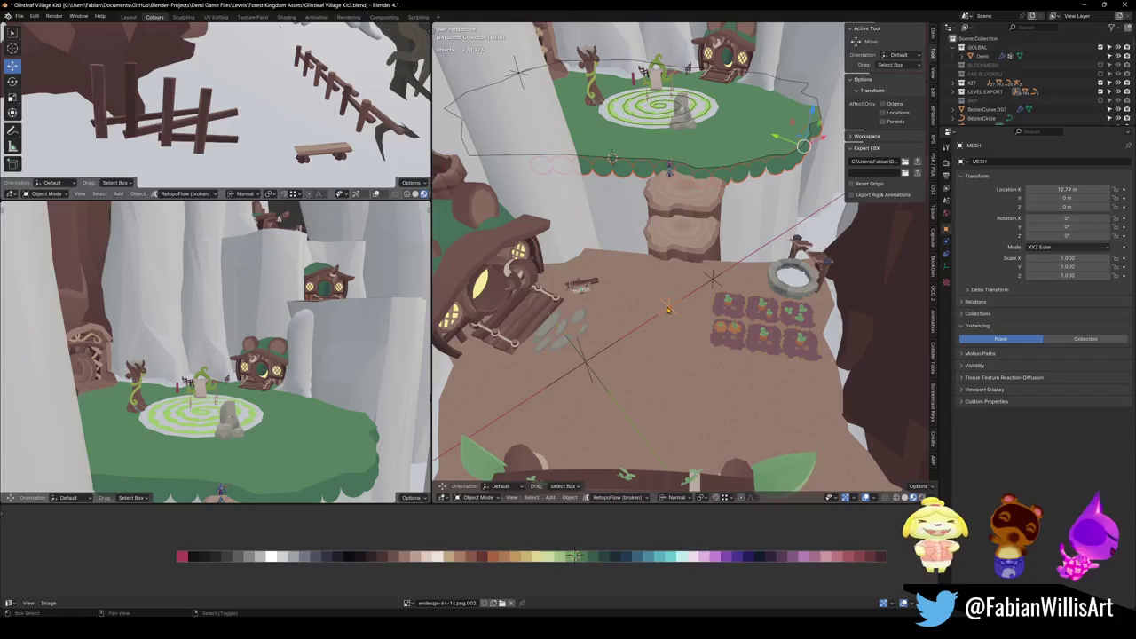
key(ctrl+p)
click(718, 295)
Select the COLLISION object, then the well House.044.
click(726, 294)
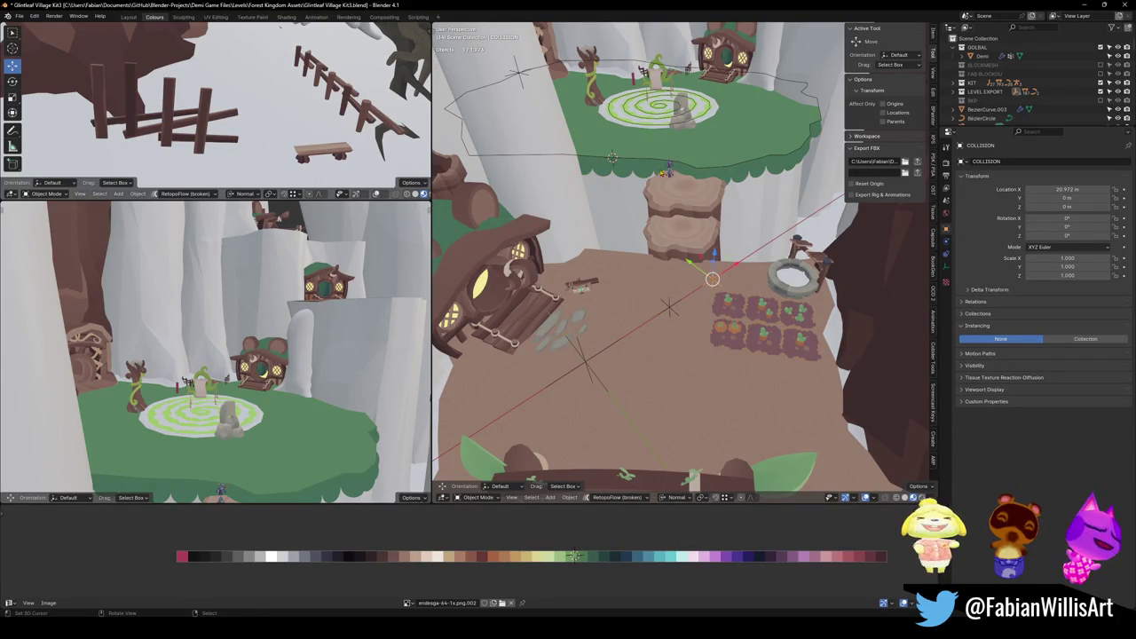
click(785, 286)
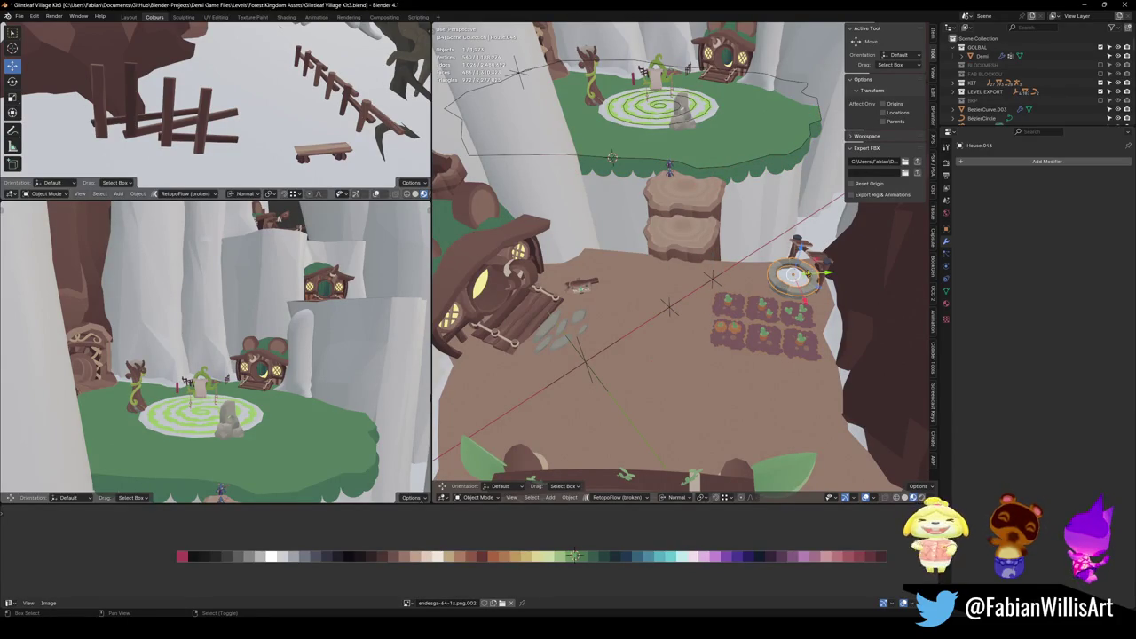
click(813, 277)
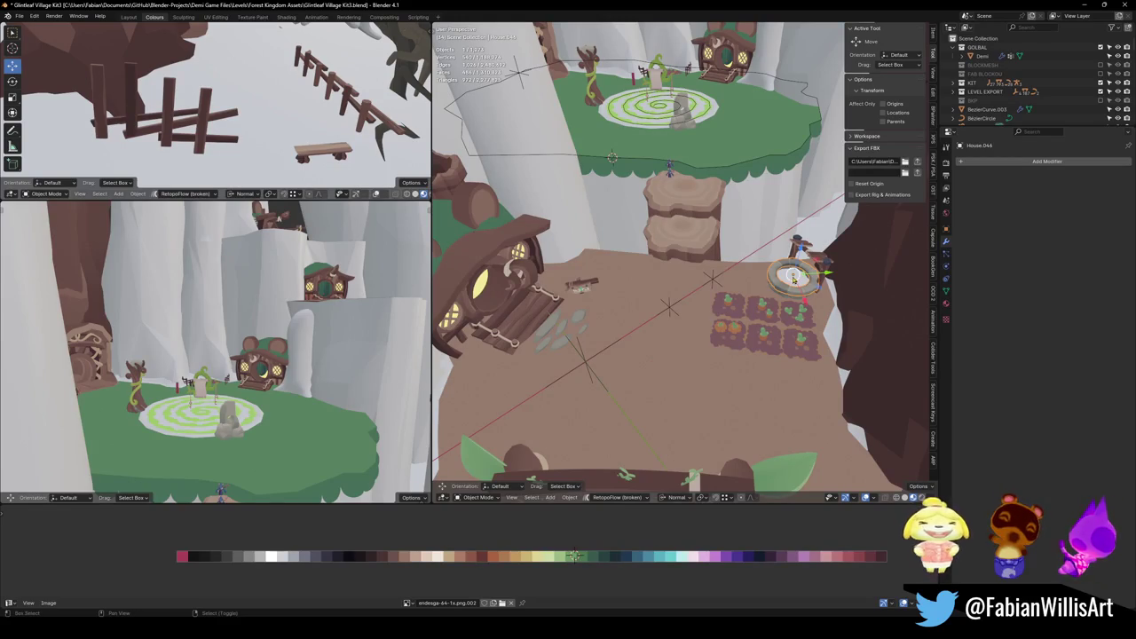
Select the well's stone ring, inner disc and frame and join them with Ctrl+J.
key(KP_Decimal)
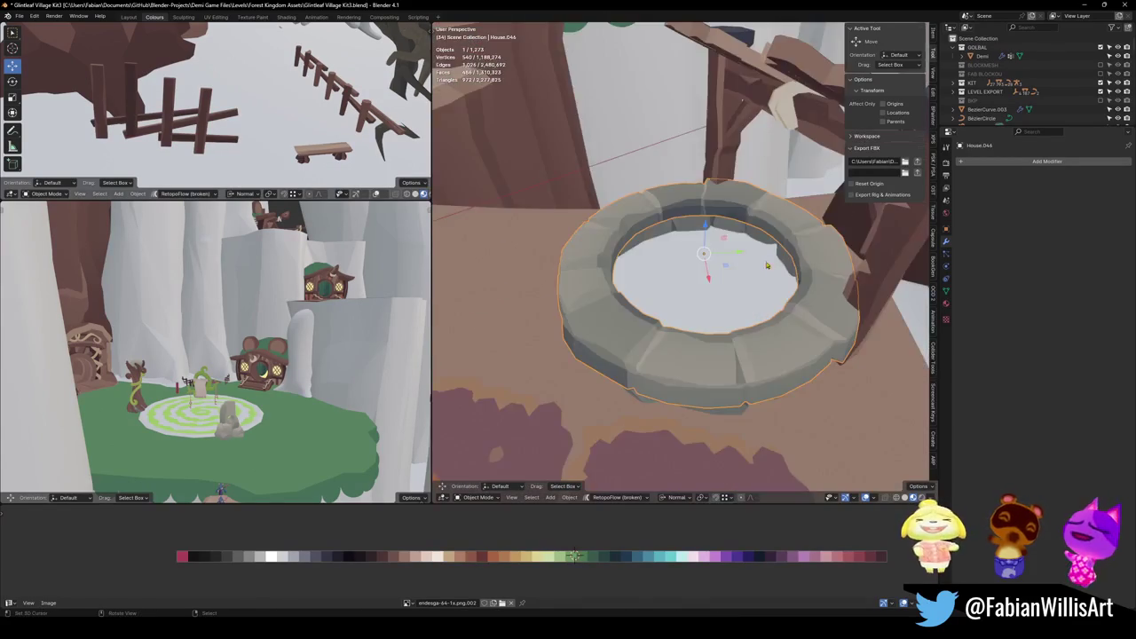
shift+click(691, 332)
click(695, 314)
middle_drag(685, 266, 700, 264)
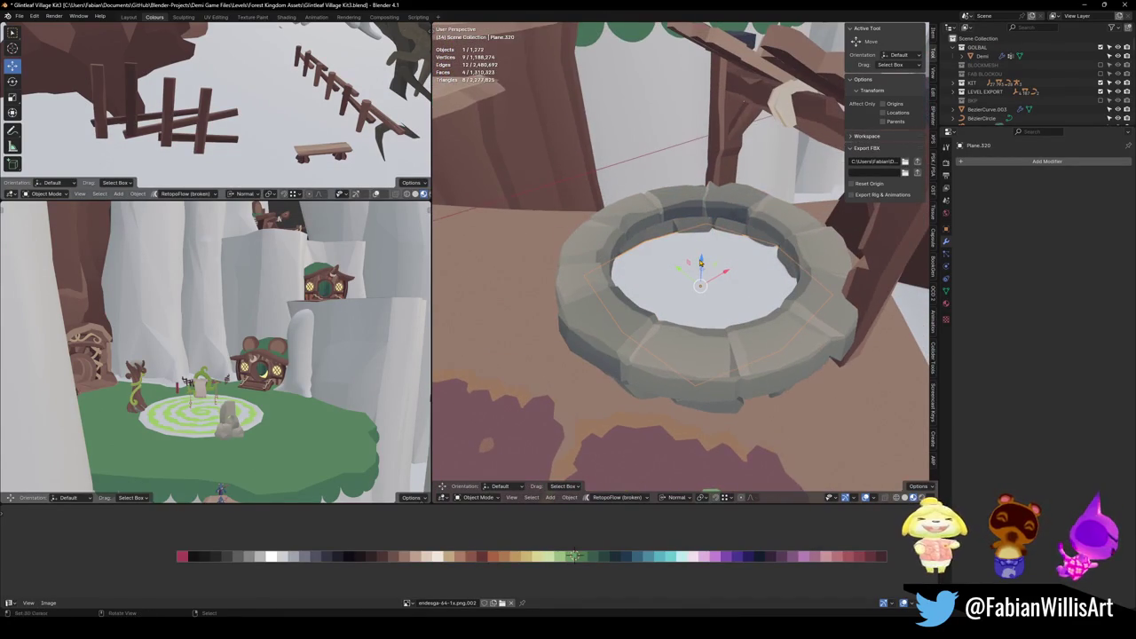
shift+click(746, 202)
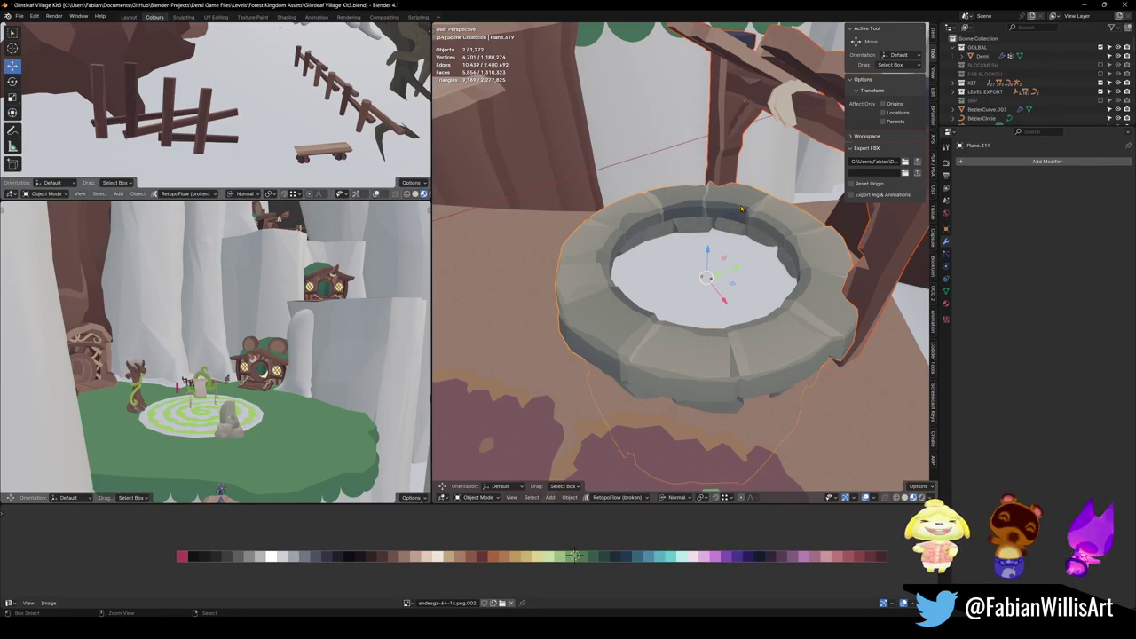
key(ctrl+j)
In Edit Mode, recalculate the well's normals to face outside, then save the file.
key(alt+a)
key(Tab)
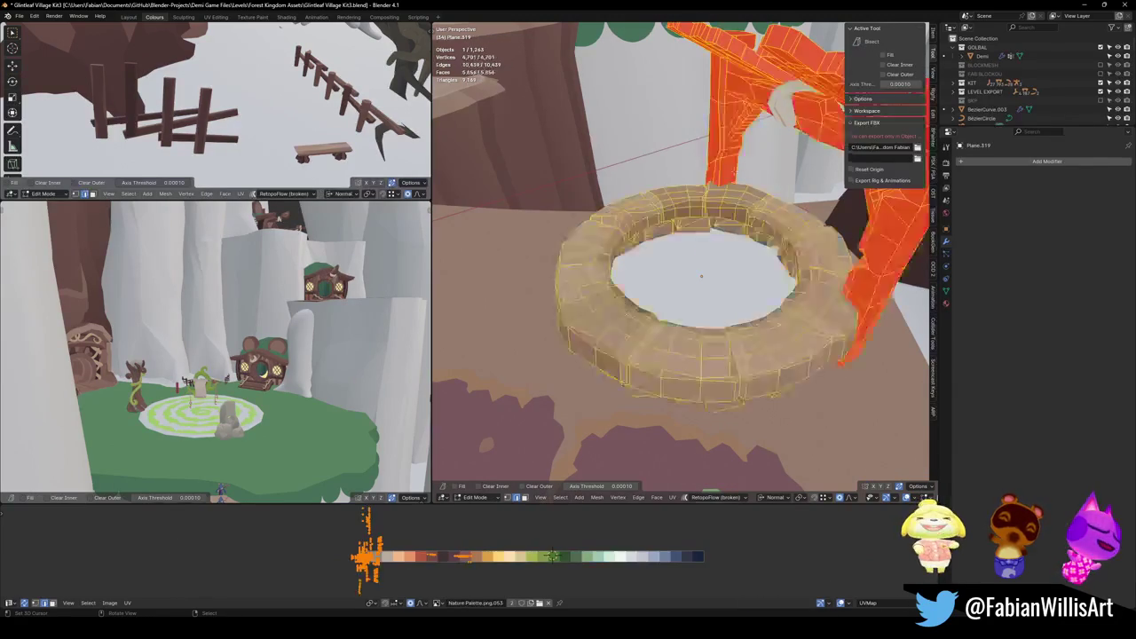
key(alt+n)
click(736, 172)
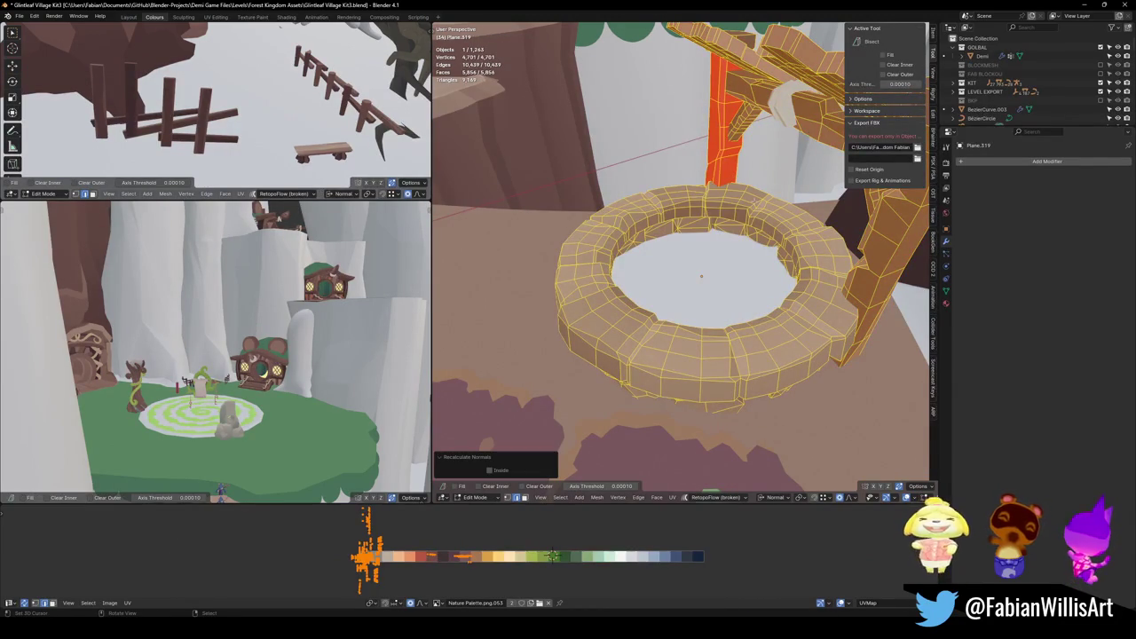
key(alt+a)
key(l)
key(alt+n)
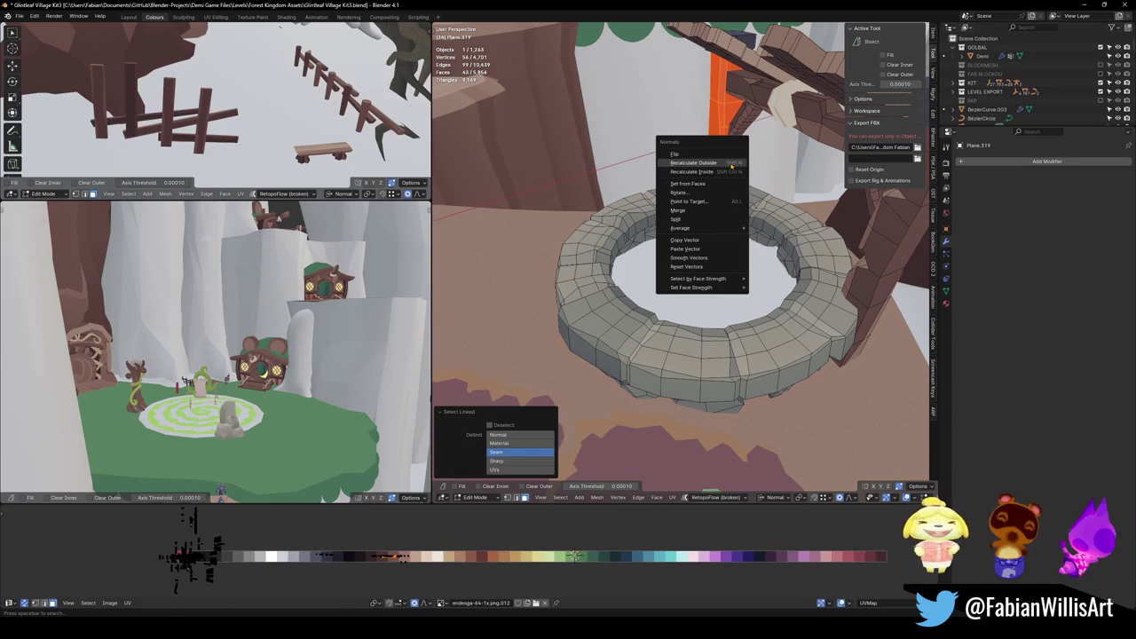
click(726, 156)
key(Tab)
scroll(692, 267, down, 5)
middle_drag(692, 266, 693, 204)
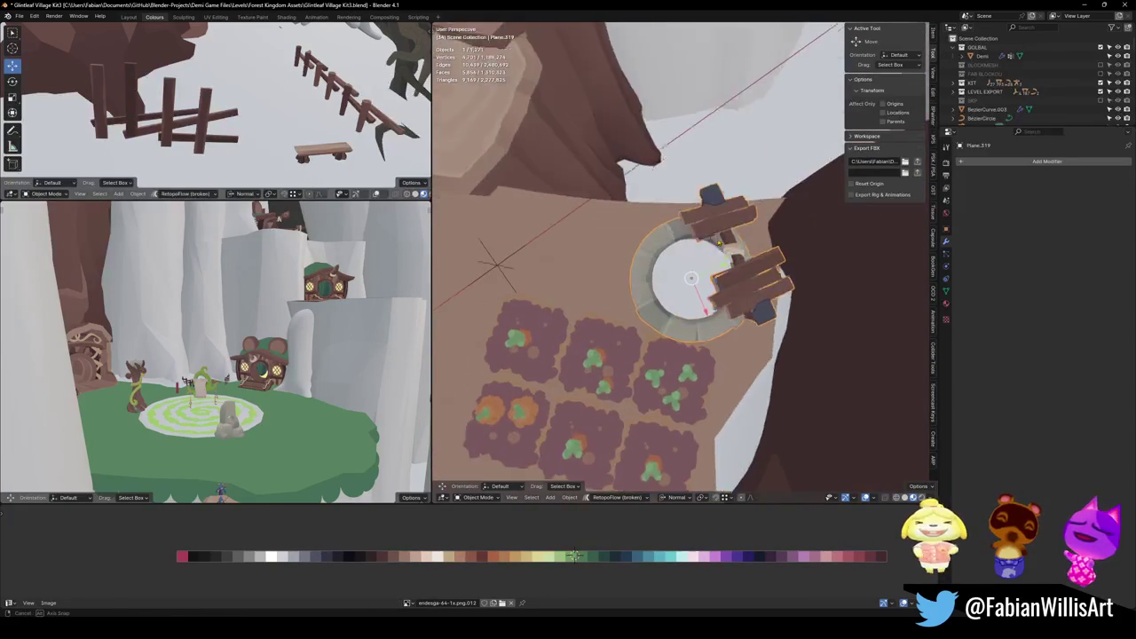
key(ctrl+s)
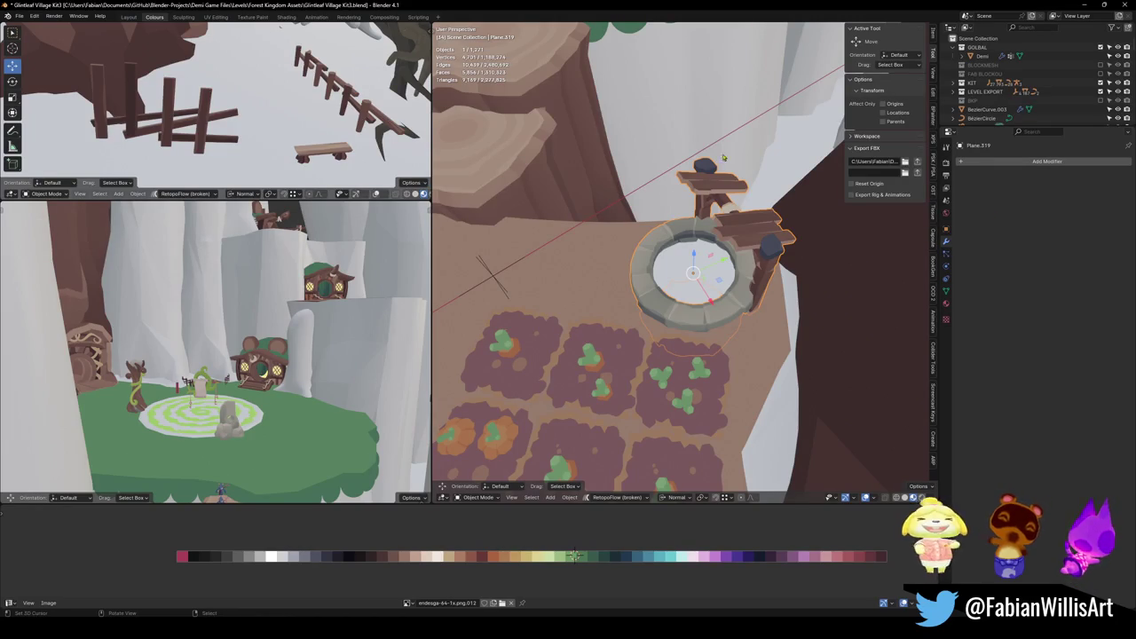
Assign the Waer_1 water material to the disc inside the well.
middle_drag(723, 157, 737, 204)
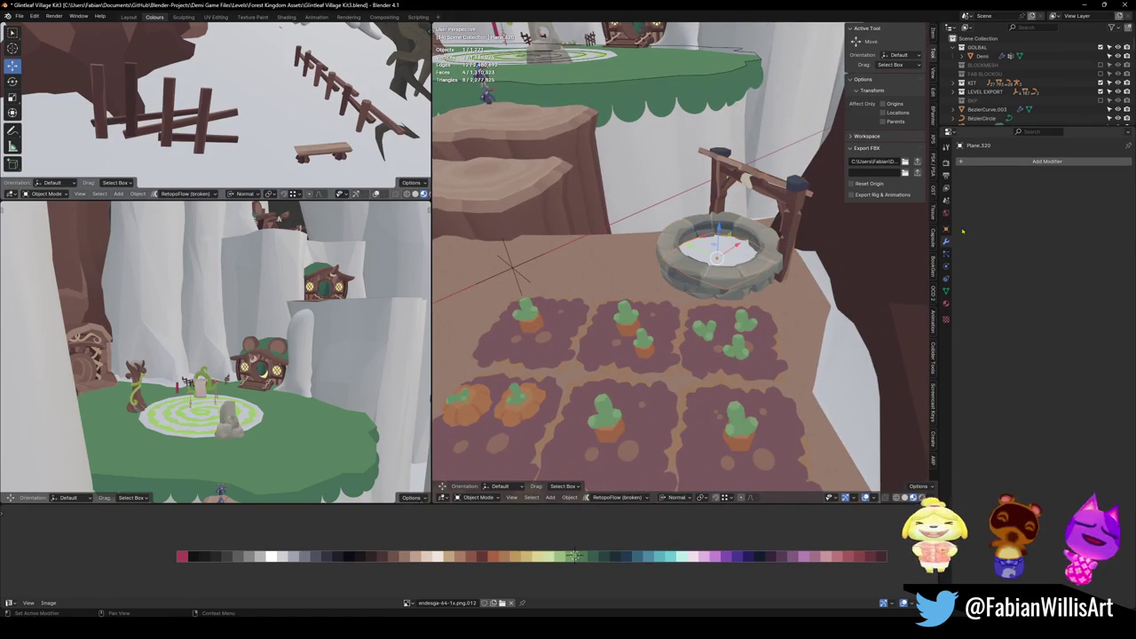
click(946, 305)
click(962, 199)
text(wat)
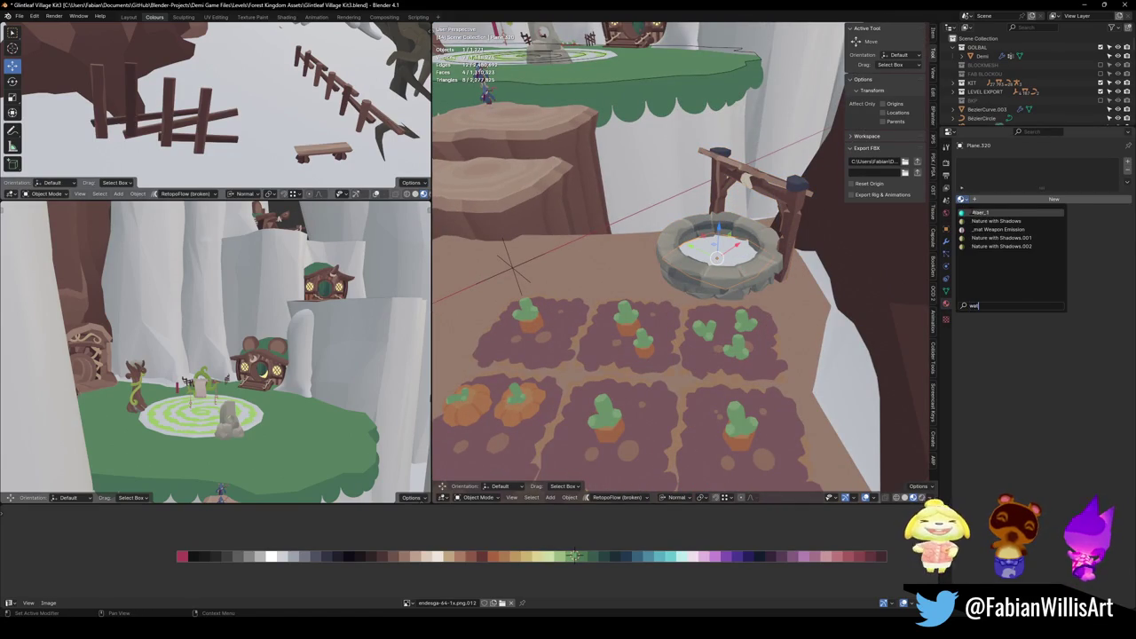
key(Return)
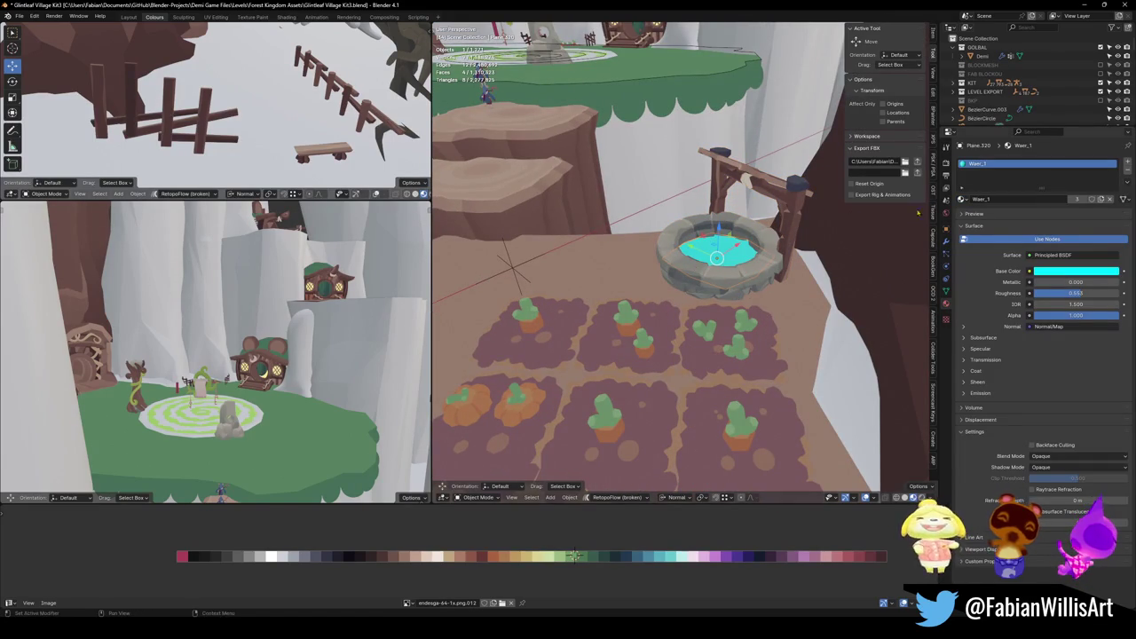
Delete the garden-plot object Tree Branch.003 and save the file.
shift+click(744, 226)
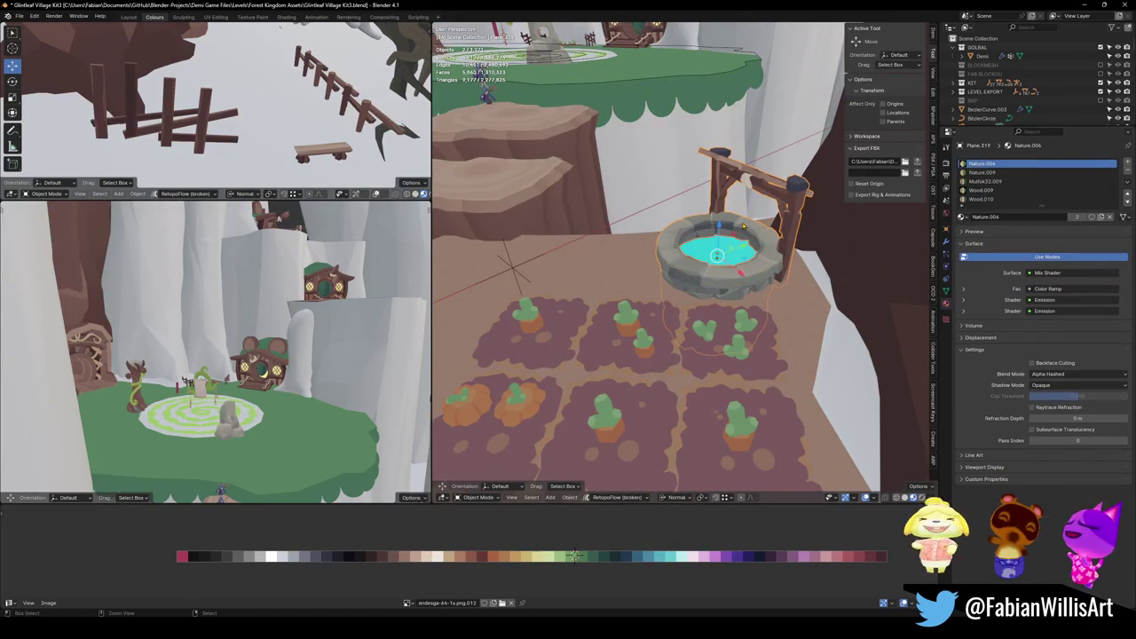
scroll(717, 271, down, 3)
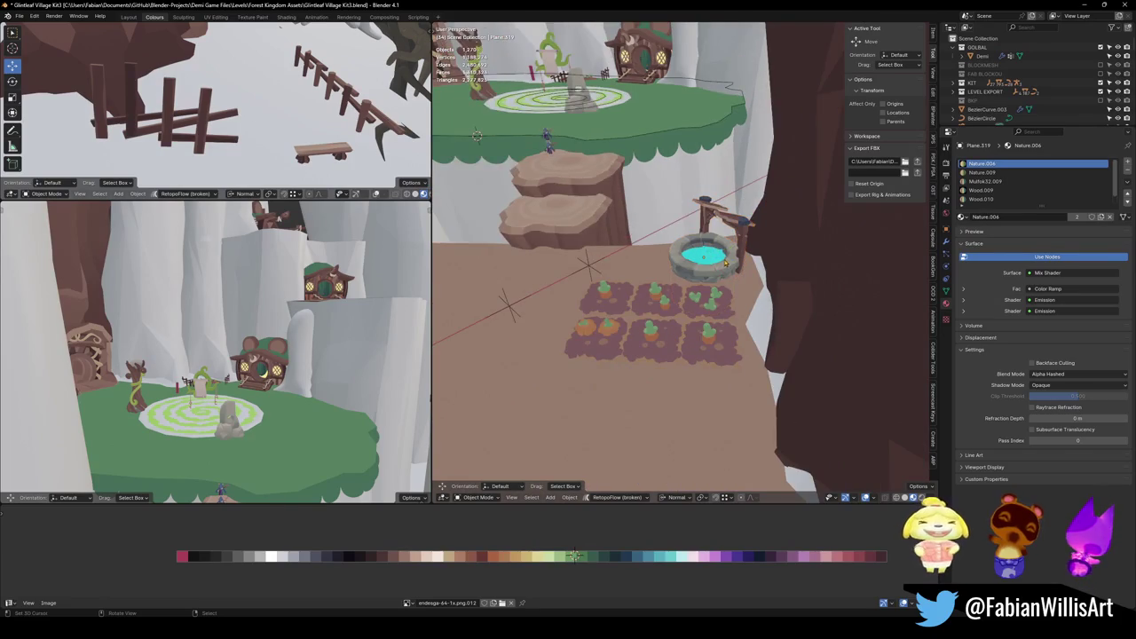
scroll(715, 266, down, 2)
scroll(723, 275, down, 2)
scroll(736, 288, down, 2)
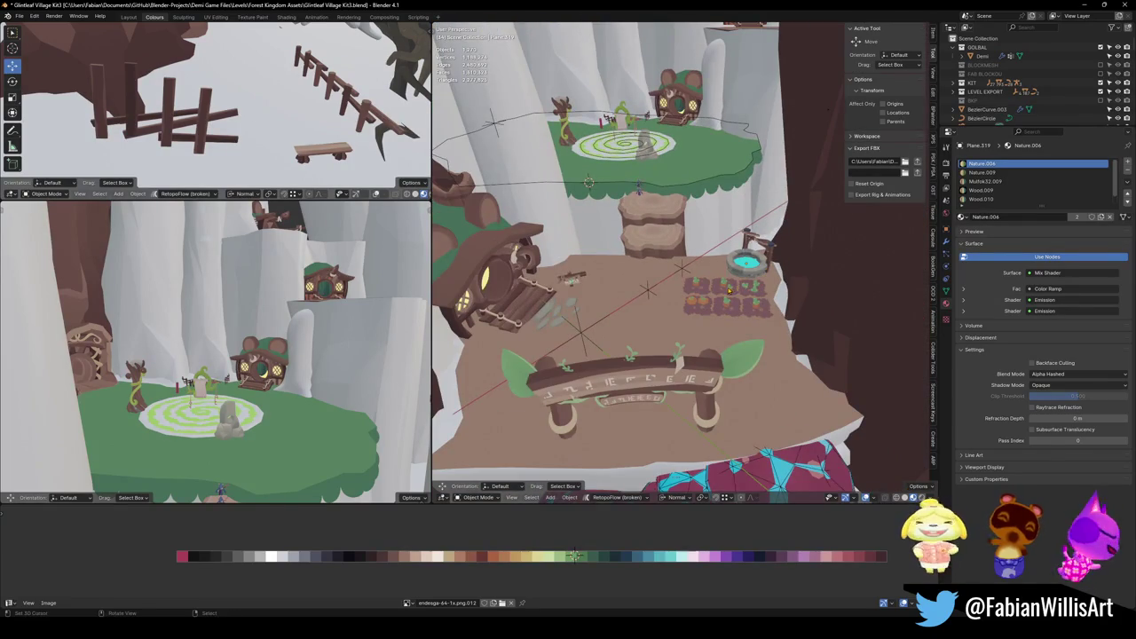
click(737, 291)
scroll(741, 293, up, 2)
key(Delete)
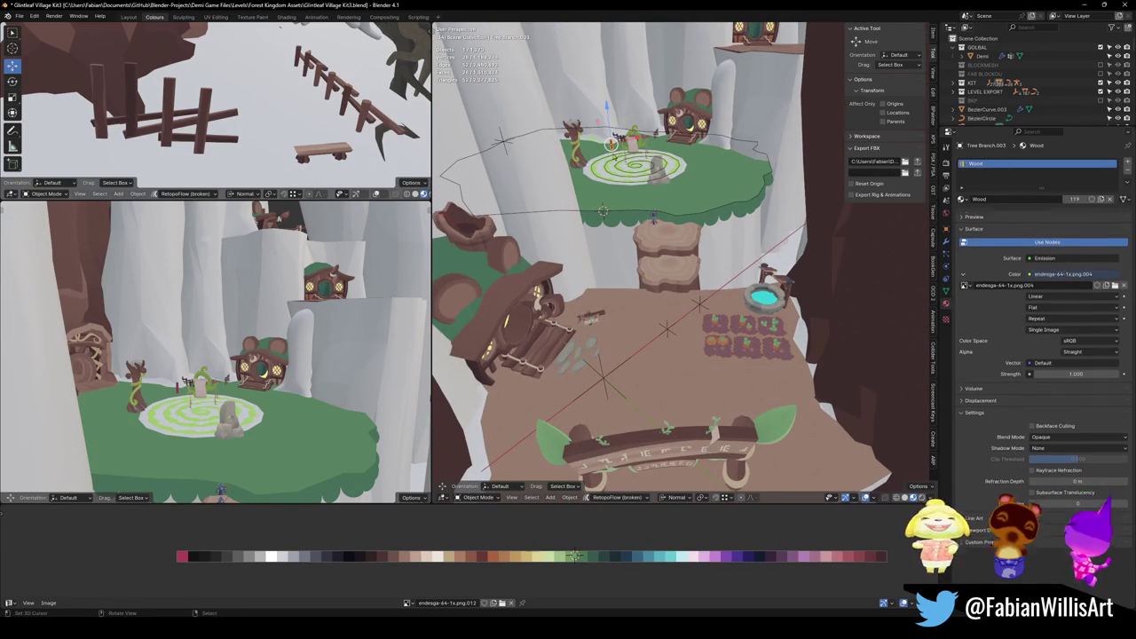
key(ctrl+s)
Move the empty to a new position and select the spiral circle on the green platform.
click(607, 379)
key(g)
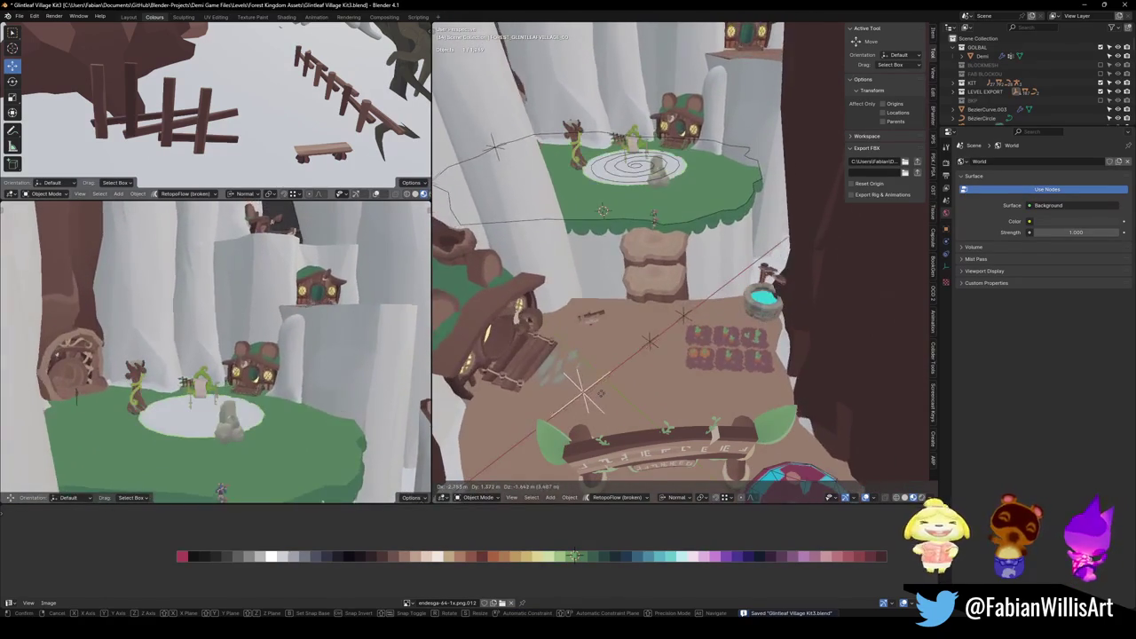
click(602, 210)
key(KP_Decimal)
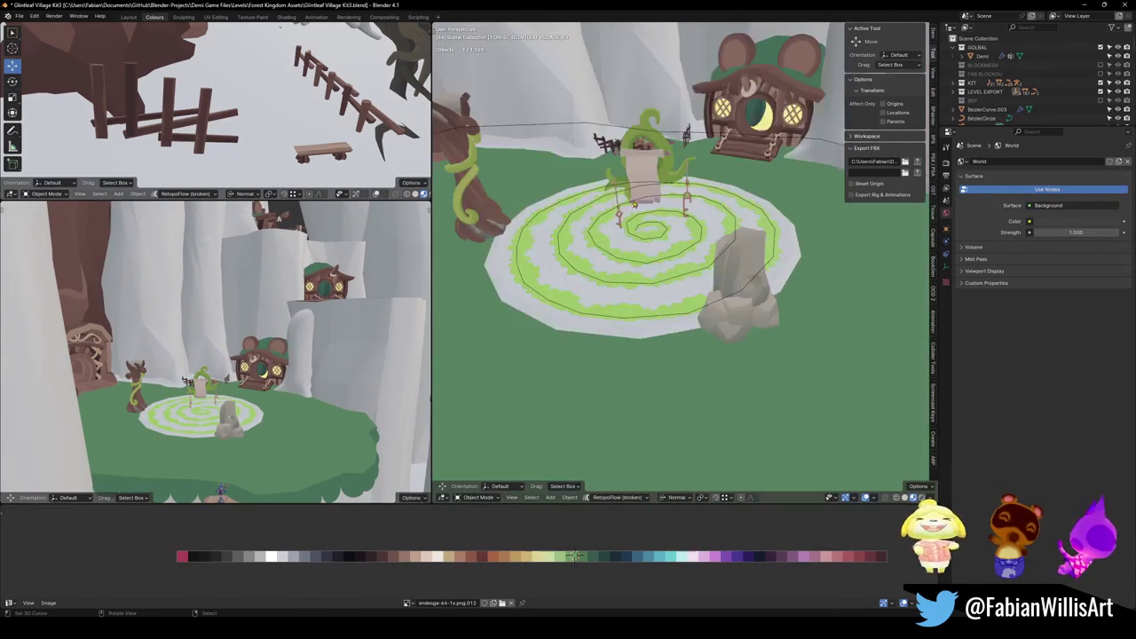
click(557, 276)
scroll(557, 275, down, 5)
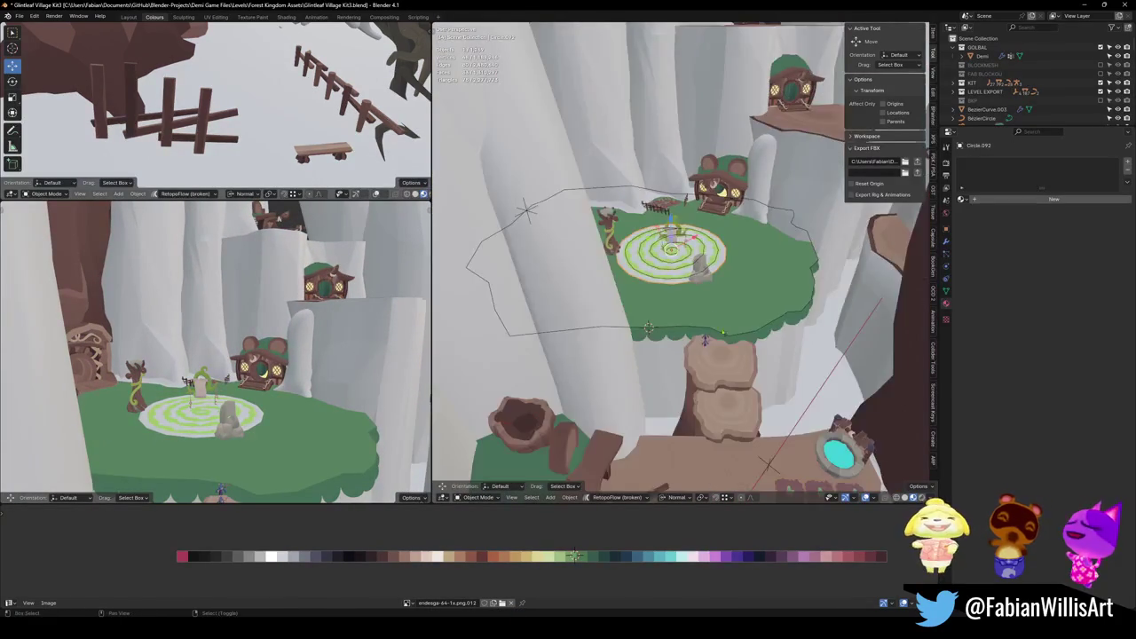
Parent the spiral circle to the empty with Keep Transform and save the file.
shift+middle_drag(557, 275, 710, 383)
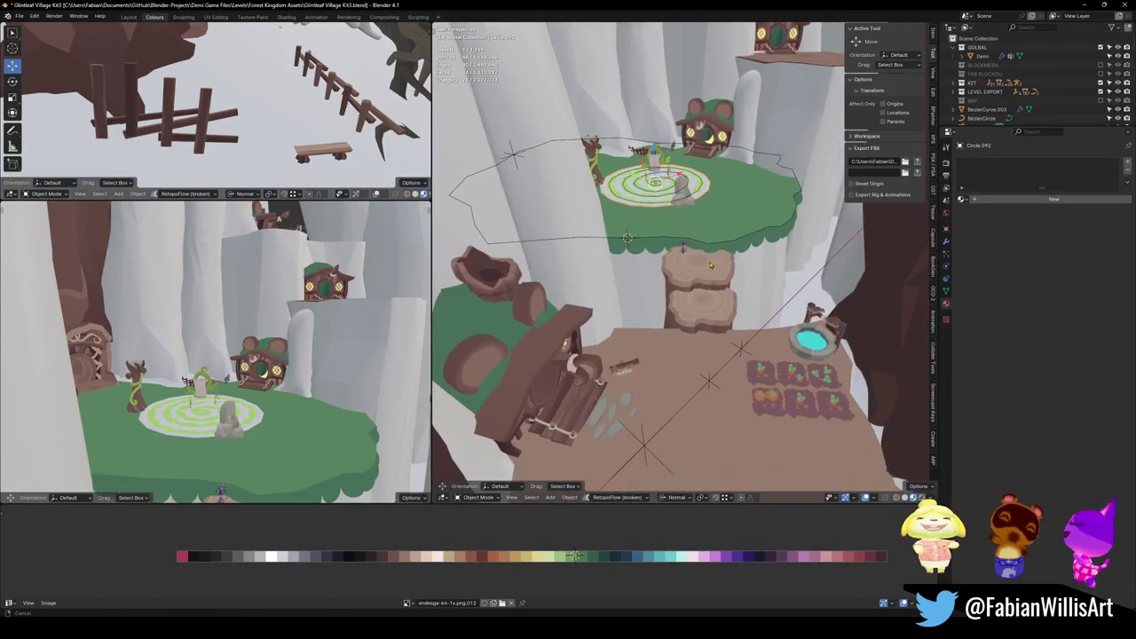
click(710, 384)
key(ctrl+p)
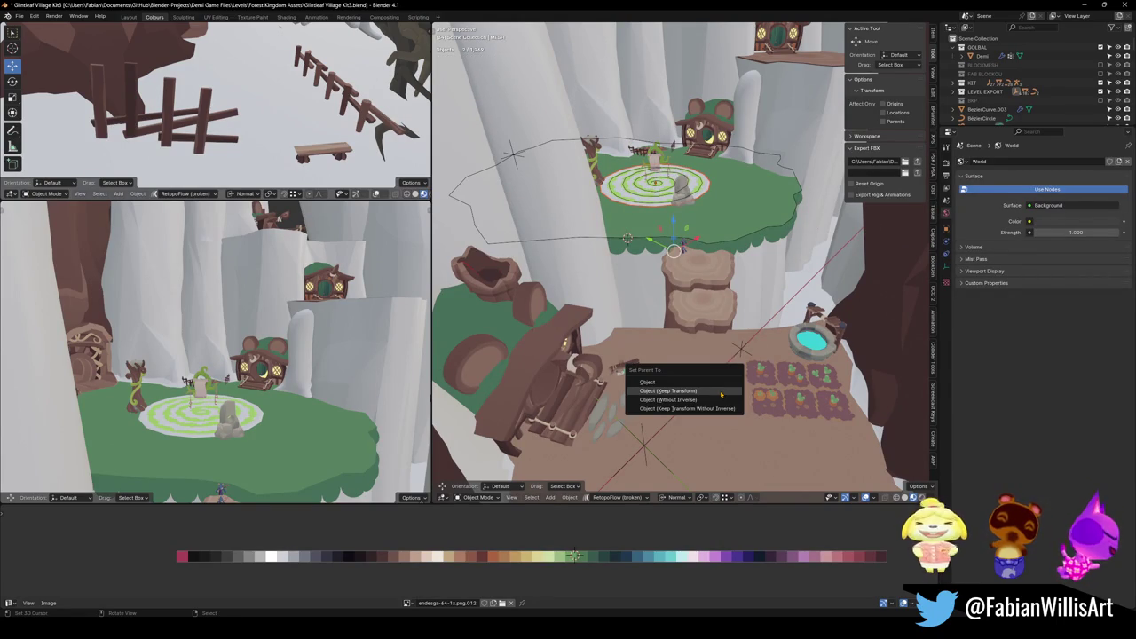
click(720, 394)
key(ctrl+s)
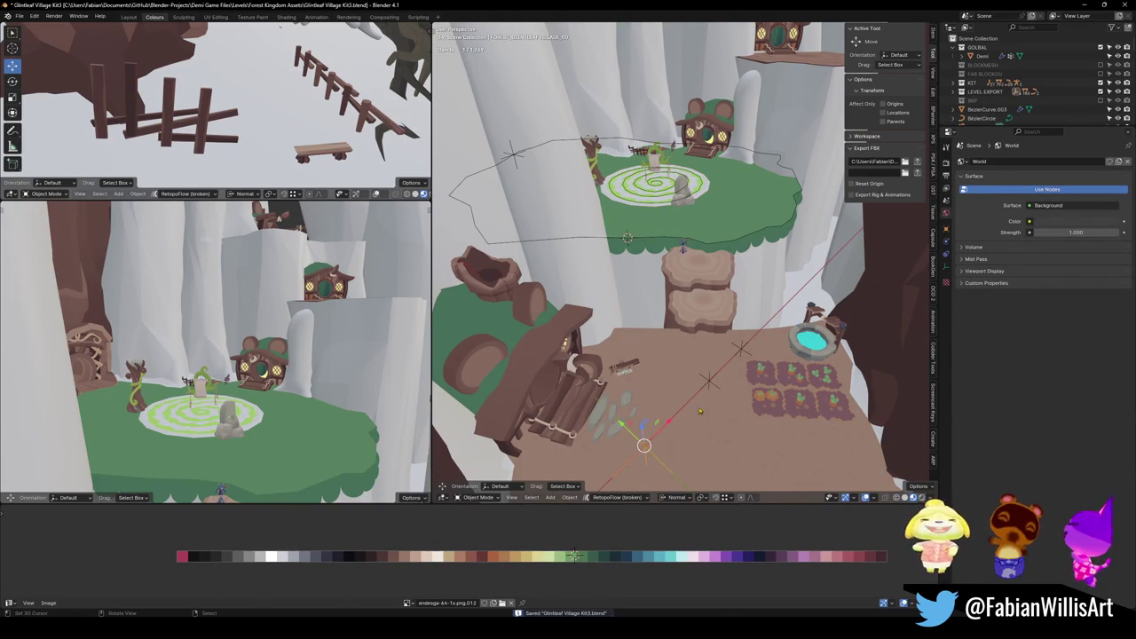
Rotate and reposition the second wooden sign beside the house door, ending at -9.11° on Z.
click(621, 366)
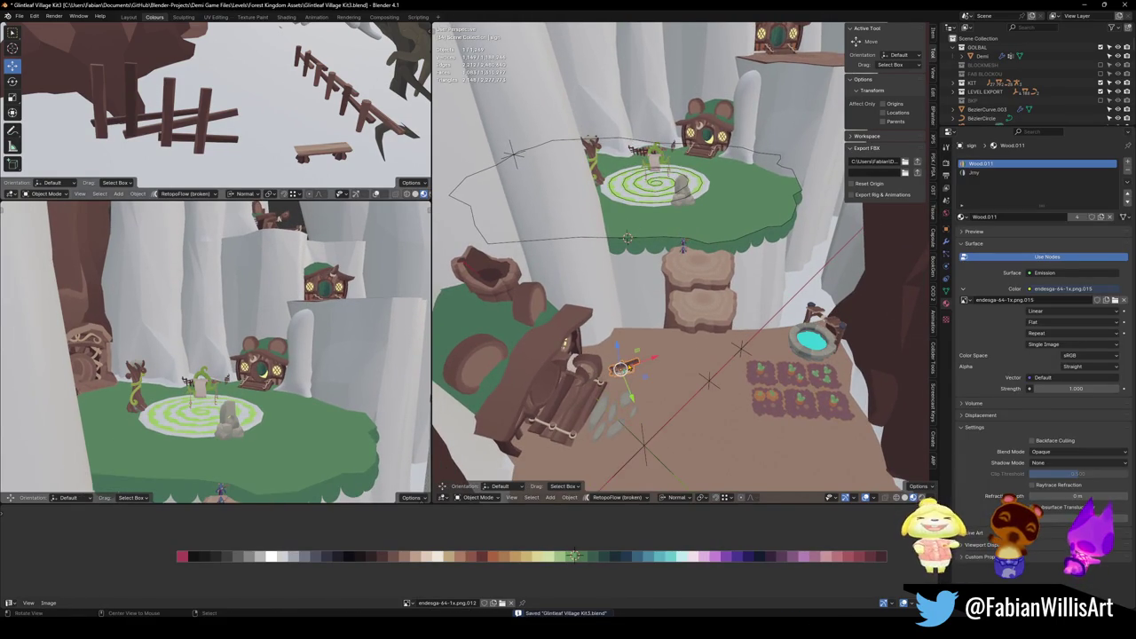
middle_drag(680, 267, 710, 301)
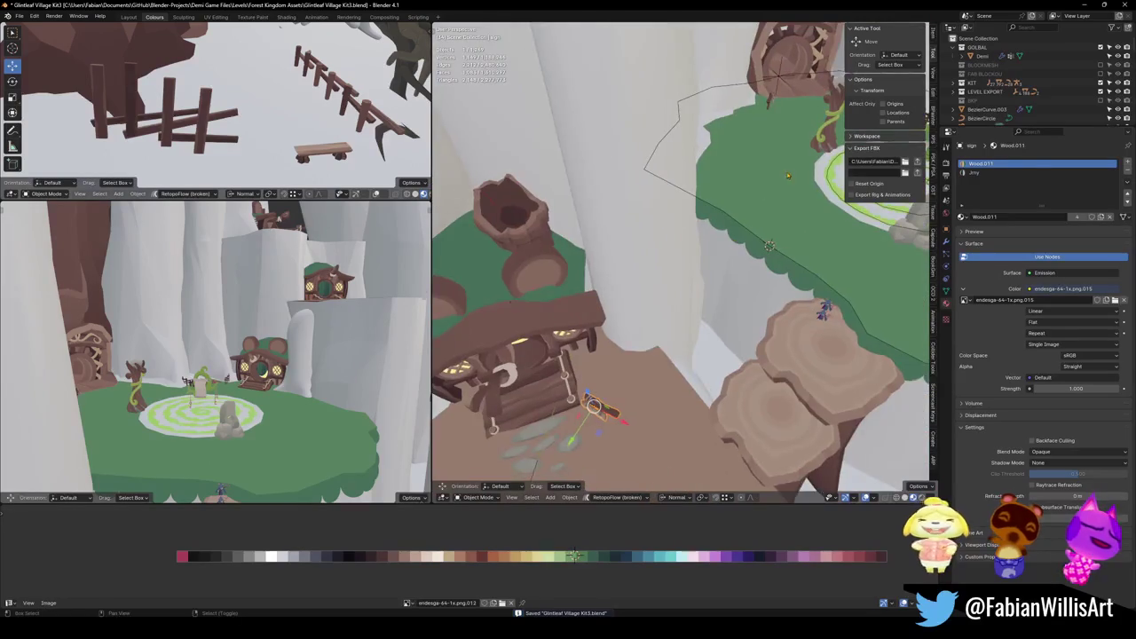
click(788, 175)
key(KP_Decimal)
middle_drag(753, 218, 731, 313)
key(r)
key(z)
click(731, 313)
key(g)
click(682, 297)
key(r)
key(z)
click(680, 302)
Parent the wooden sign to the empty with Keep Transform and save the file.
mouse_move(680, 302)
middle_down()
mouse_move(696, 277)
mouse_move(727, 268)
middle_up()
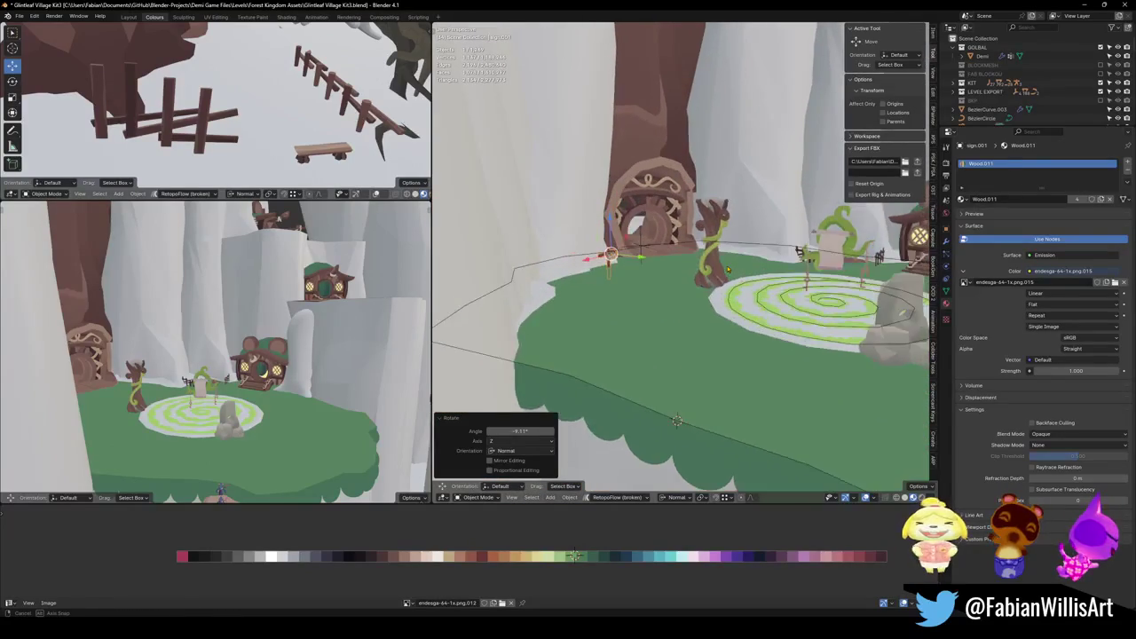
mouse_move(729, 269)
middle_down()
mouse_move(697, 272)
mouse_move(778, 298)
mouse_move(762, 263)
mouse_move(770, 210)
middle_up()
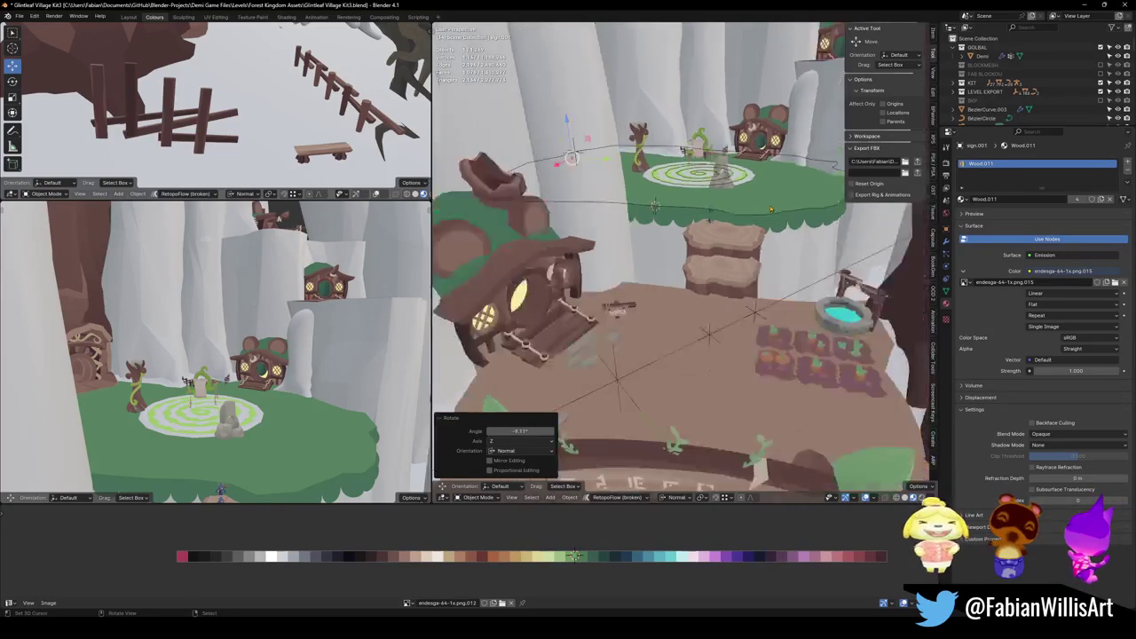
click(710, 337)
key(ctrl+p)
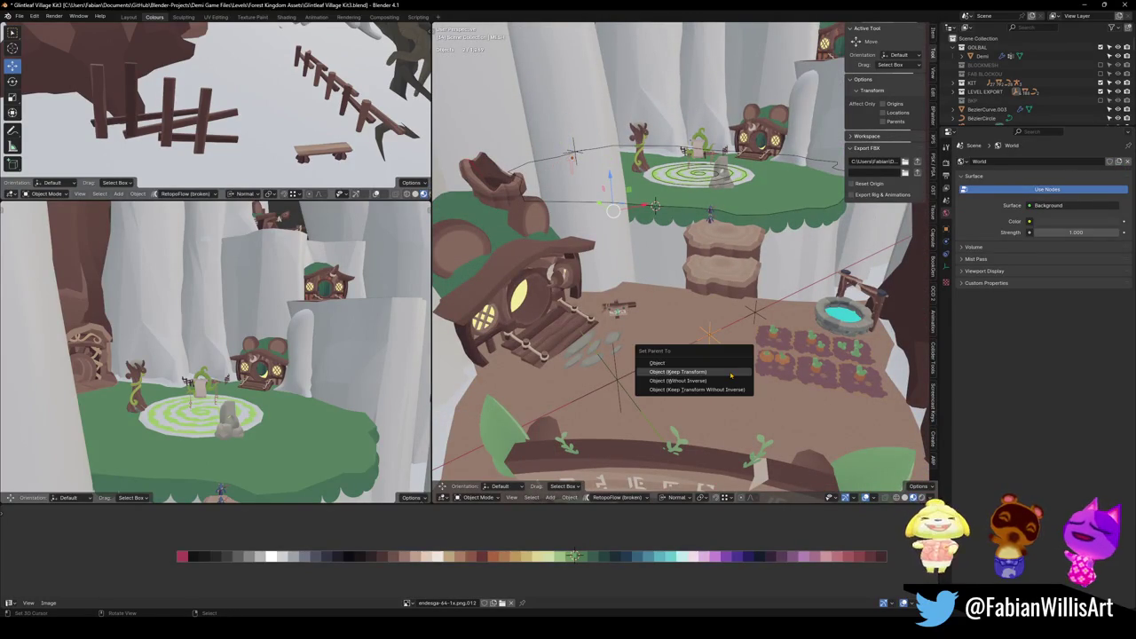
click(731, 372)
key(ctrl+s)
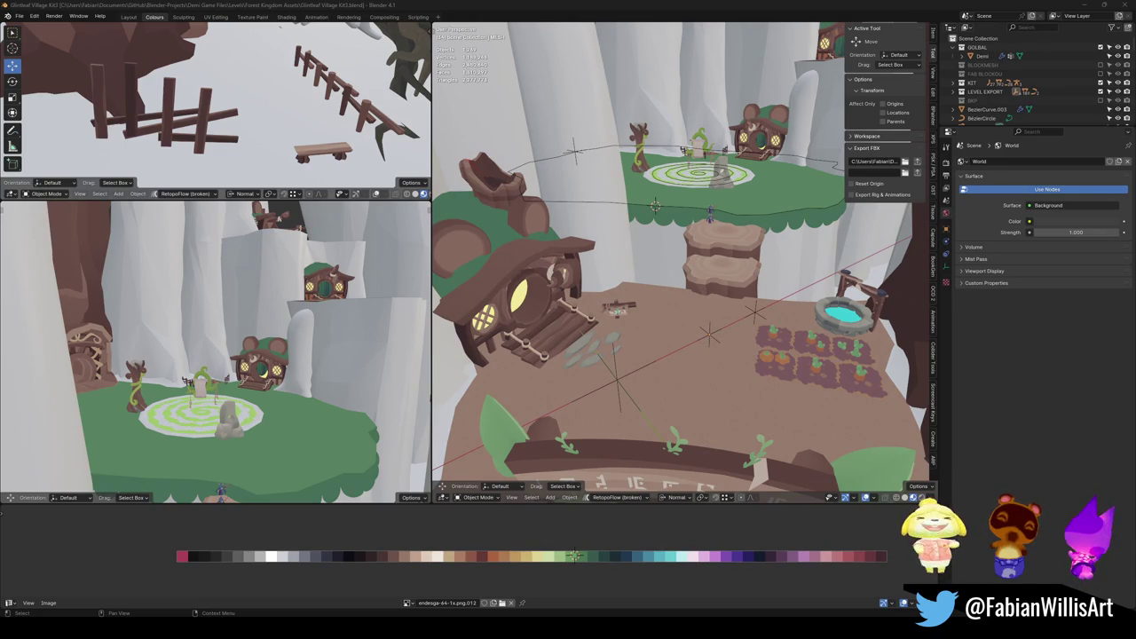
click(1079, 201)
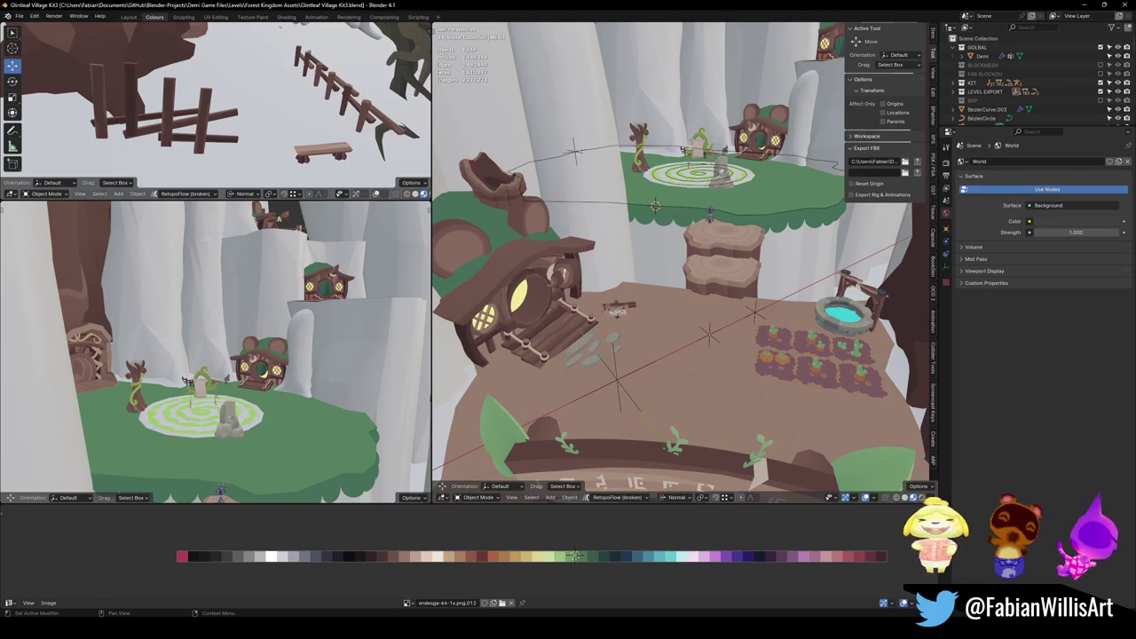
click(573, 556)
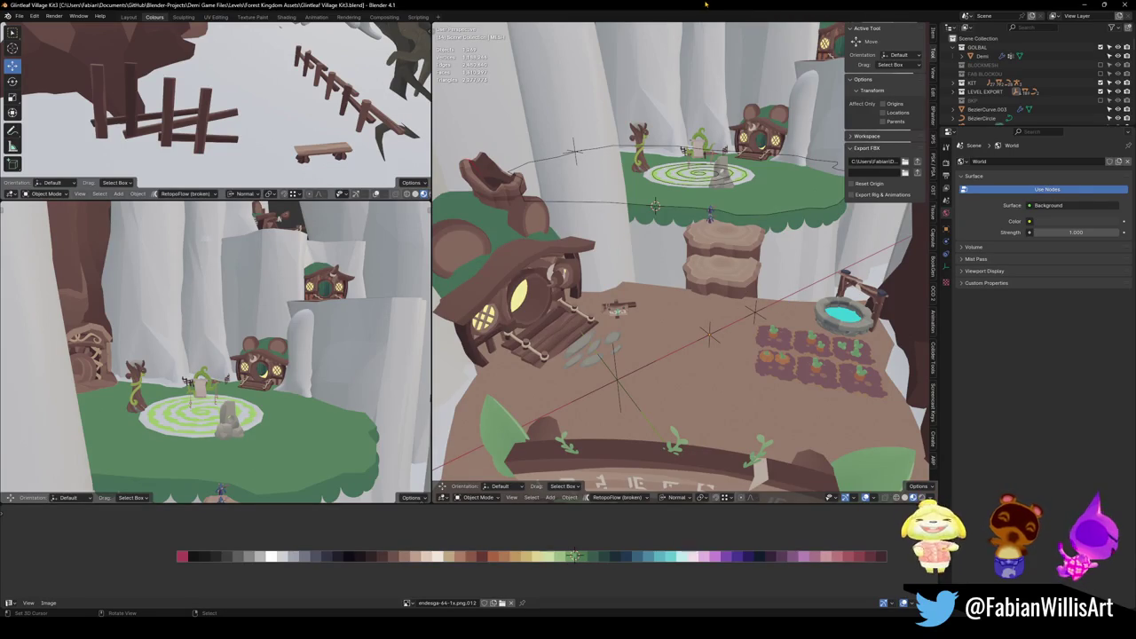
mouse_move(643, 316)
middle_down()
mouse_move(696, 193)
mouse_move(668, 253)
middle_up()
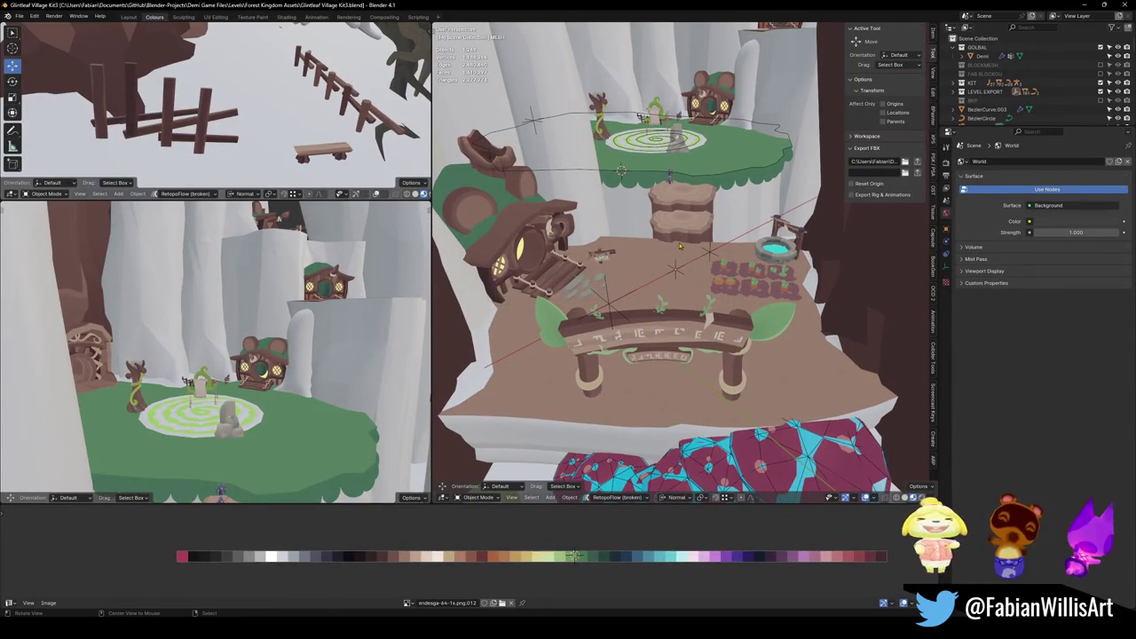
scroll(681, 246, up, 5)
scroll(691, 248, down, 3)
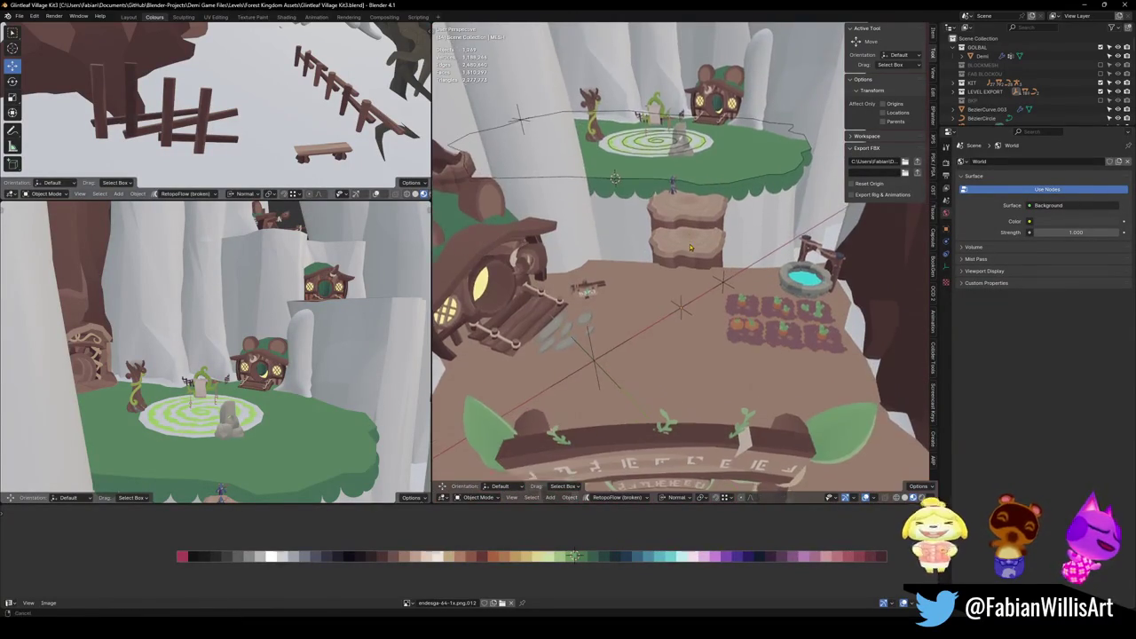
middle_drag(691, 247, 678, 359)
key(ctrl+s)
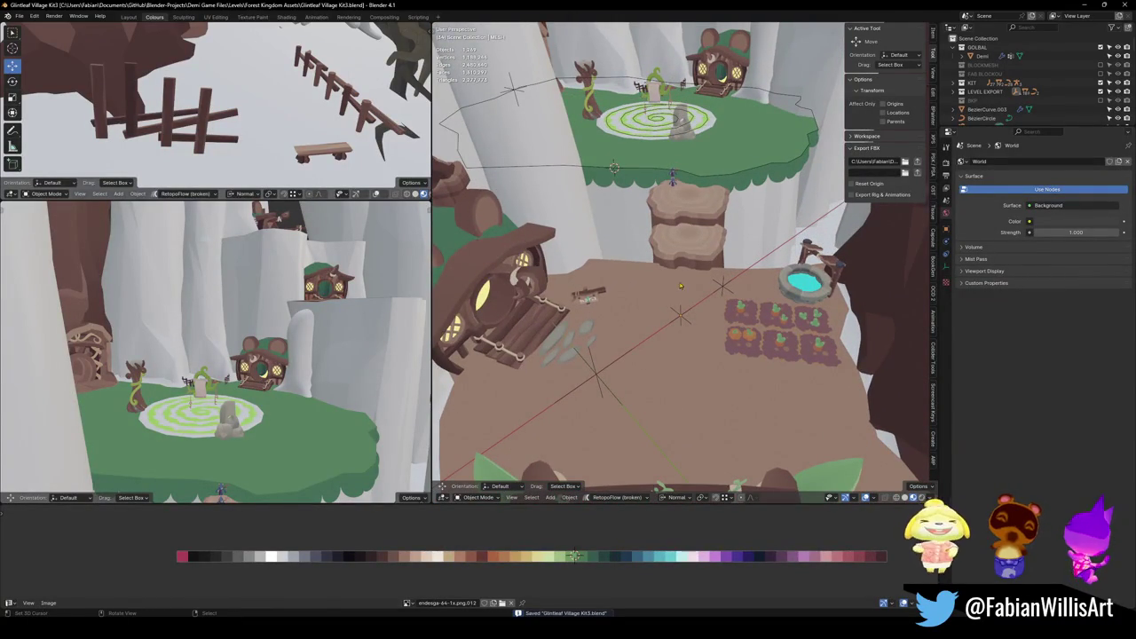
click(597, 380)
key(g)
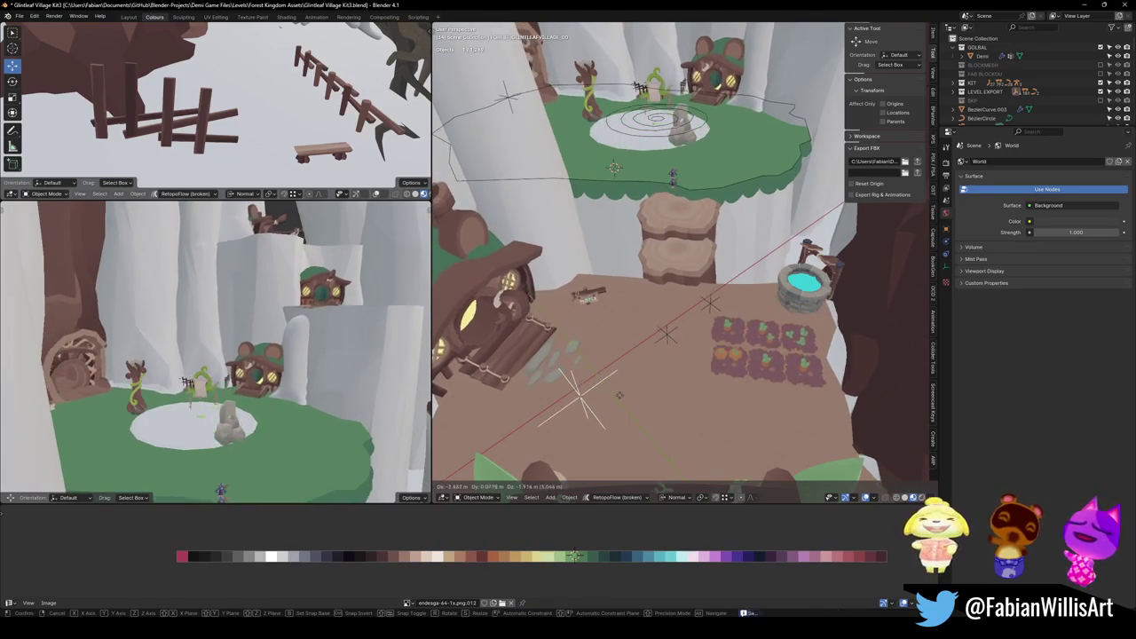
key(Escape)
key(g)
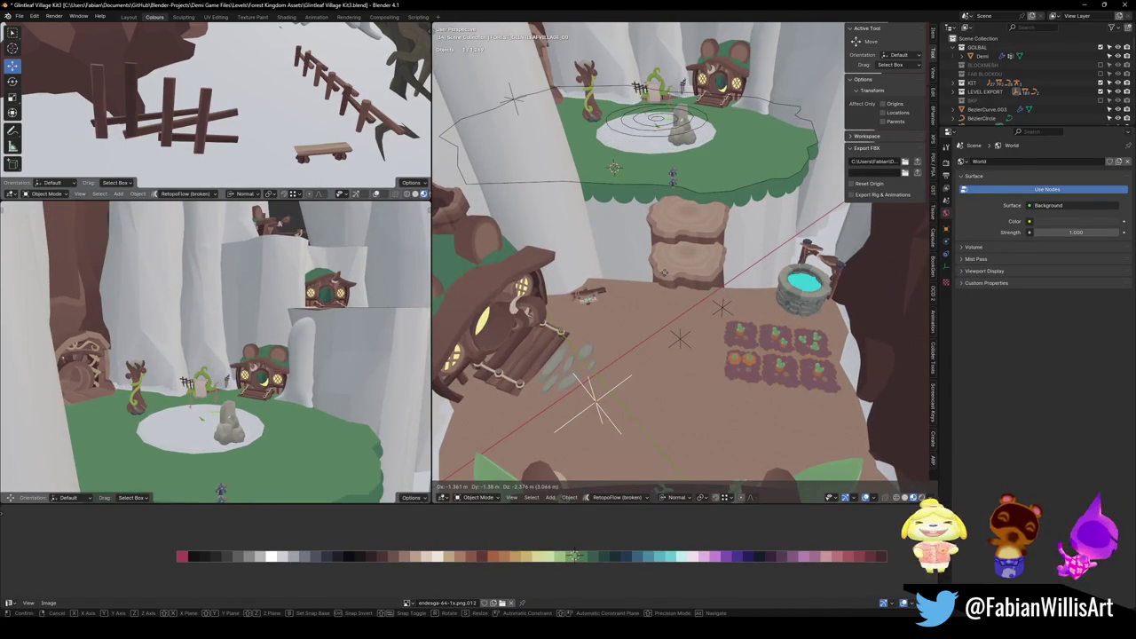
key(Escape)
key(g)
key(Escape)
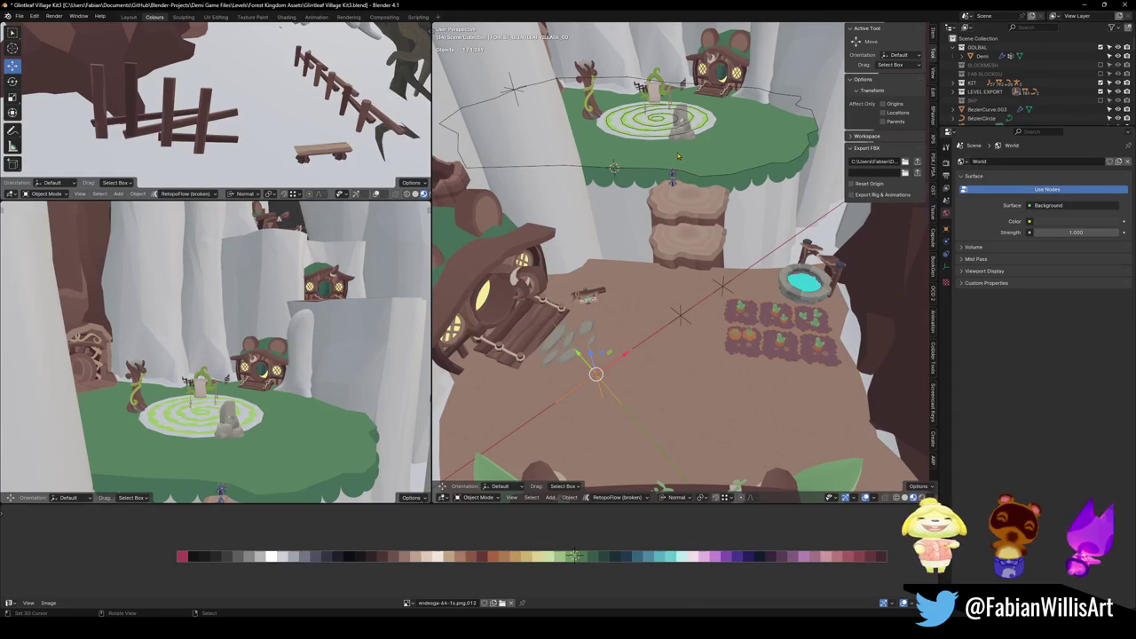
middle_drag(671, 208, 673, 218)
key(ctrl+s)
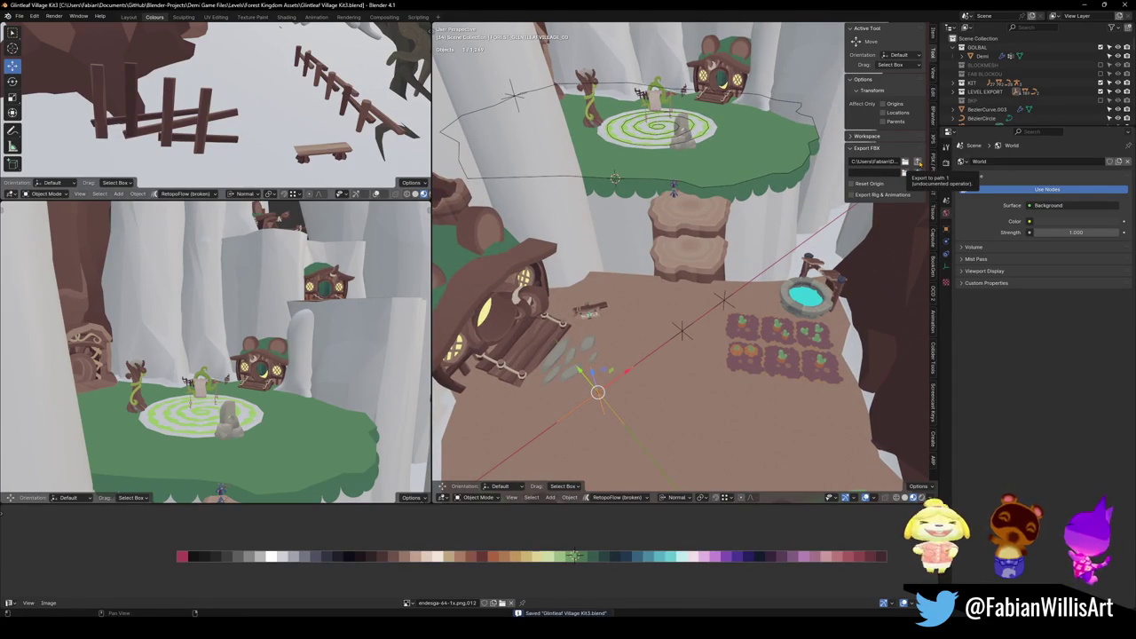
middle_drag(728, 391, 725, 293)
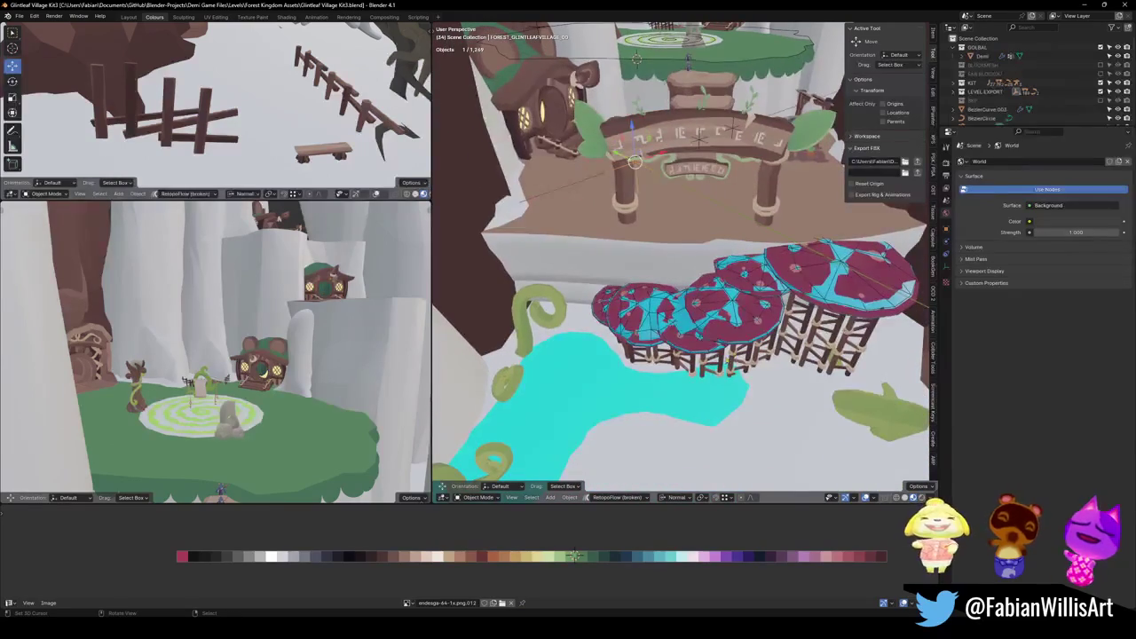
Parent the mushroom platforms to the wooden stand using Object (Keep Transform).
click(715, 366)
click(696, 342)
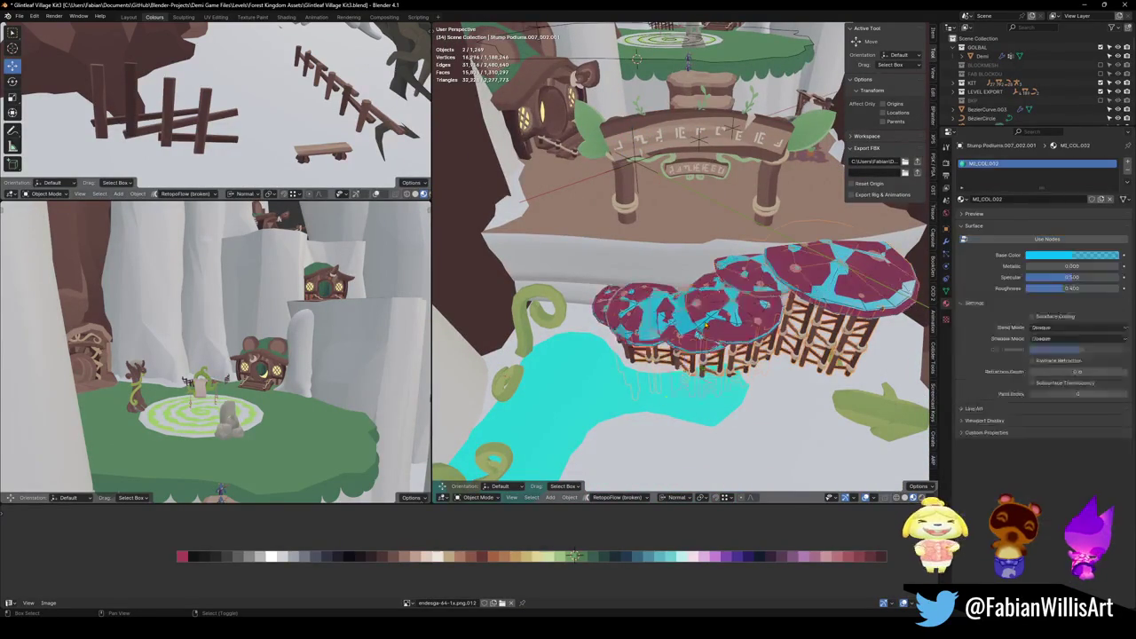
key(g)
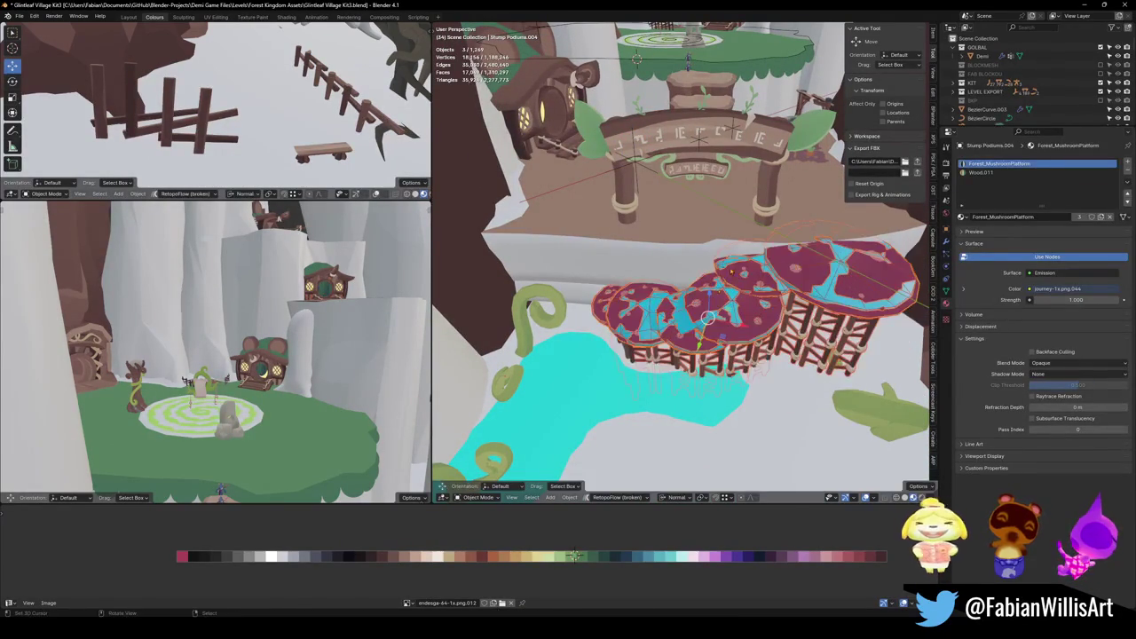
click(702, 267)
middle_drag(701, 266, 701, 223)
click(701, 223)
shift+click(701, 223)
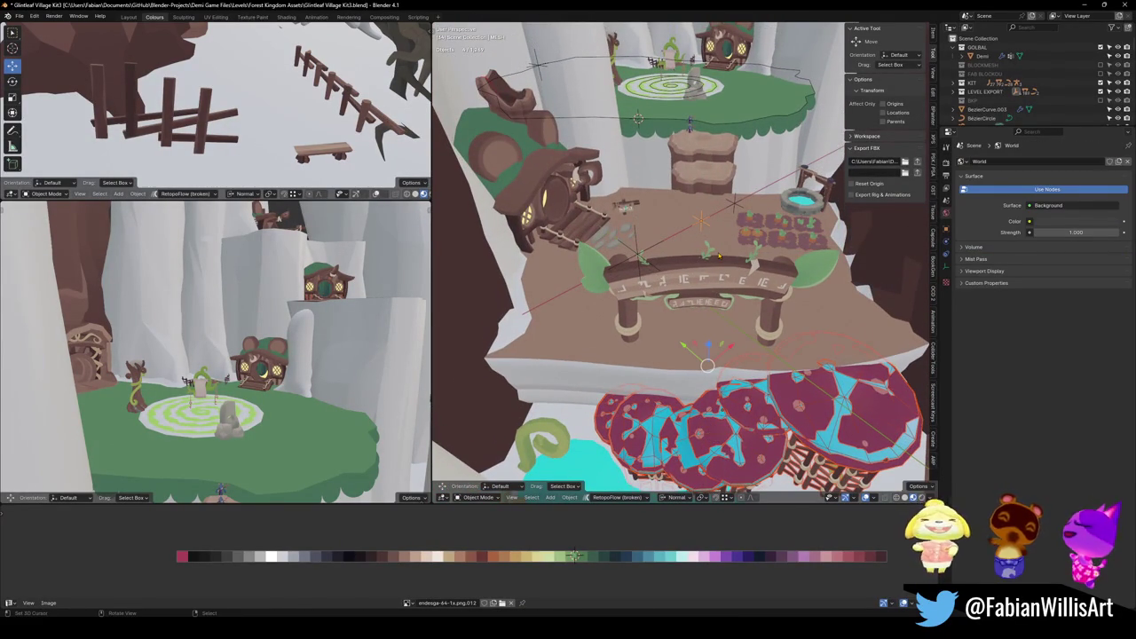
key(ctrl+p)
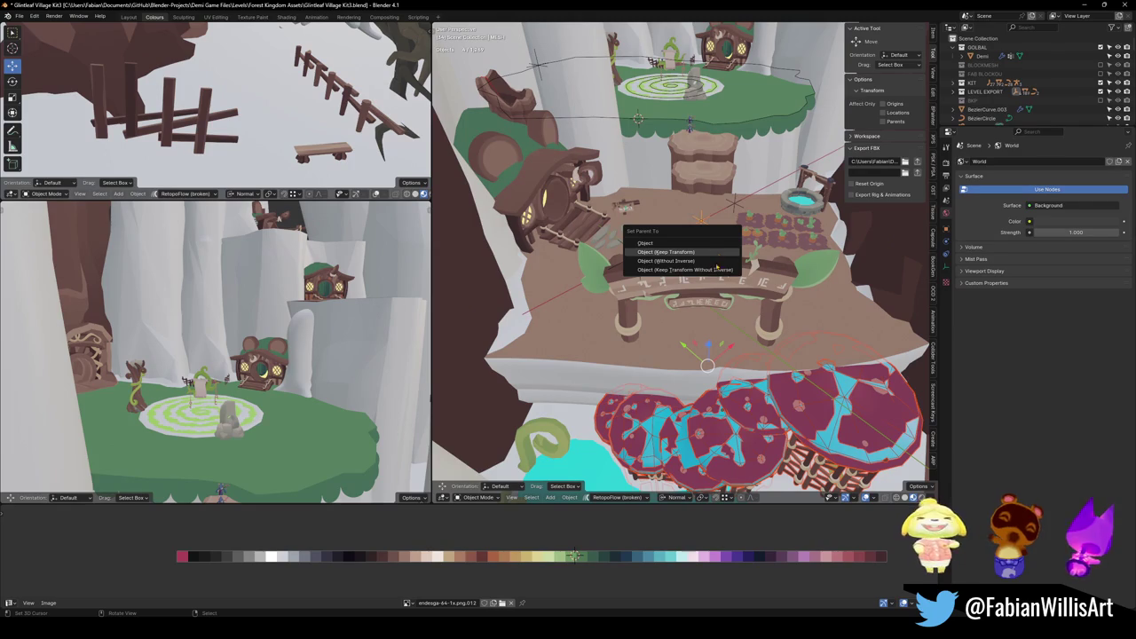
click(710, 252)
Move the parented mushroom group to a new spot near the arch.
key(g)
click(561, 293)
middle_drag(561, 293, 562, 205)
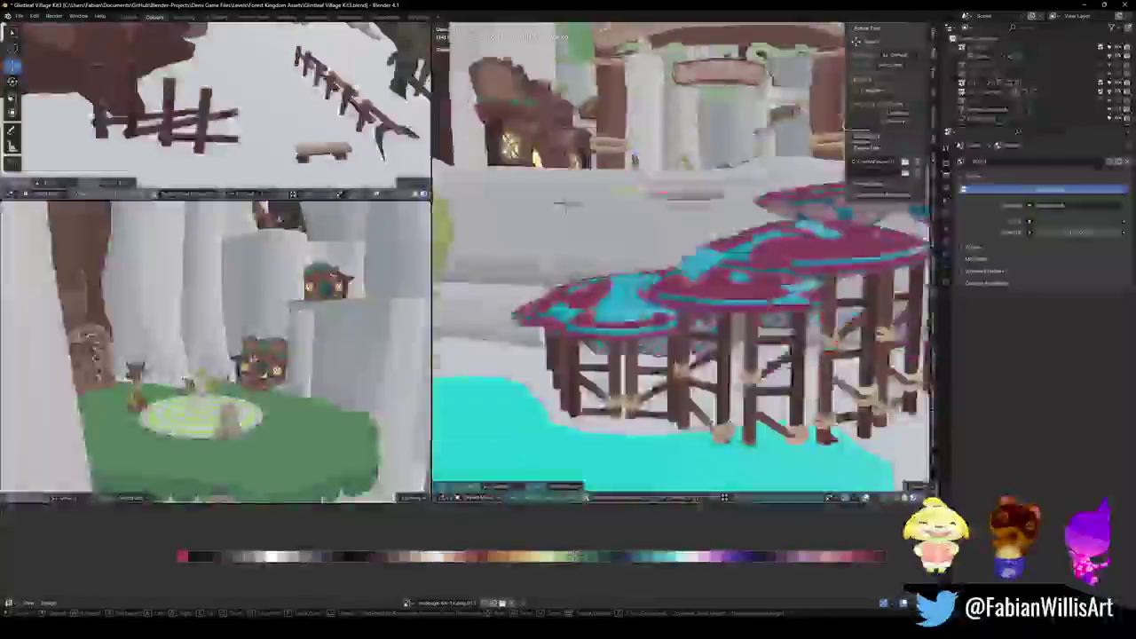
key(s)
key(w)
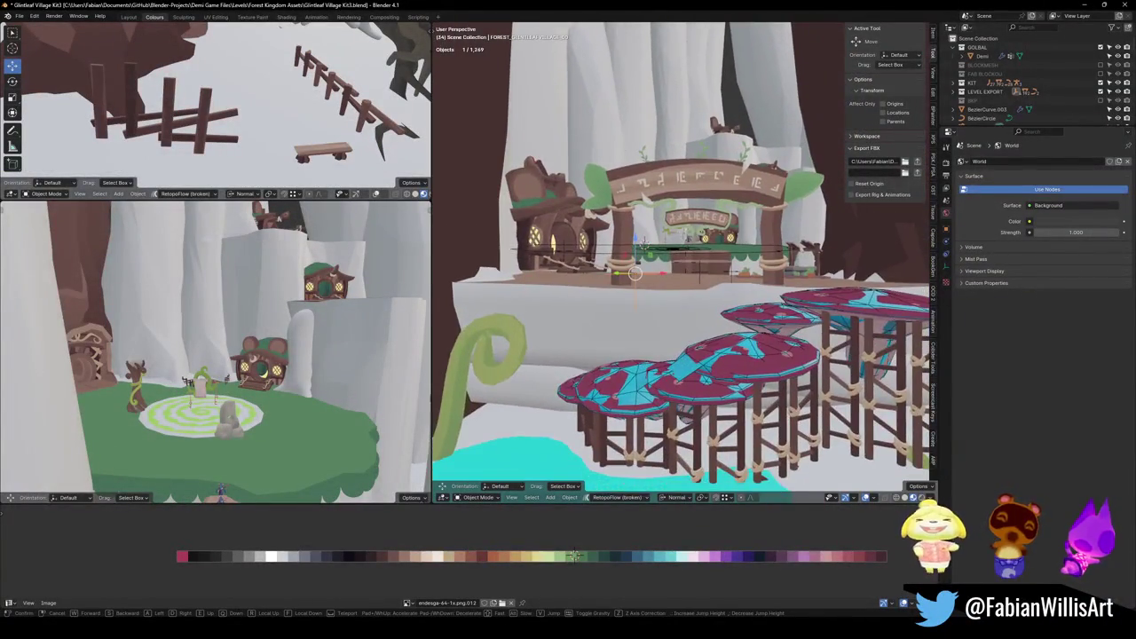
key(Escape)
Rotate the podium, platform and stand around Z, move them forward, and lower them along Z.
click(701, 337)
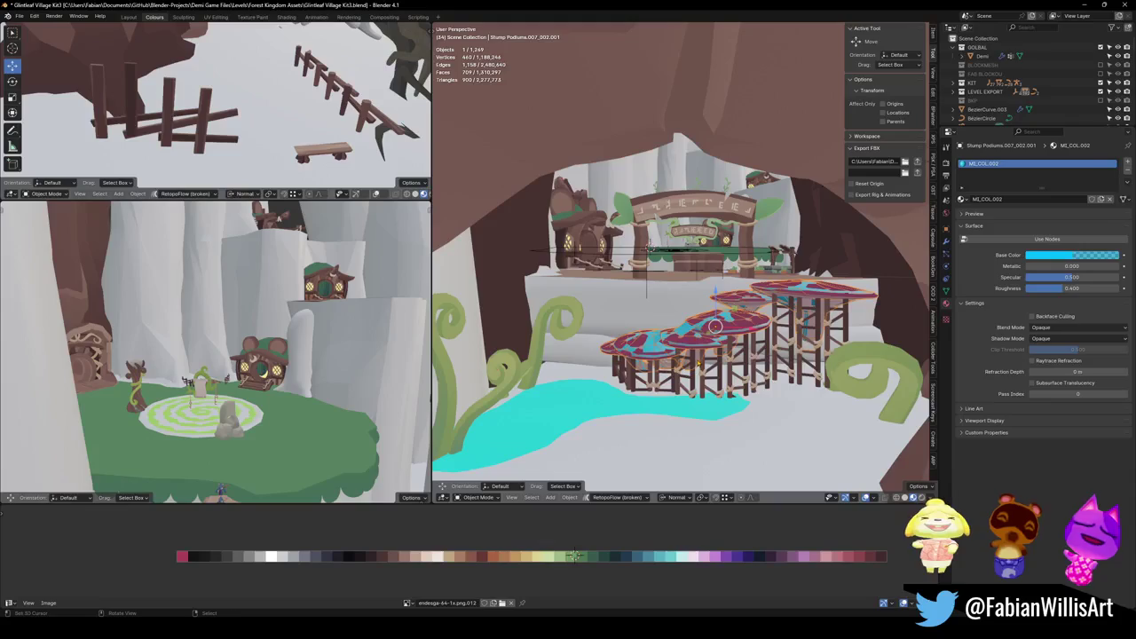
click(716, 326)
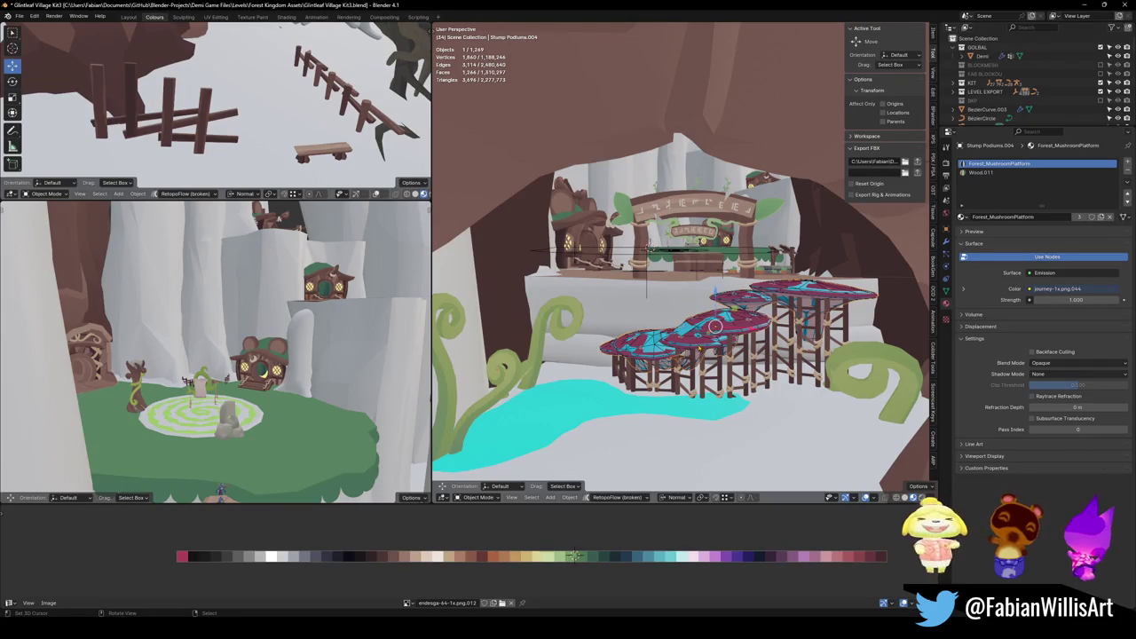
shift+click(715, 326)
key(r)
key(z)
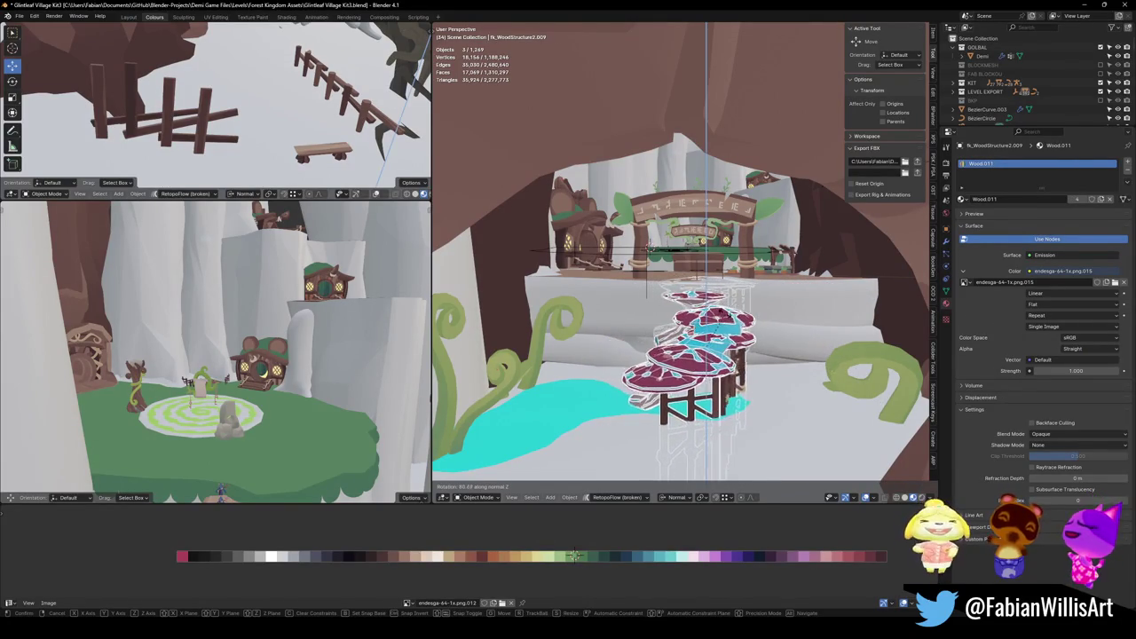
click(726, 306)
key(g)
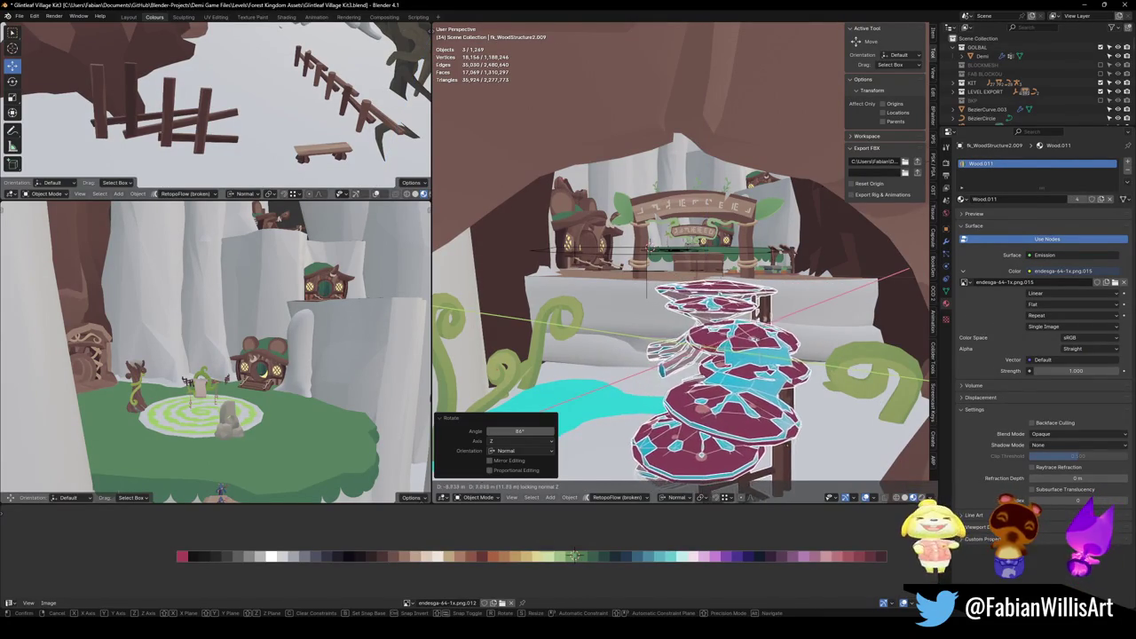
click(738, 380)
middle_drag(739, 380, 742, 320)
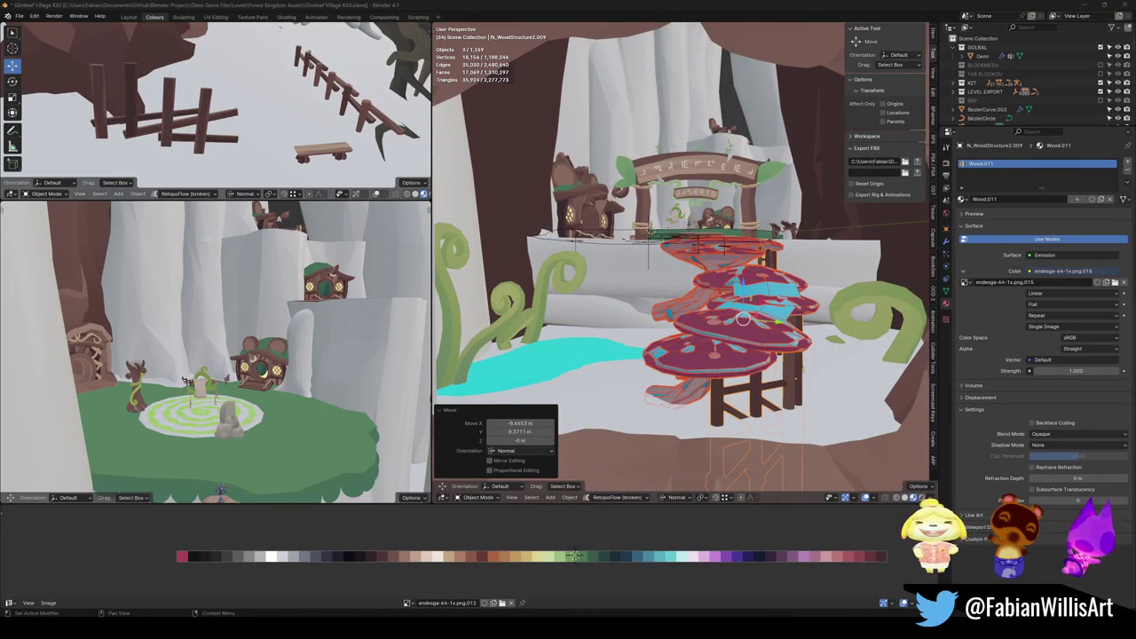
key(g)
key(z)
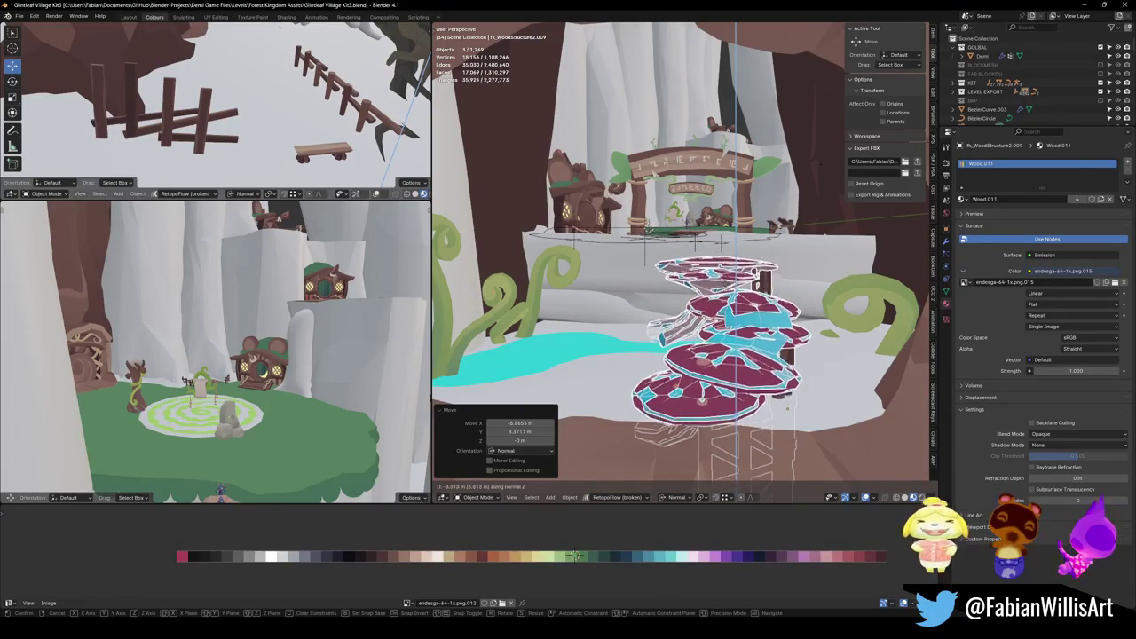
key(Return)
Duplicate the top mushroom platform into Stump Podiums.002.
scroll(704, 259, up, 3)
mouse_move(703, 258)
middle_down()
mouse_move(762, 282)
mouse_move(752, 284)
middle_up()
click(753, 284)
key(shift+d)
Shift the duplicated platforms along Y, rotate them 24.9° around Z, and slide them into place.
key(Escape)
key(g)
key(y)
key(y)
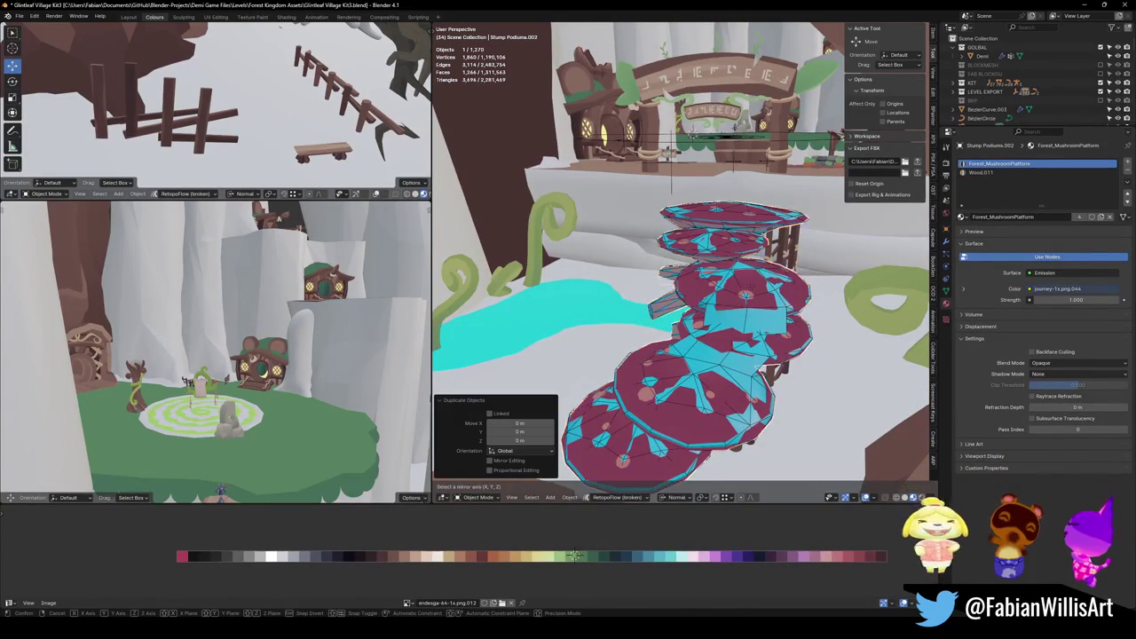
key(Return)
key(r)
key(z)
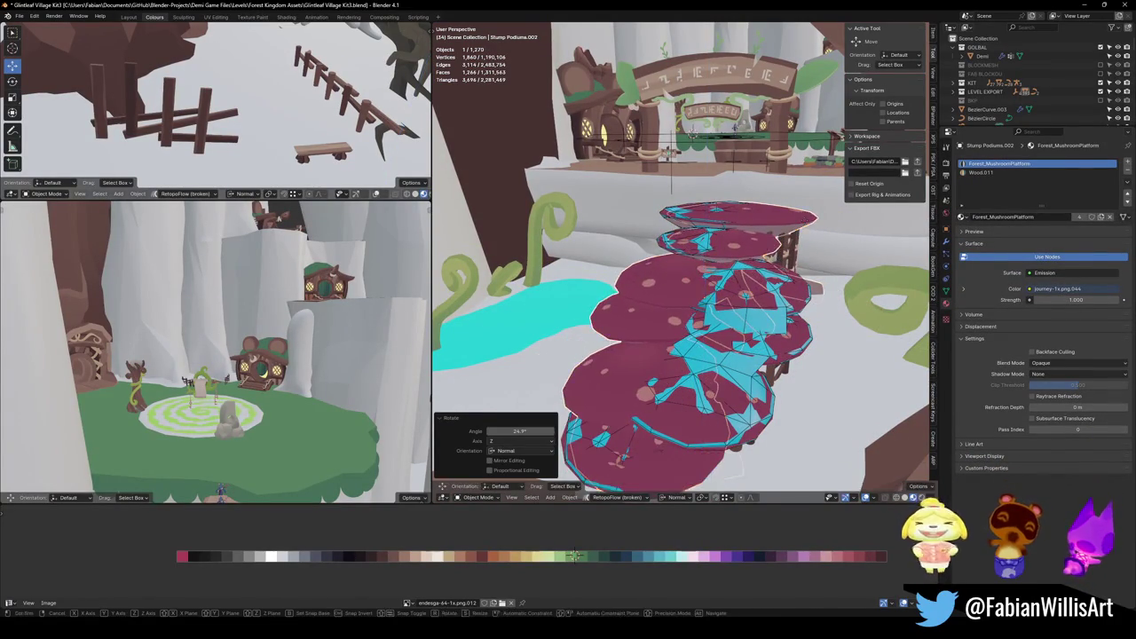
key(Return)
key(g)
key(shift+z)
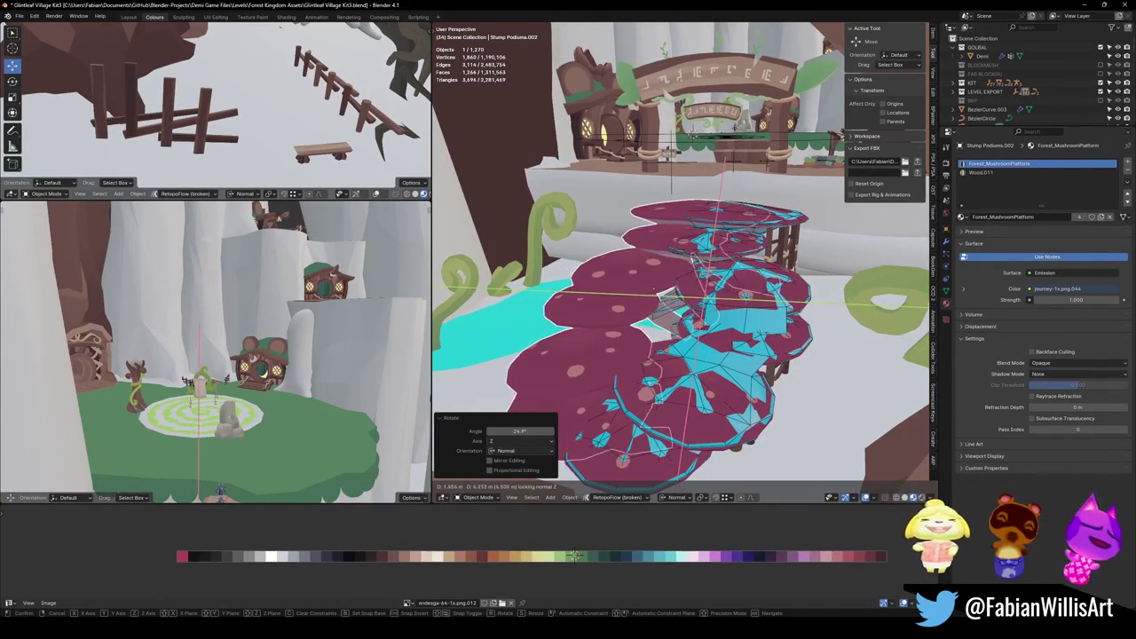
key(Return)
Rotate the platforms further around Z to form the rising spiral.
scroll(681, 257, down, 3)
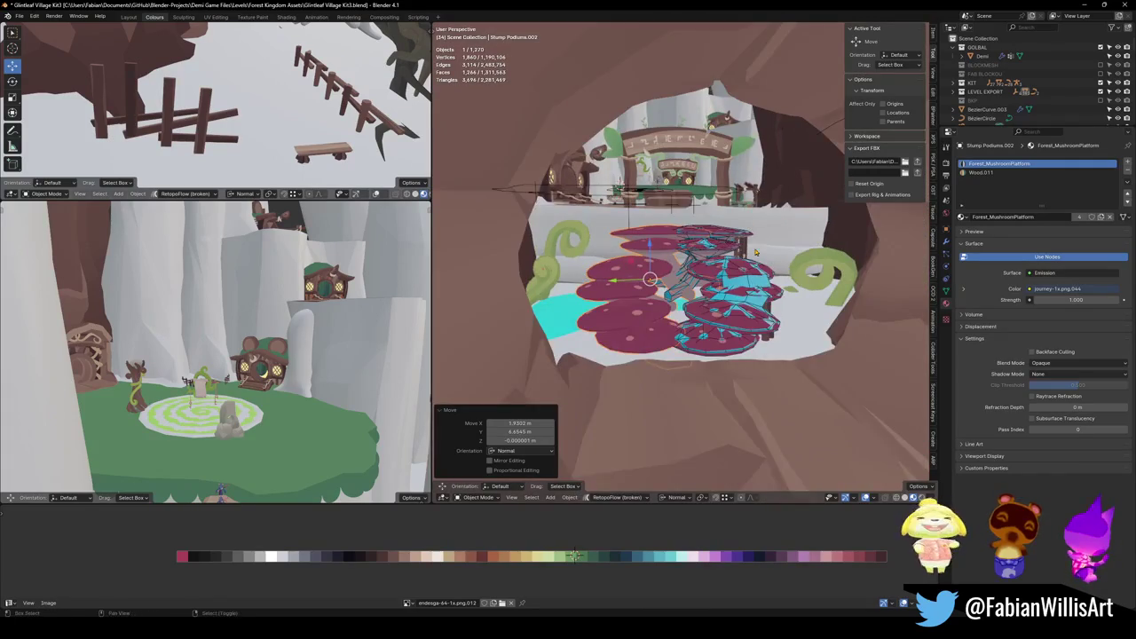
scroll(681, 257, up, 3)
middle_drag(693, 266, 748, 290)
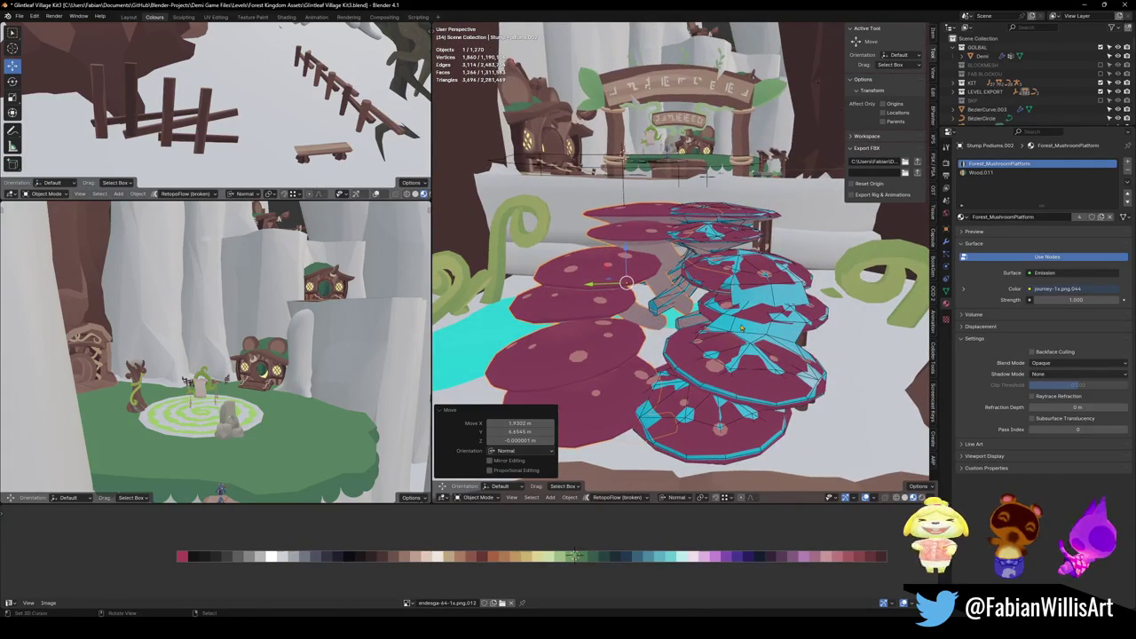
key(r)
key(z)
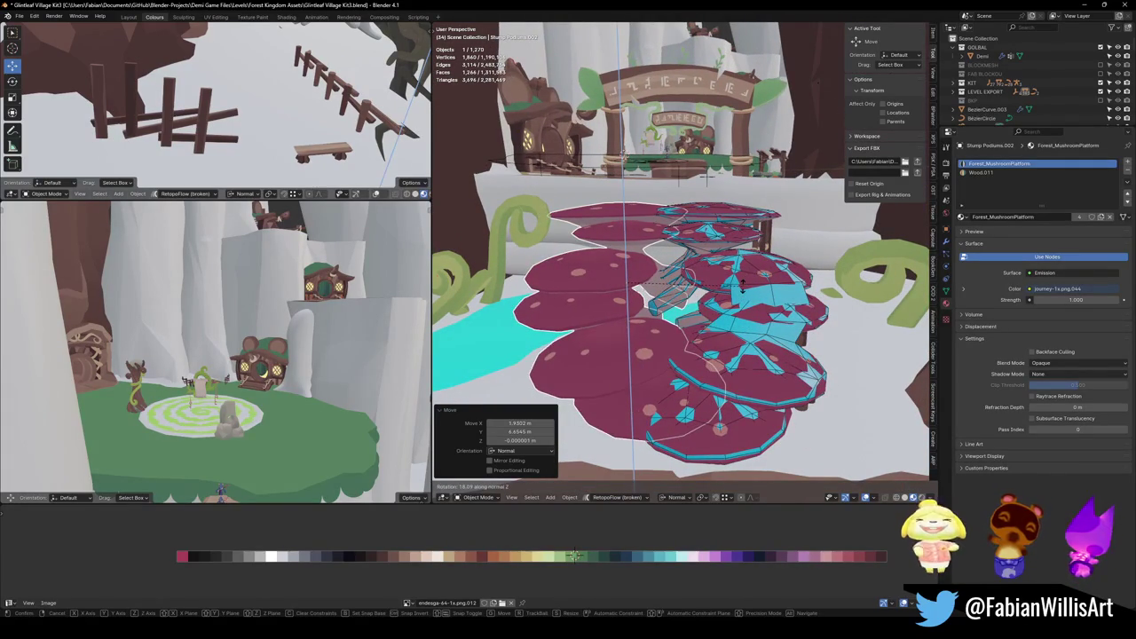
click(743, 287)
Delete the large left mushroom platform and the cyan collision mesh over the platforms.
key(Delete)
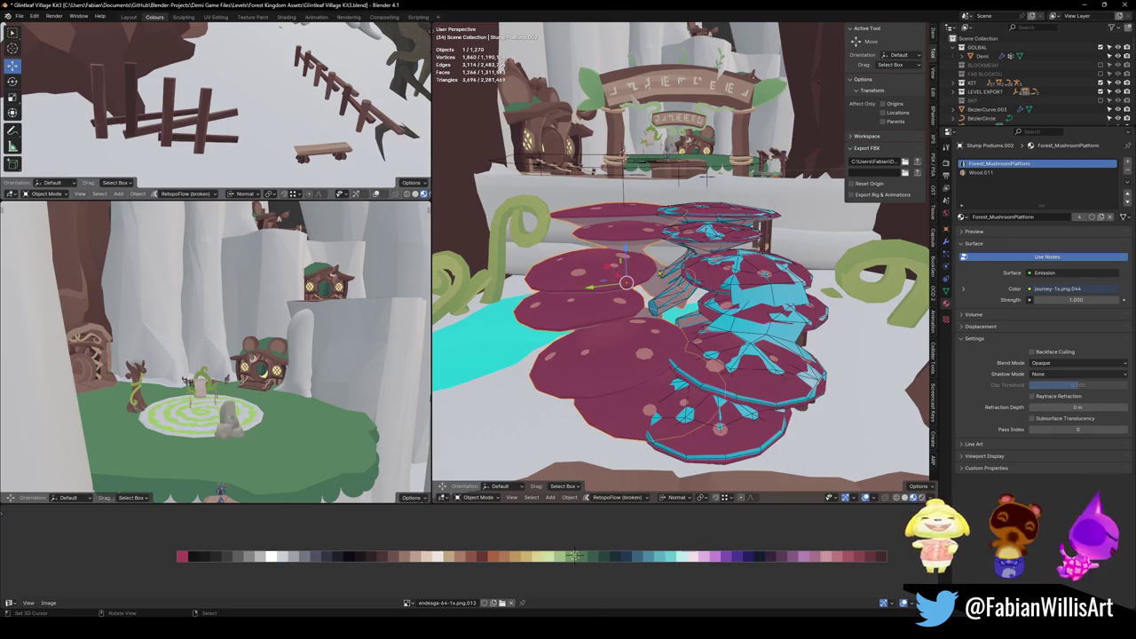
mouse_move(616, 271)
middle_down()
mouse_move(708, 208)
mouse_move(732, 209)
mouse_move(718, 207)
middle_up()
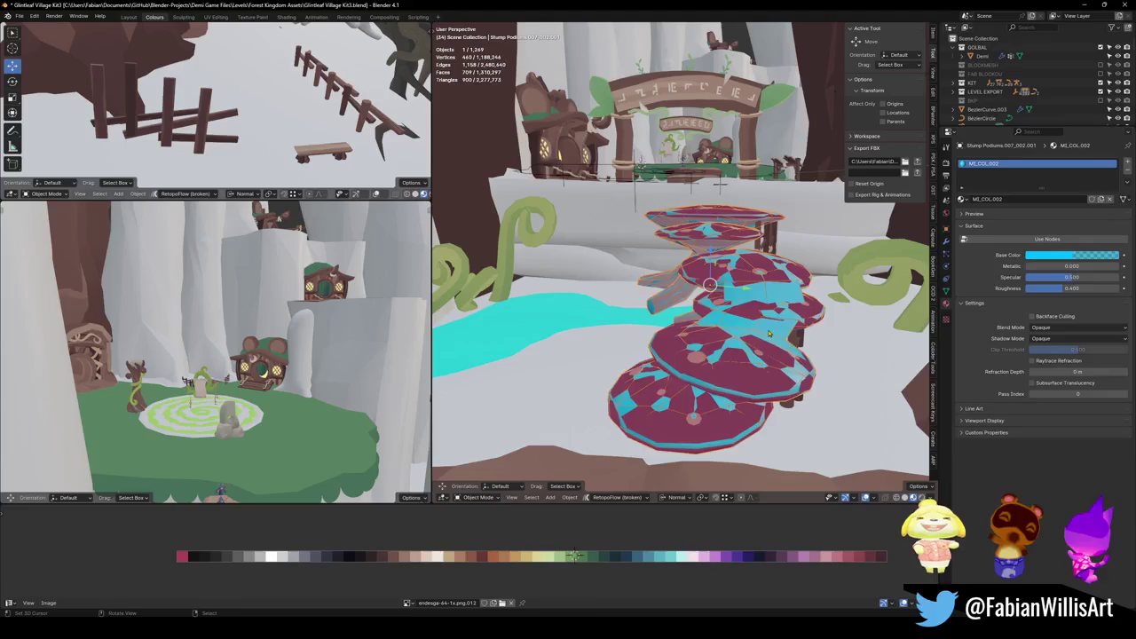
key(Delete)
middle_drag(736, 266, 774, 267)
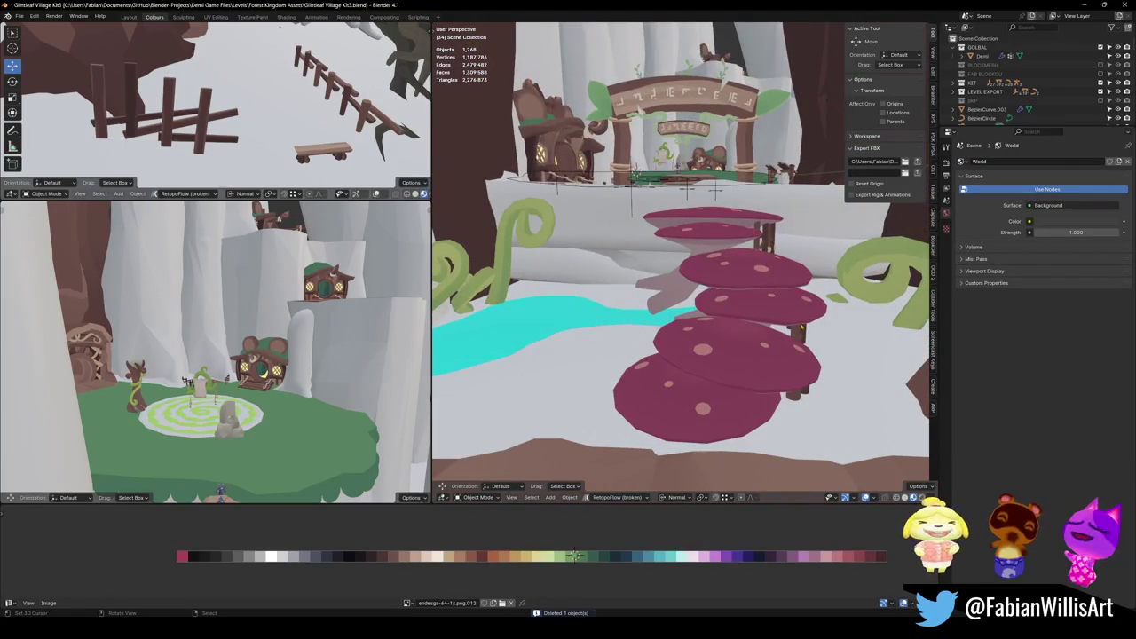
Rotate the Stump Podiums.004 mushroom steps by -39.6°, reposition them, then turn 15.3° around normal Z.
click(801, 329)
key(r)
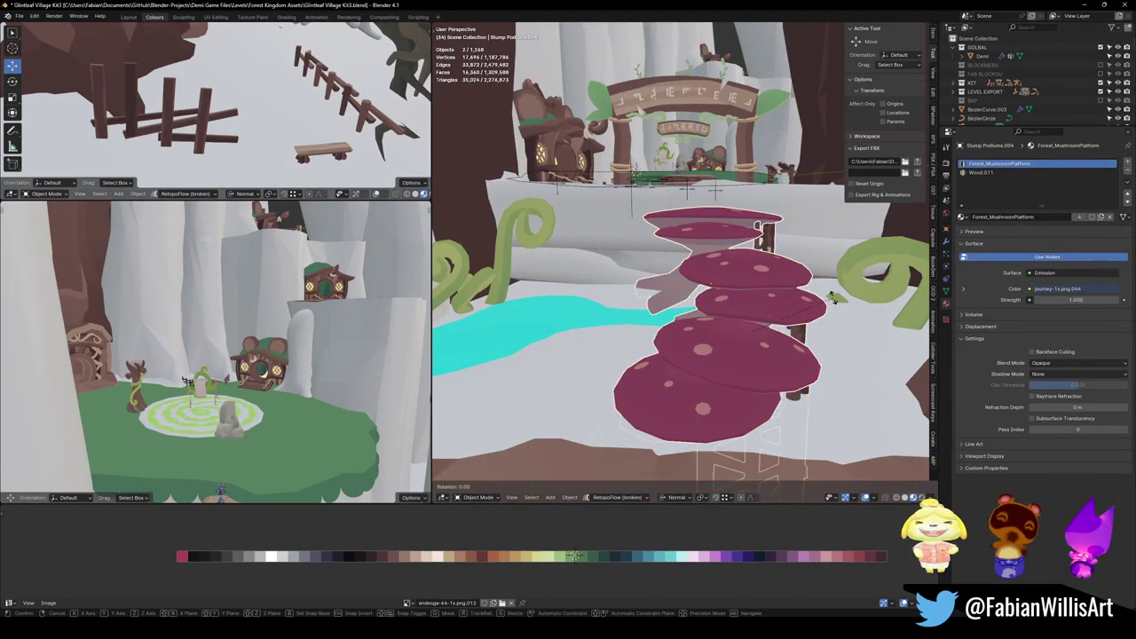
click(826, 356)
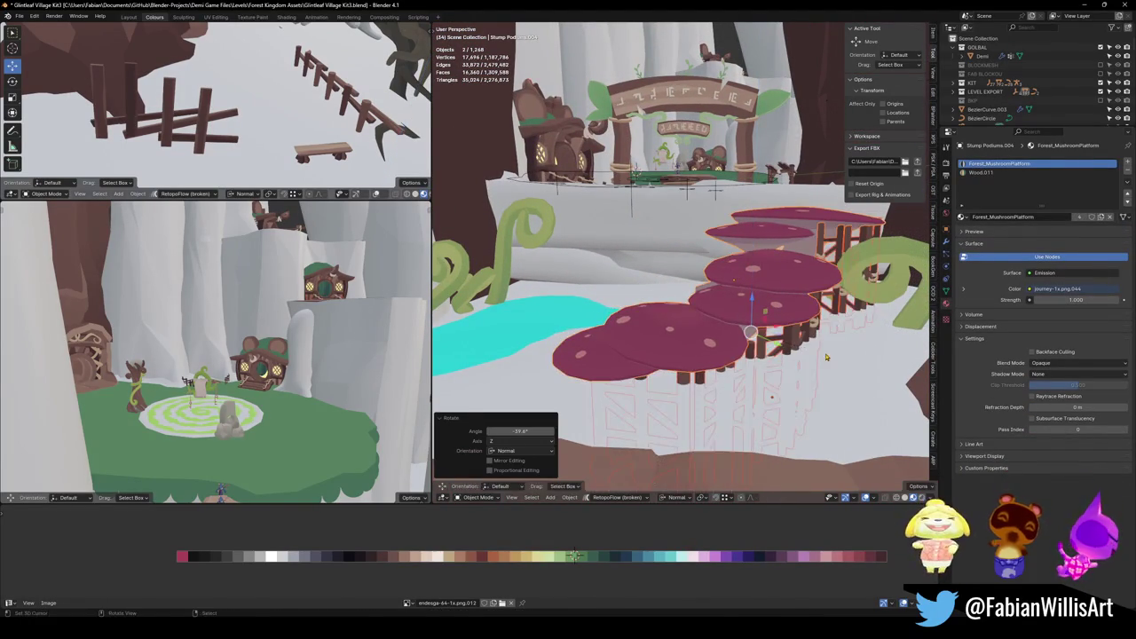
key(g)
key(z)
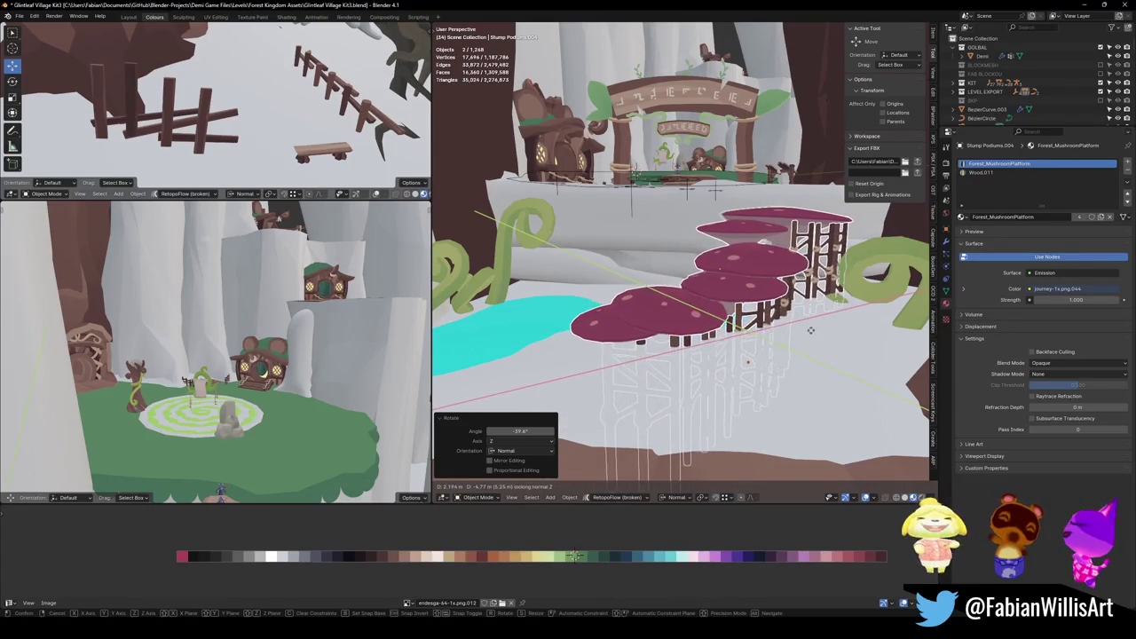
click(720, 345)
key(r)
key(z)
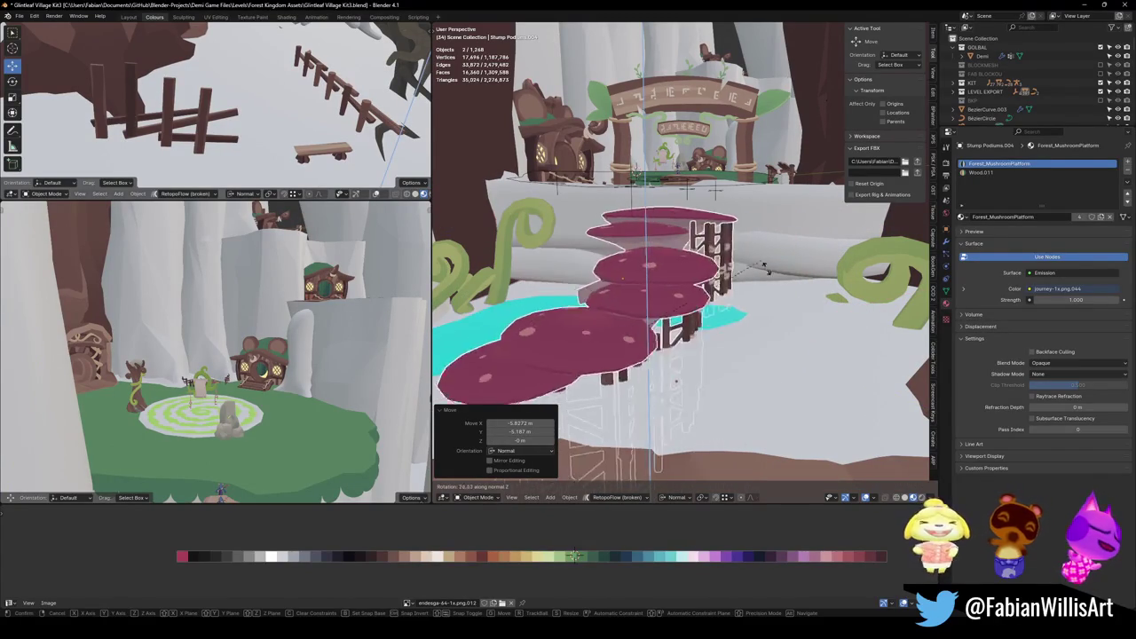
click(732, 298)
Lower the mushroom steps by 0.51876 m along their normal Z.
scroll(730, 299, down, 3)
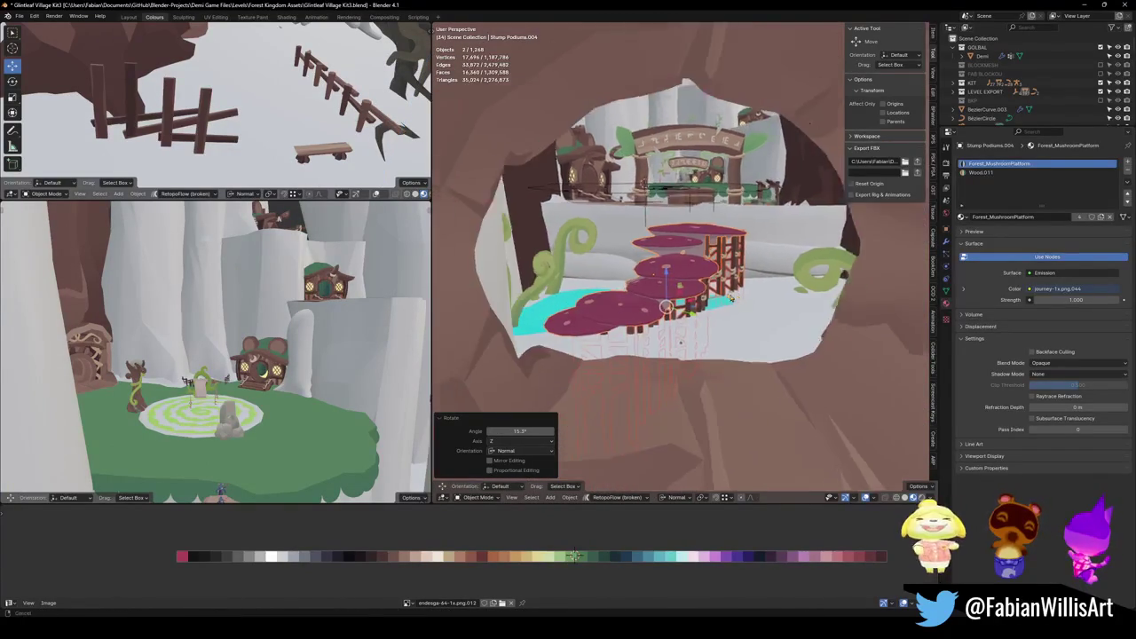
middle_drag(732, 299, 705, 353)
key(g)
key(z)
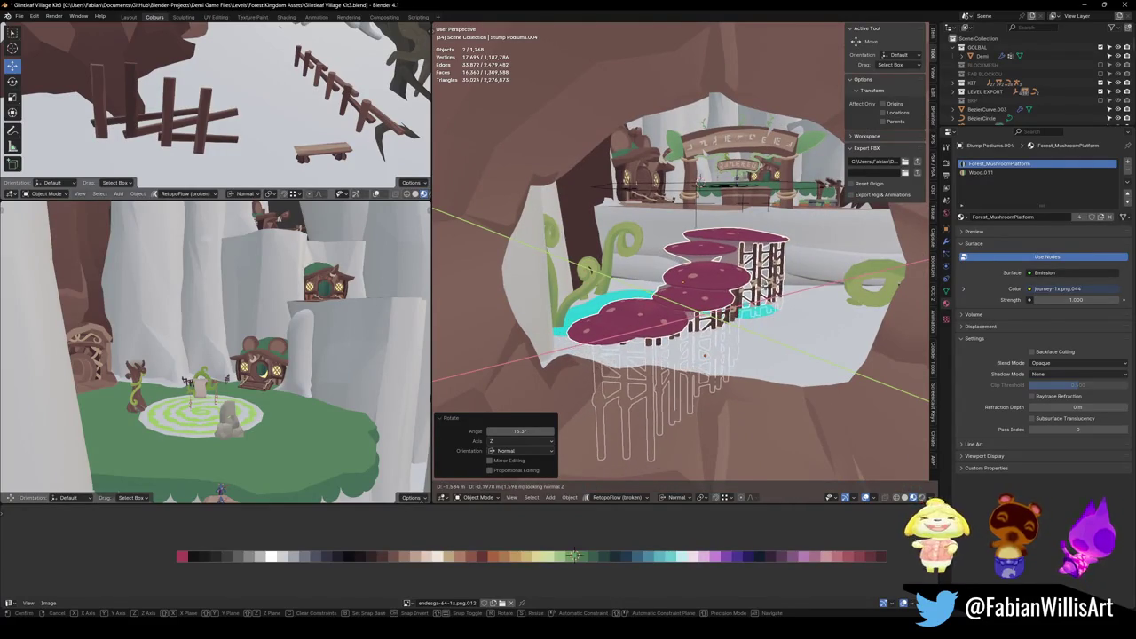
key(z)
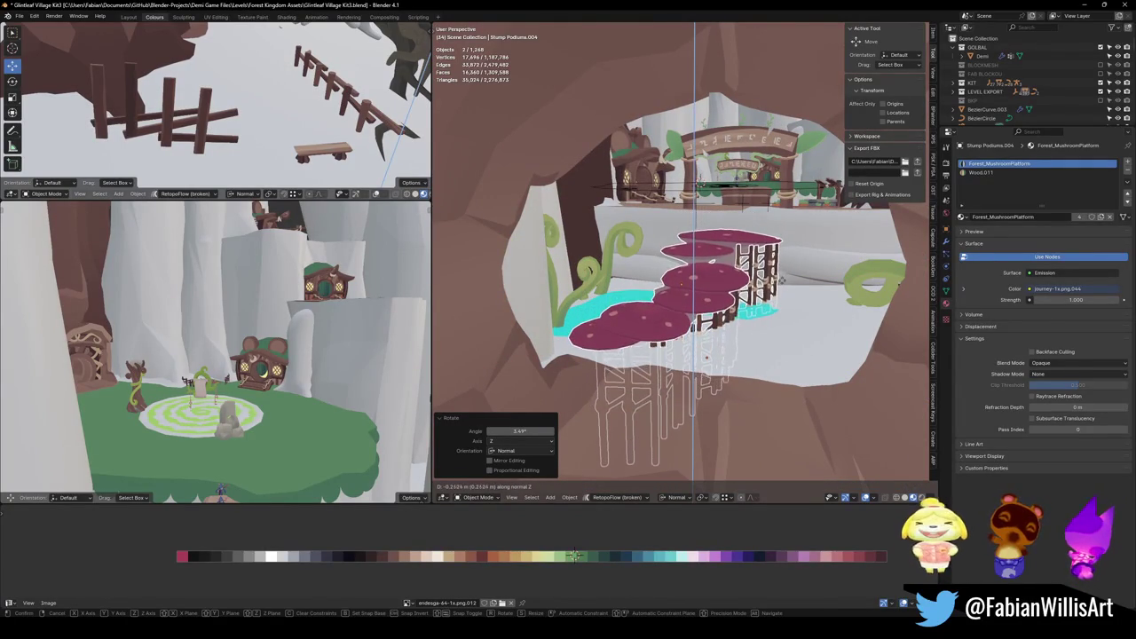
click(784, 285)
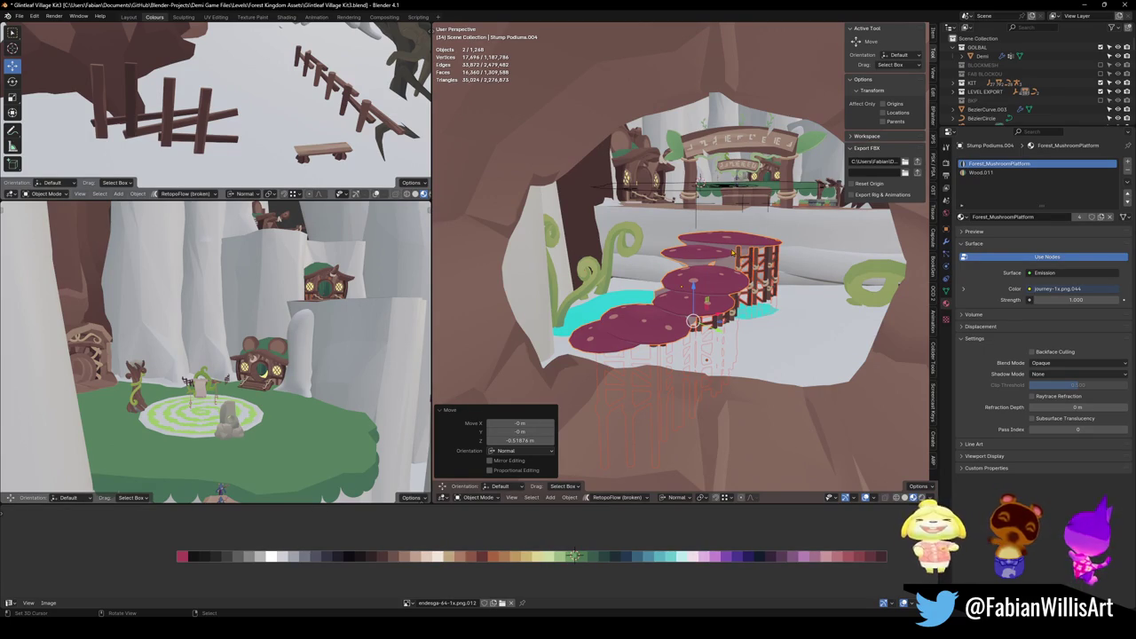
Select the fk_WoodStructure2.009 scaffold and move it vertically along Z to sit under the steps.
scroll(710, 293, up, 5)
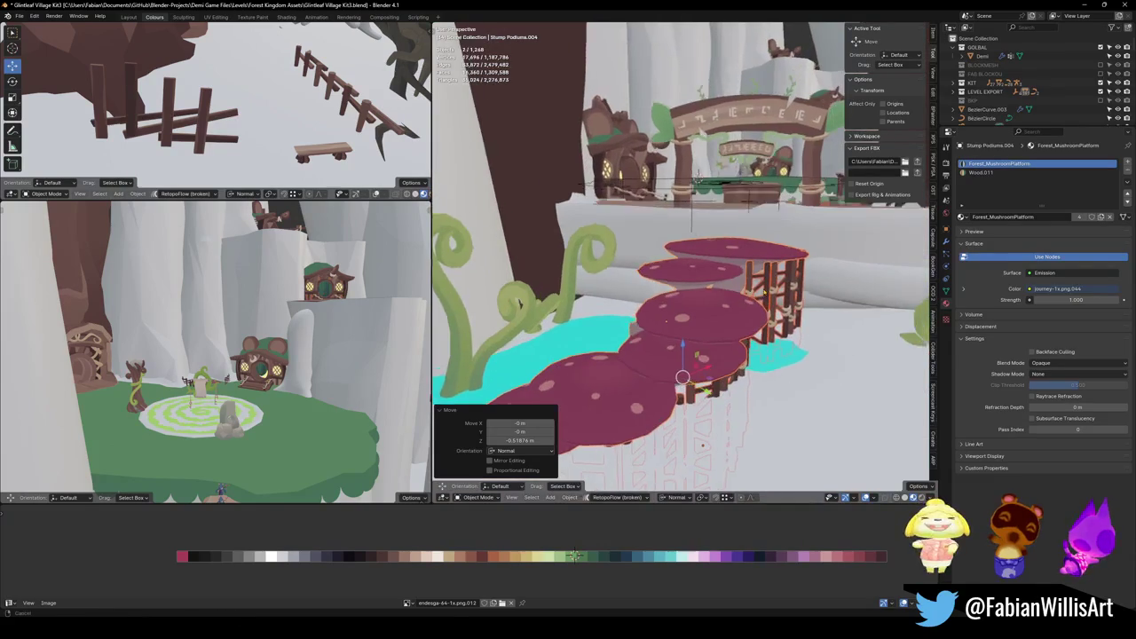
mouse_move(710, 293)
middle_down()
mouse_move(739, 278)
mouse_move(678, 266)
mouse_move(628, 429)
middle_up()
click(679, 266)
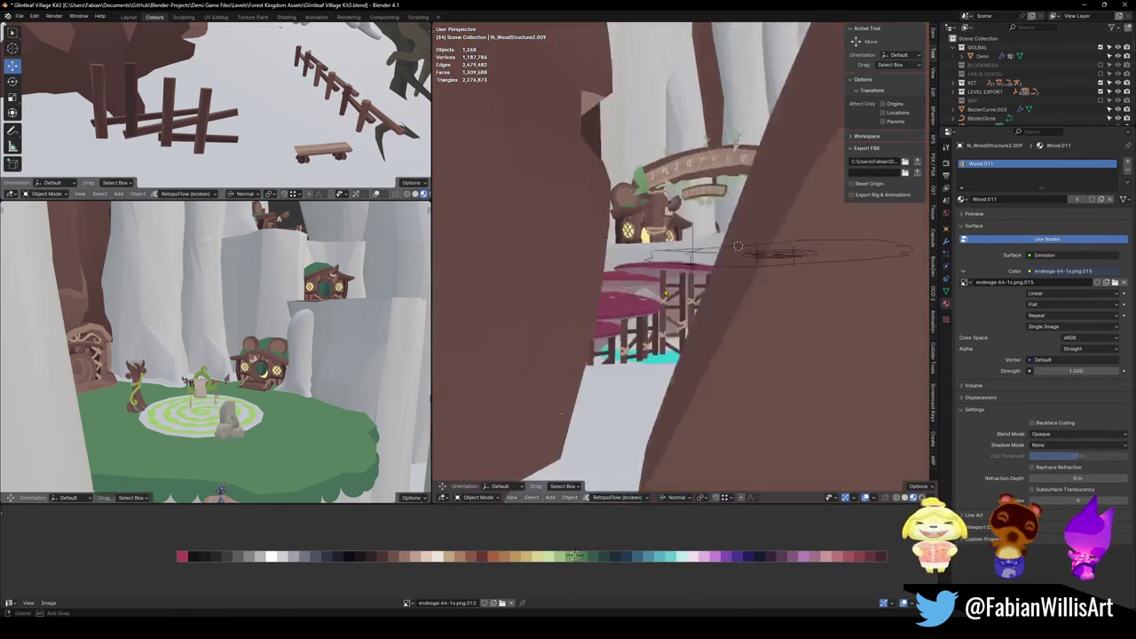
scroll(628, 430, down, 4)
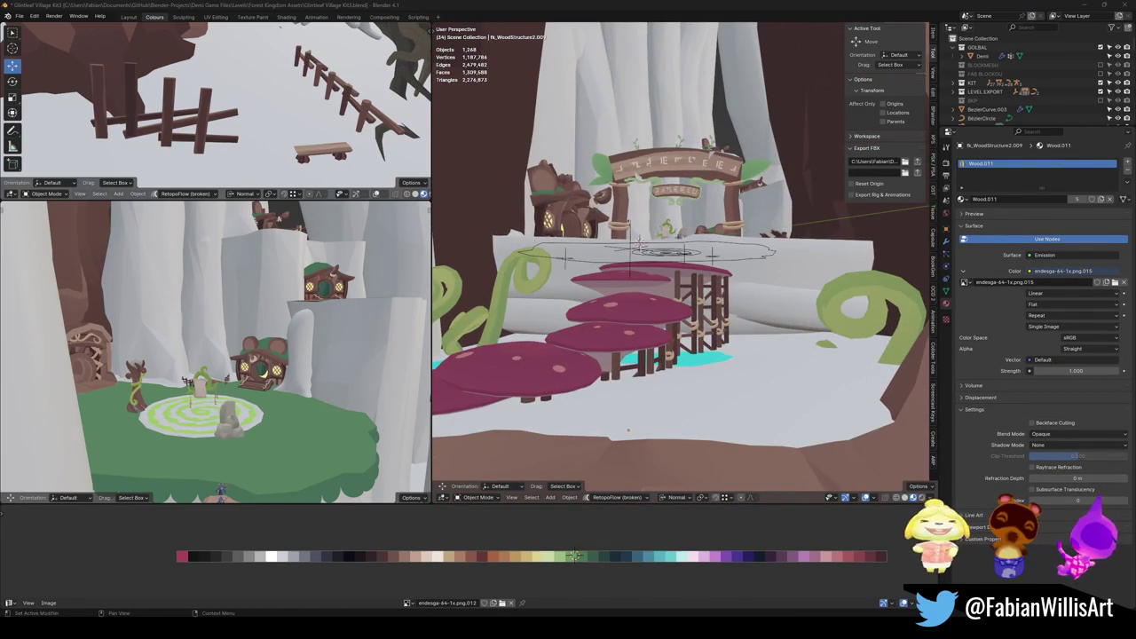
mouse_move(628, 430)
middle_down()
mouse_move(629, 465)
mouse_move(774, 285)
middle_up()
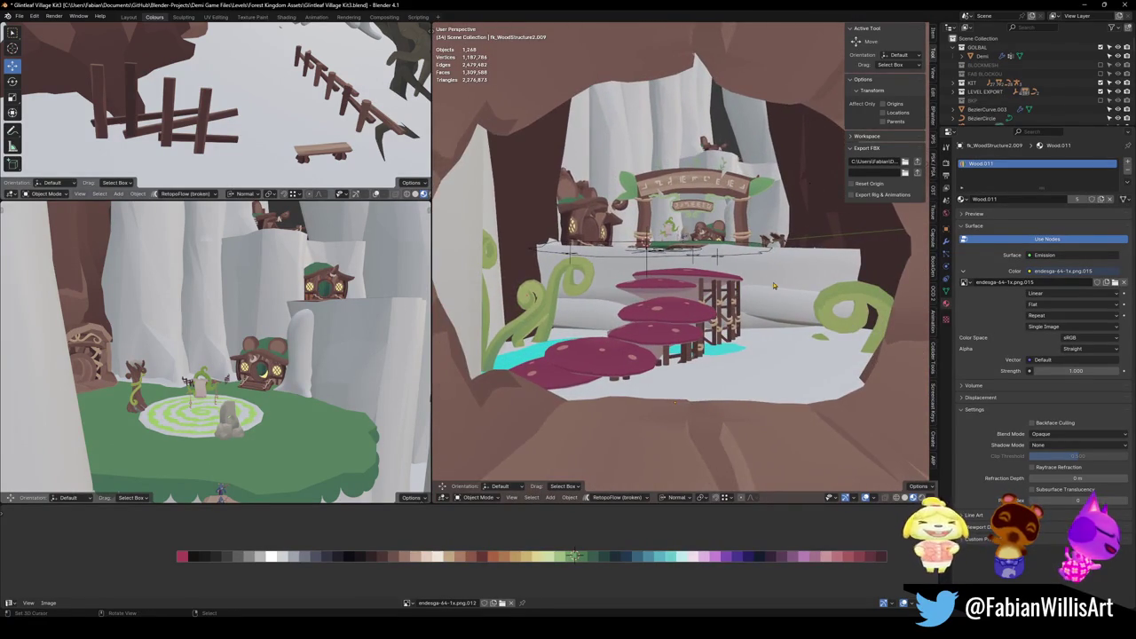
scroll(775, 285, up, 2)
scroll(772, 277, down, 2)
scroll(768, 266, down, 2)
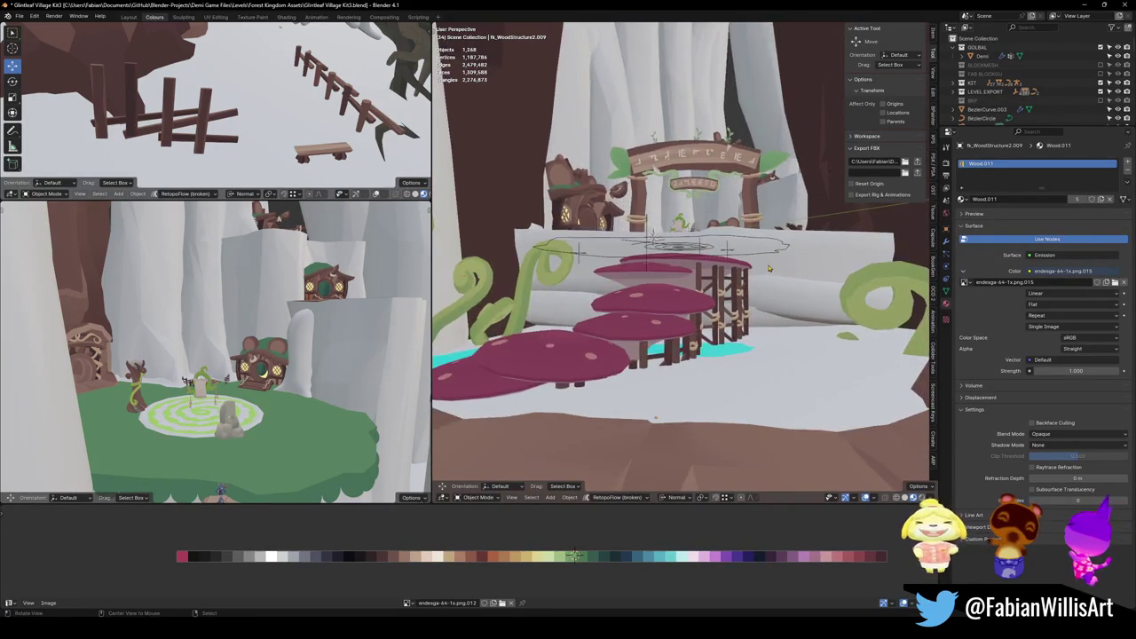
scroll(764, 256, down, 2)
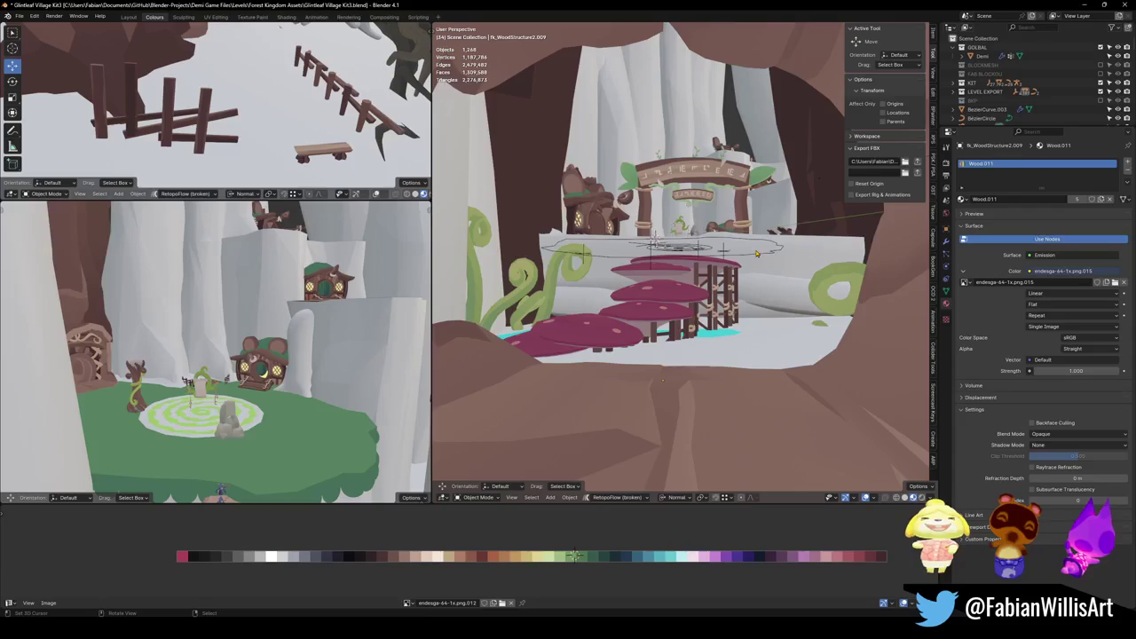
scroll(769, 259, up, 2)
mouse_move(769, 258)
middle_down()
mouse_move(718, 298)
mouse_move(746, 315)
mouse_move(634, 427)
mouse_move(659, 373)
middle_up()
key(g)
key(z)
key(z)
click(775, 335)
Save the file and frame the scaffold's mesh in Edit Mode.
key(ctrl+s)
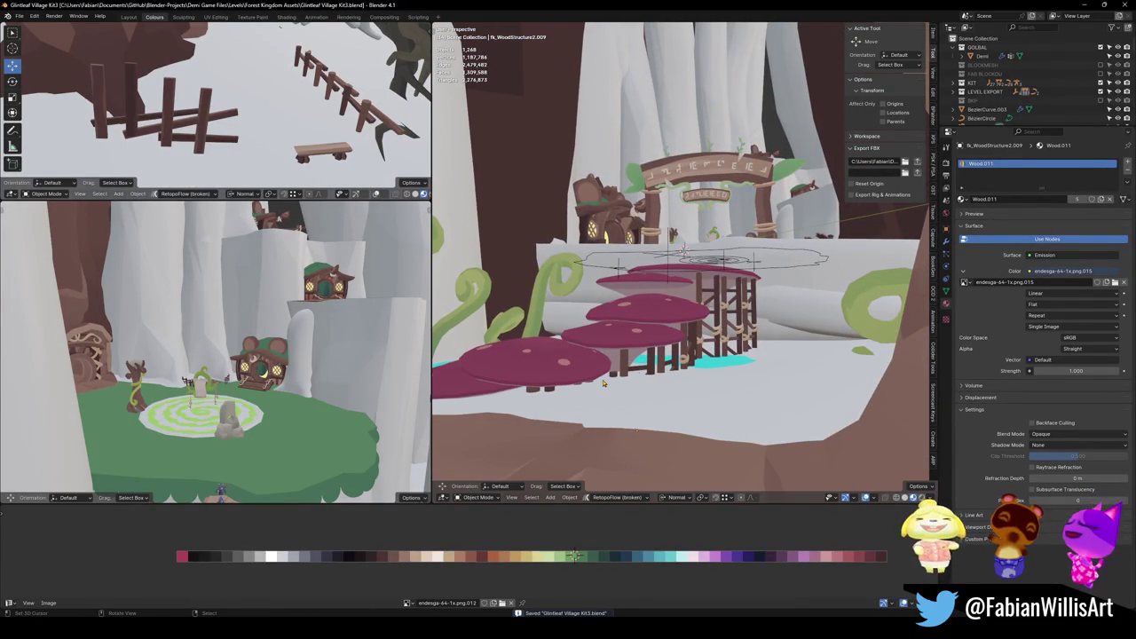
key(Tab)
key(KP_Decimal)
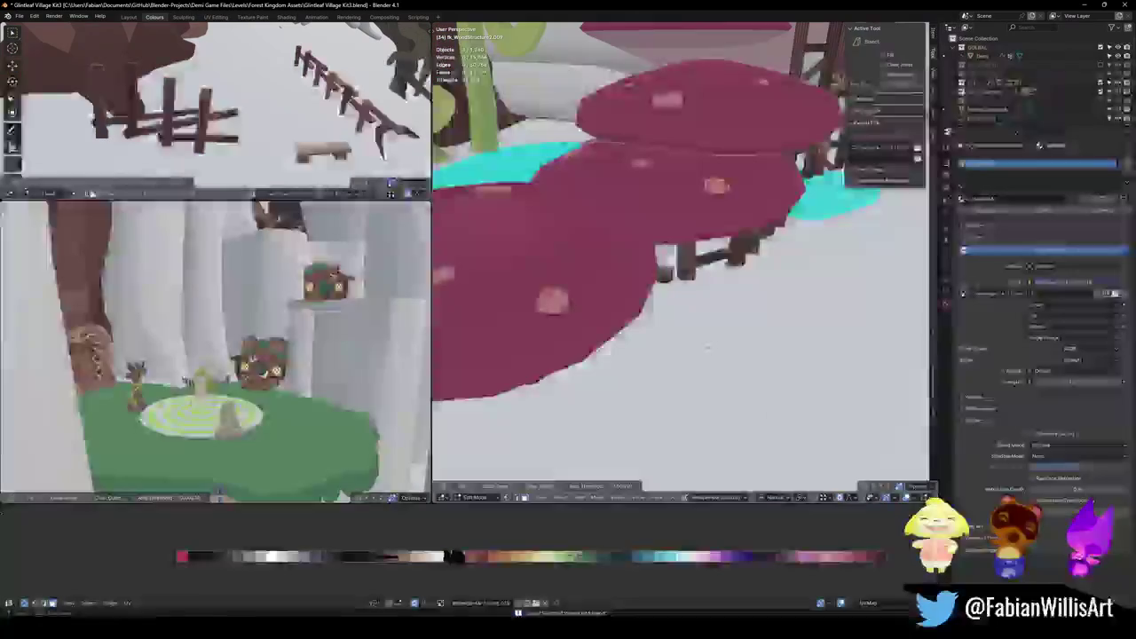
Adjust the scaffold vertices' height along Z with proportional editing, then return to Object Mode.
scroll(712, 377, down, 2)
key(g)
key(z)
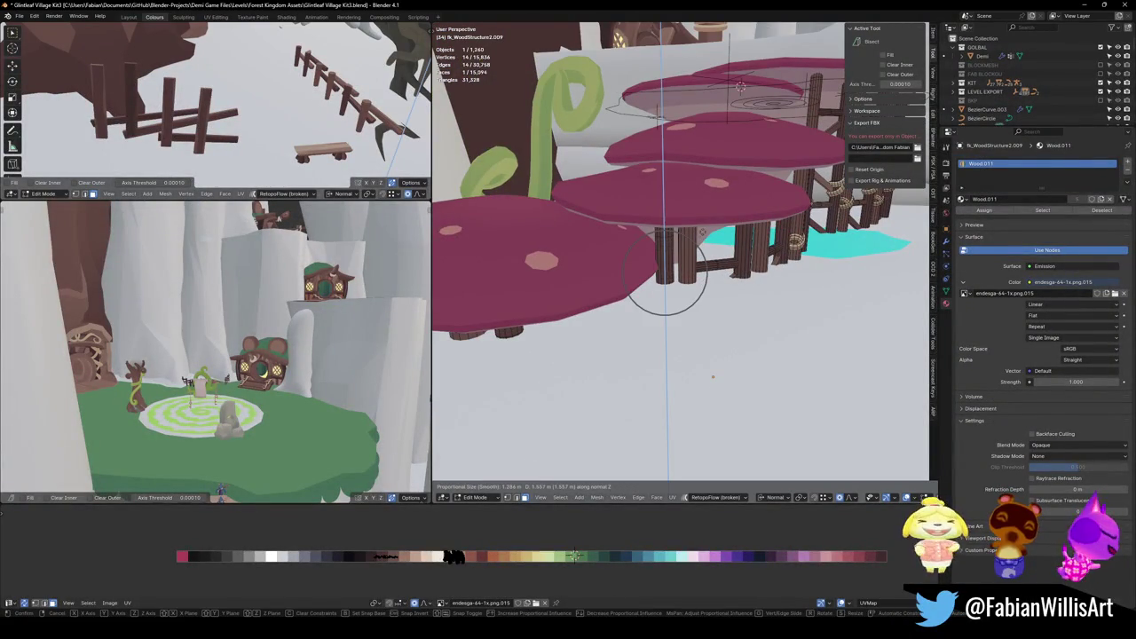
click(712, 377)
key(Tab)
Check the steps and arch from several angles, save, and select the wooden arch plus another object.
middle_drag(712, 376, 710, 277)
middle_drag(704, 286, 714, 338)
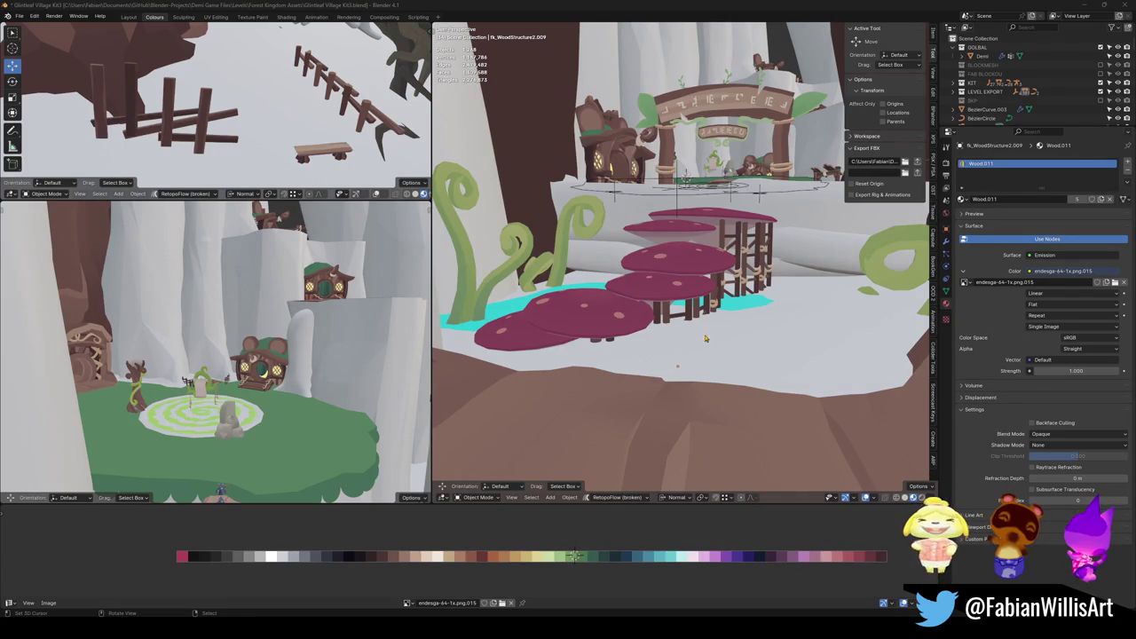
middle_drag(806, 273, 781, 257)
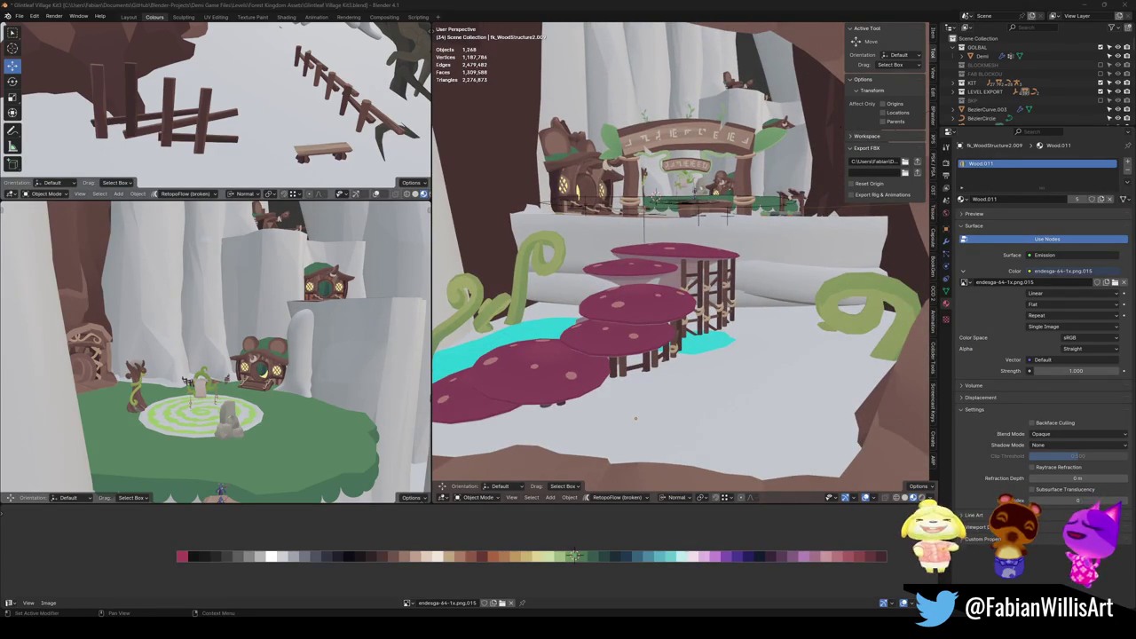
middle_drag(634, 417, 642, 462)
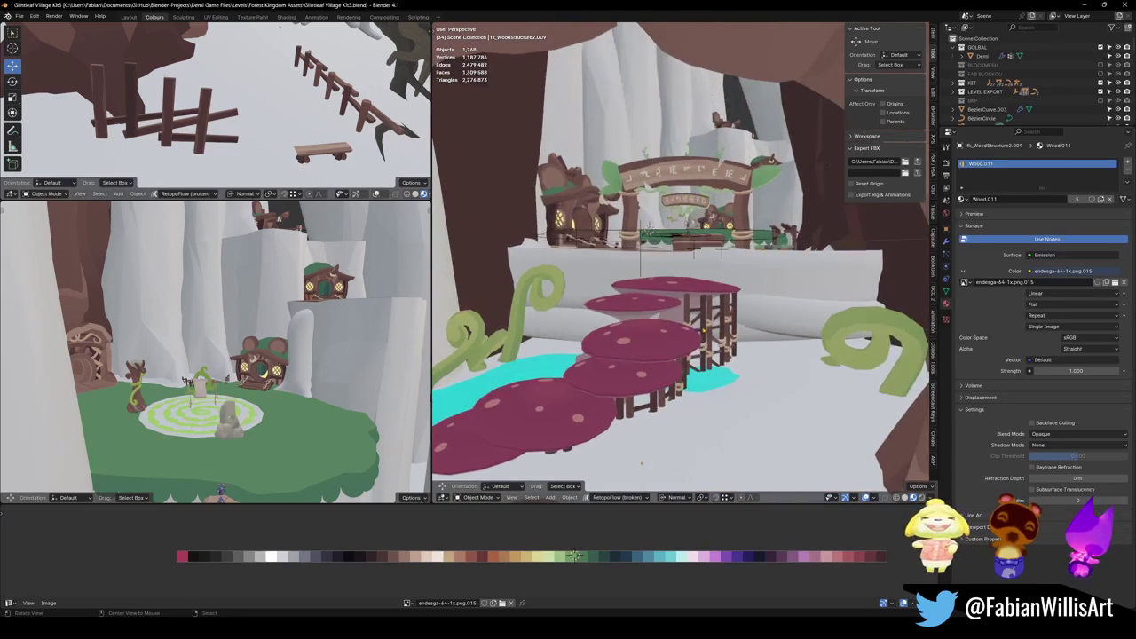
key(ctrl+s)
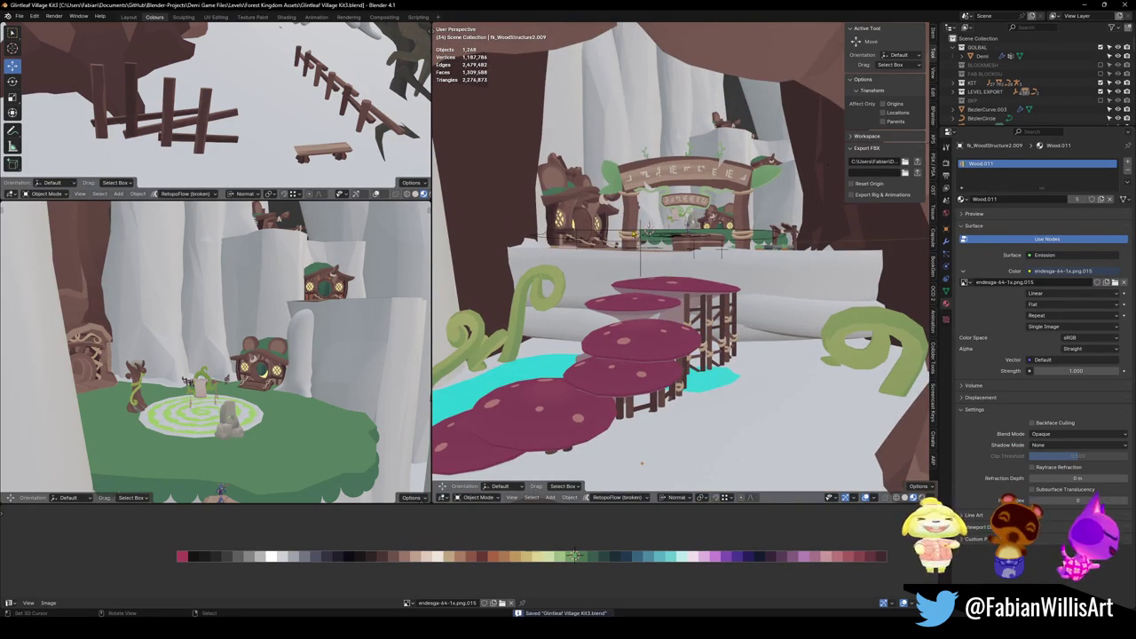
click(695, 246)
shift+click(697, 252)
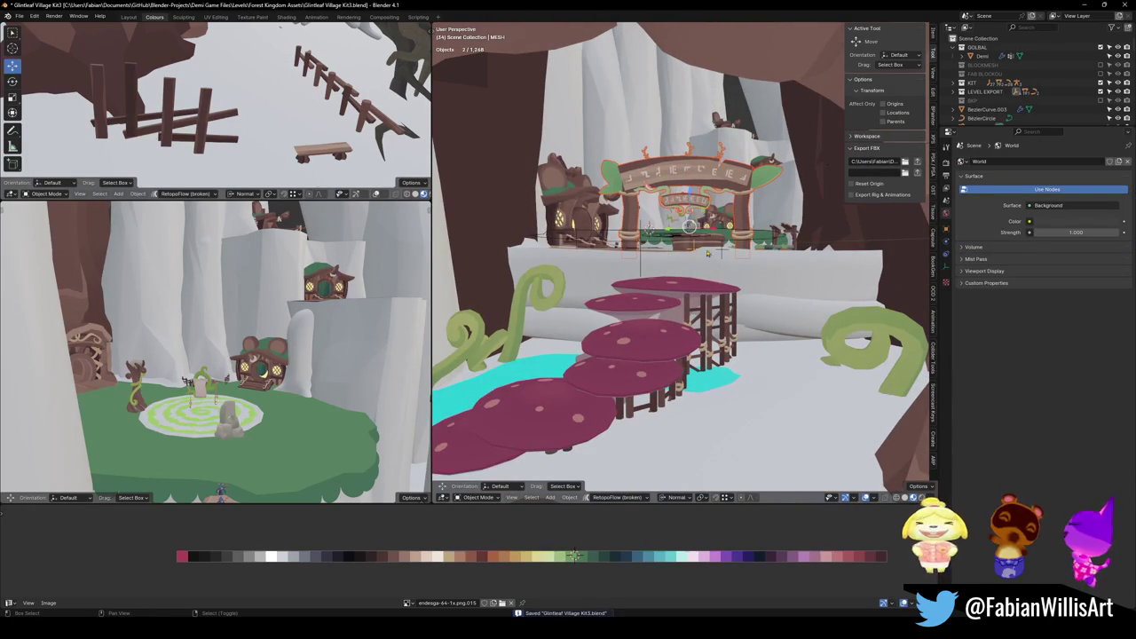
Parent the selected objects using Set Parent with Keep Transform.
key(ctrl+p)
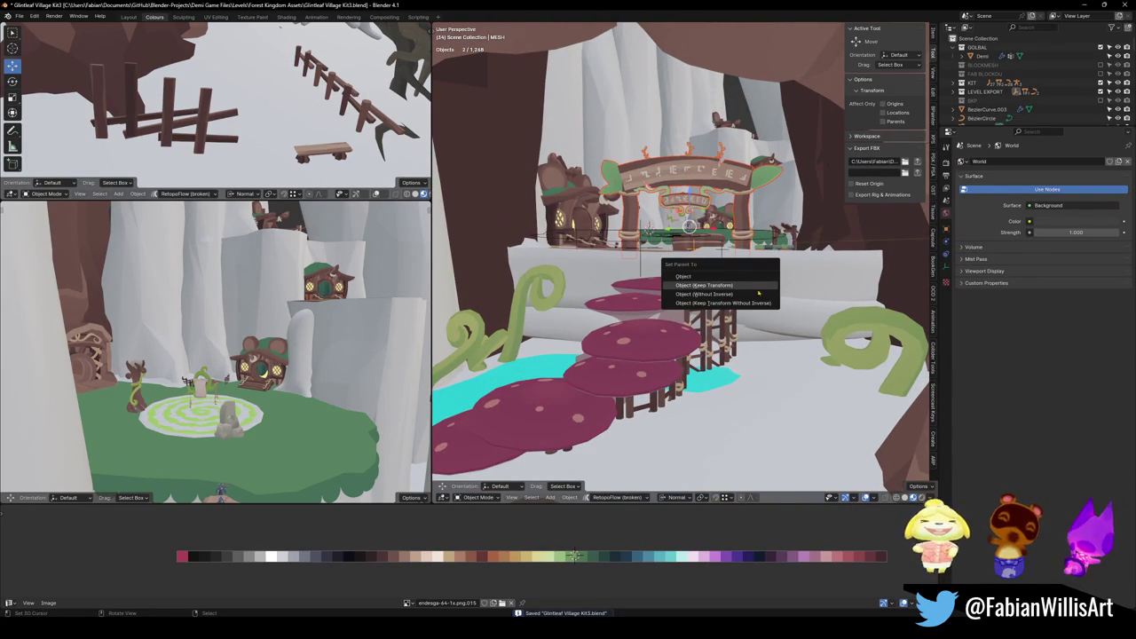
click(757, 288)
click(608, 251)
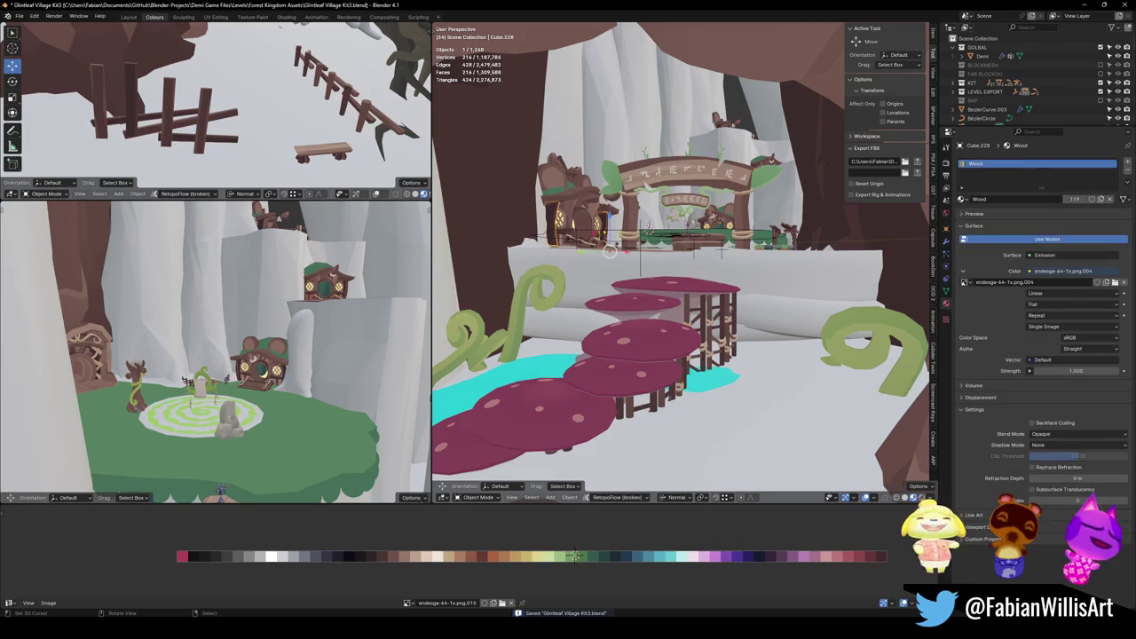
Export FOREST_GLINTLEAFVILLAGE_00 and its whole hierarchy as FBX, then switch to Unity.
click(609, 252)
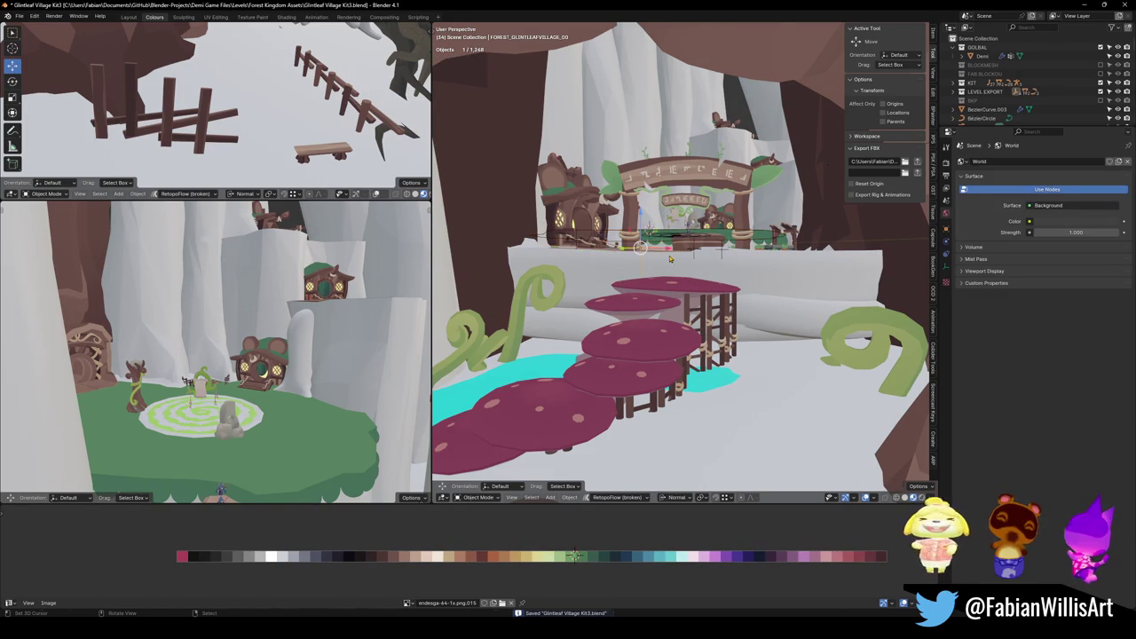
key(g)
click(661, 264)
shift+middle_drag(662, 264, 720, 252)
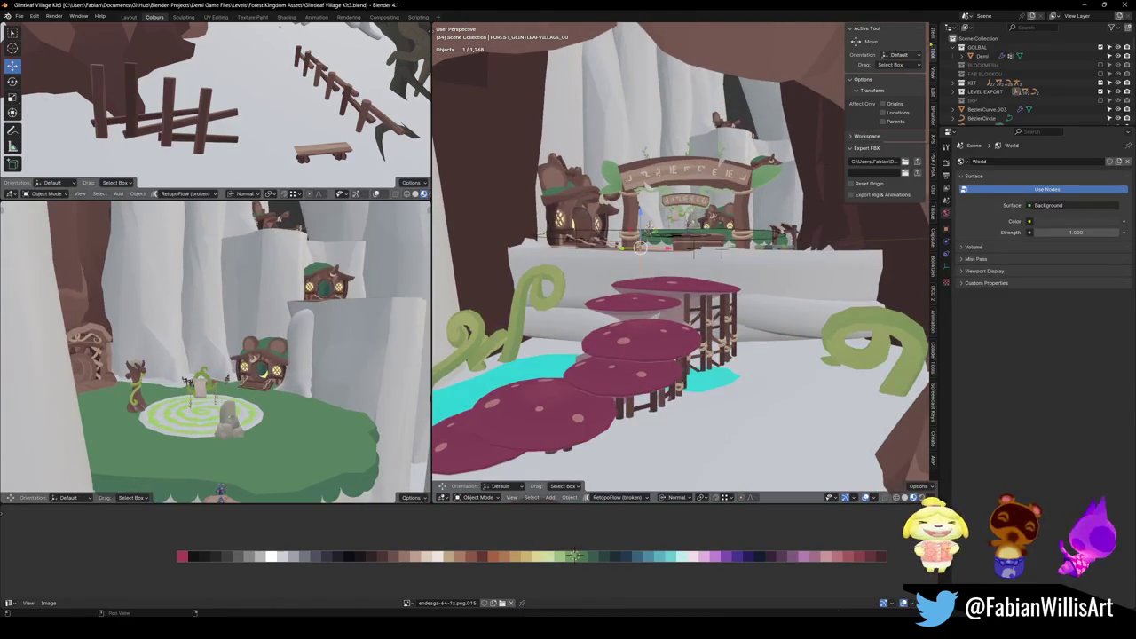
click(917, 162)
key(a)
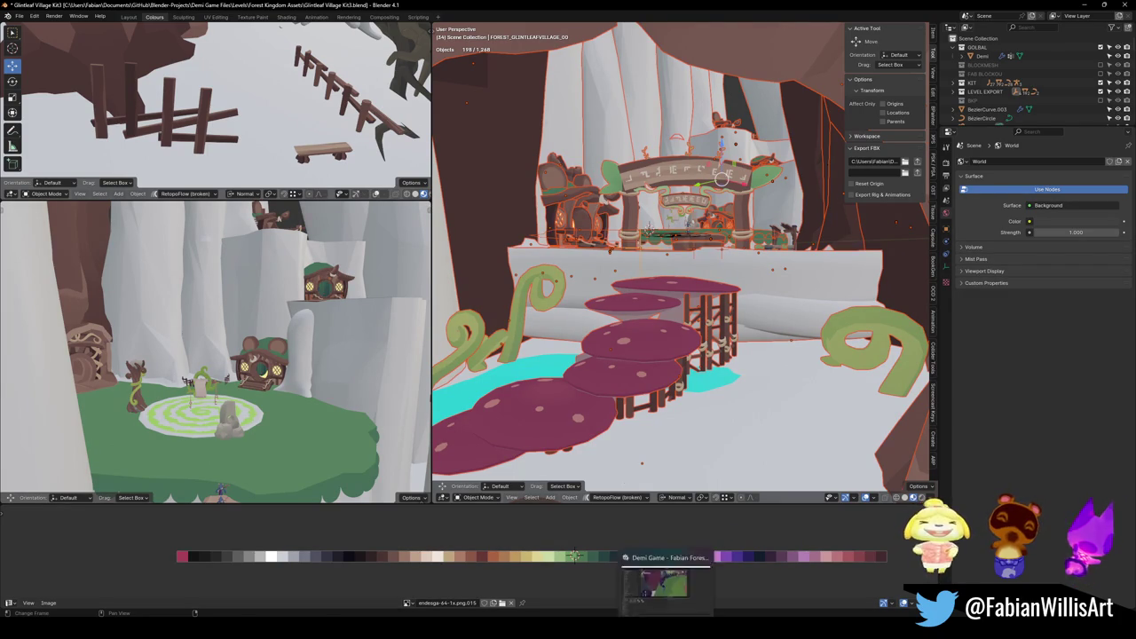
click(667, 593)
mouse_move(655, 600)
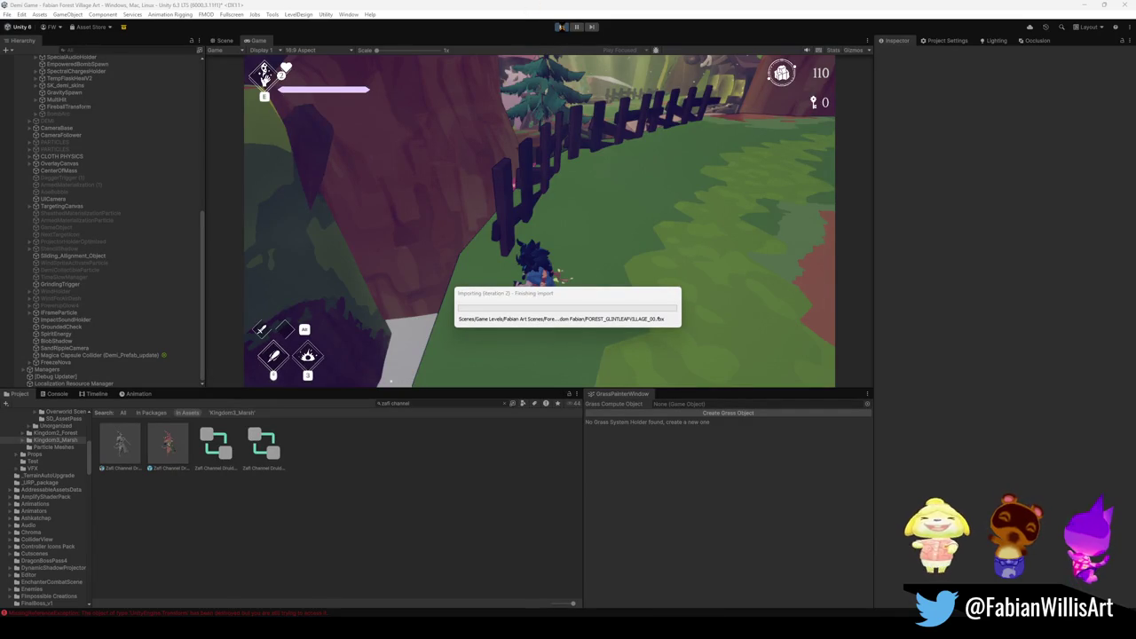
Stop Play mode and find the imported FOREST_GLINTLEAFVILLAGE_00 in the Scene view.
click(561, 26)
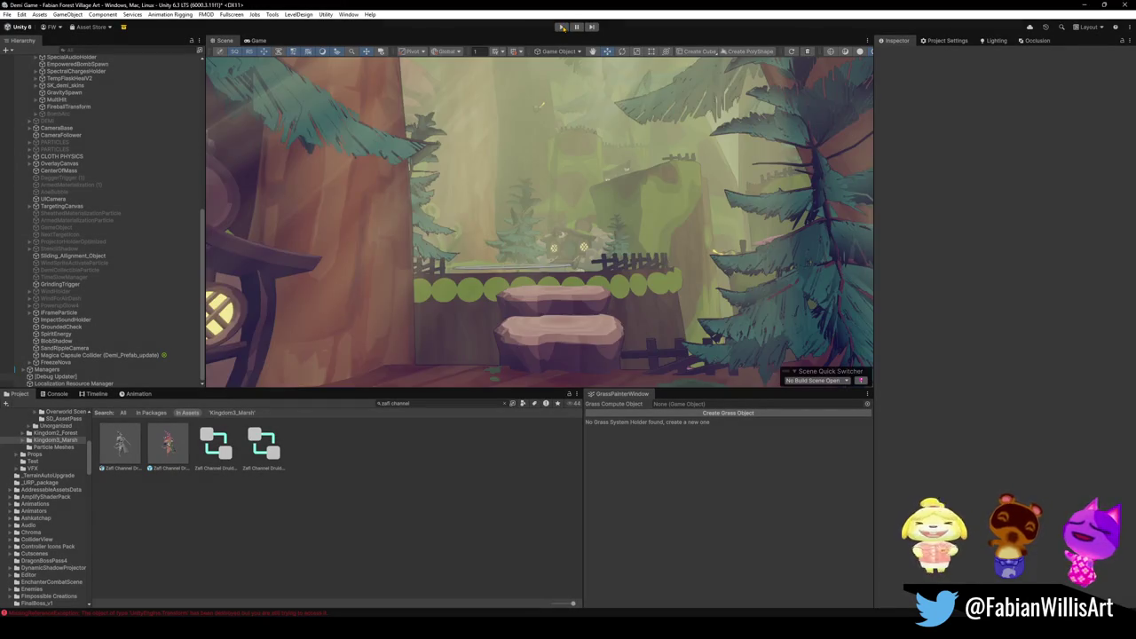
scroll(560, 250, up, 3)
scroll(560, 250, up, 3)
mouse_move(560, 250)
right_down()
mouse_move(508, 299)
mouse_move(564, 253)
mouse_move(588, 323)
right_up()
click(582, 322)
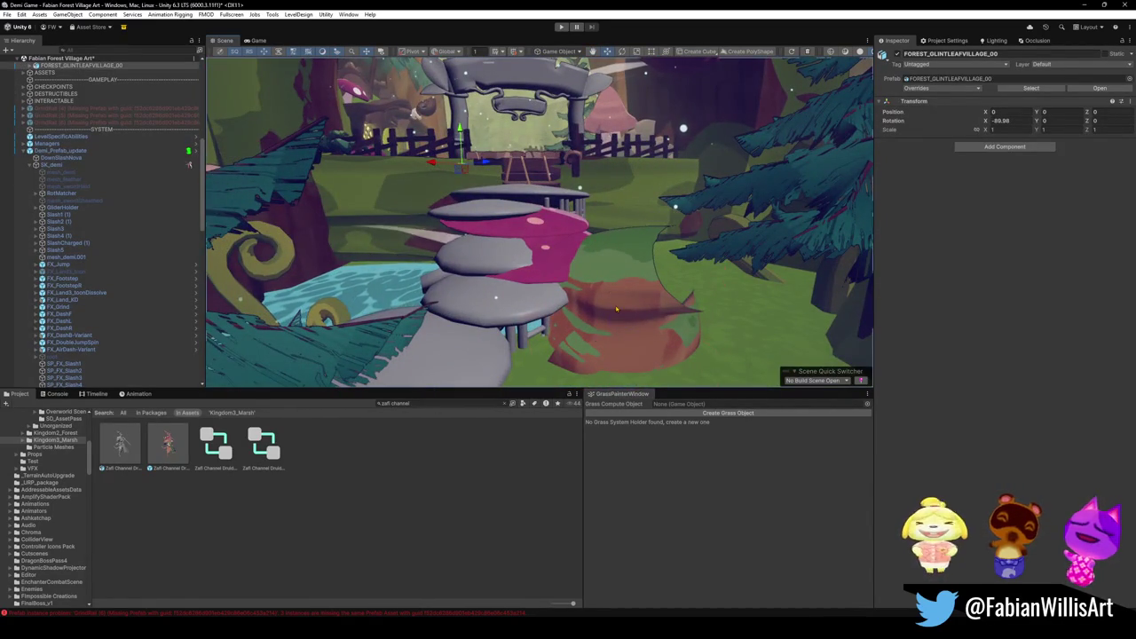
Delete the red mound Cylinder.053 and its accidental pasted duplicate.
click(616, 309)
right_drag(616, 309, 655, 303)
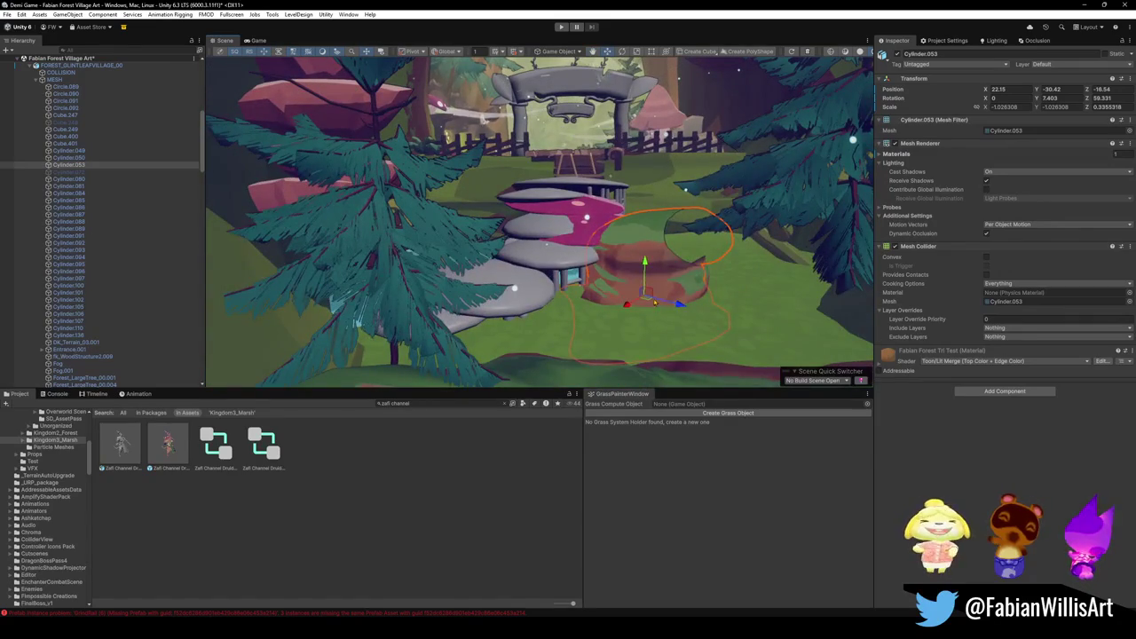
key(Delete)
key(ctrl+v)
mouse_move(672, 285)
right_down()
mouse_move(680, 329)
mouse_move(690, 216)
mouse_move(649, 255)
right_up()
key(Delete)
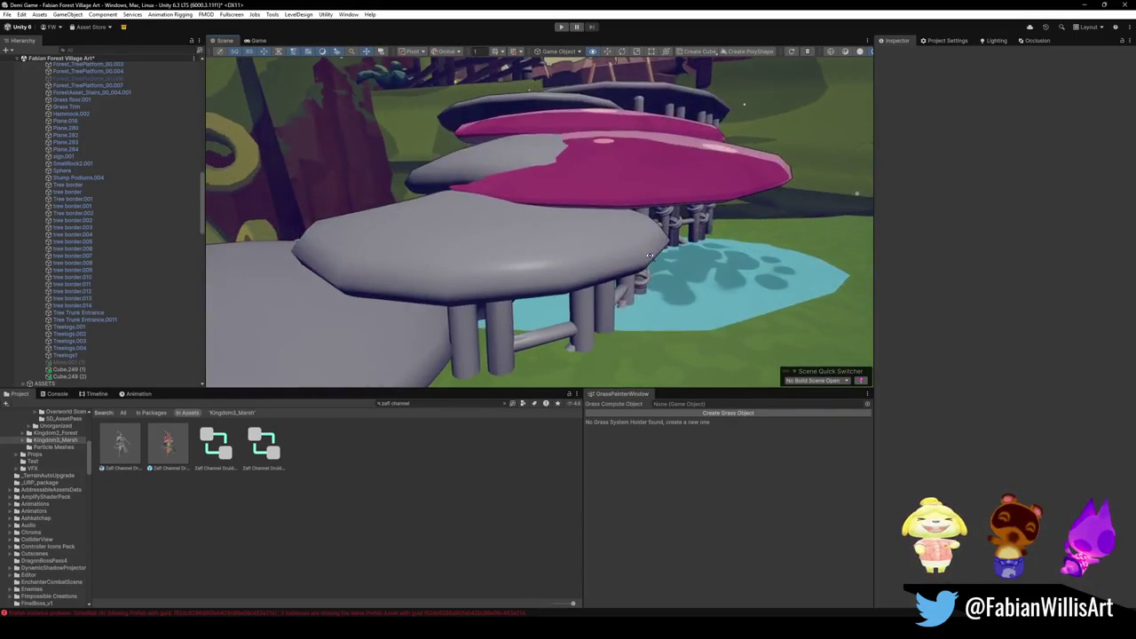
Fly the Scene camera back to frame the village arch among the trees.
right_drag(650, 256, 608, 305)
click(608, 305)
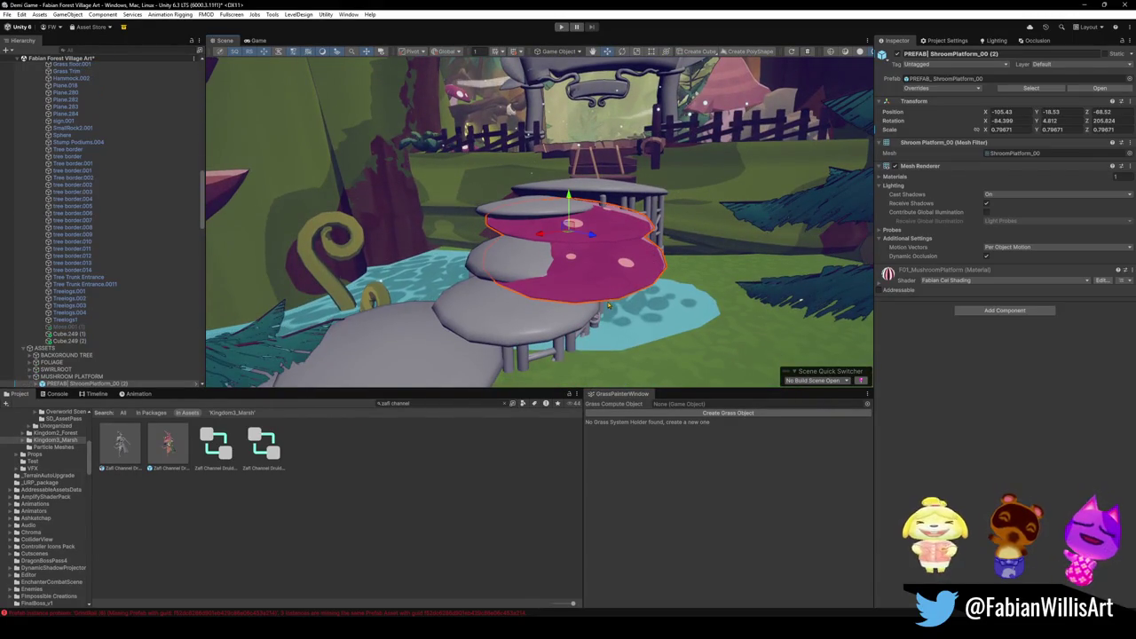
click(623, 256)
right_drag(623, 257, 456, 292)
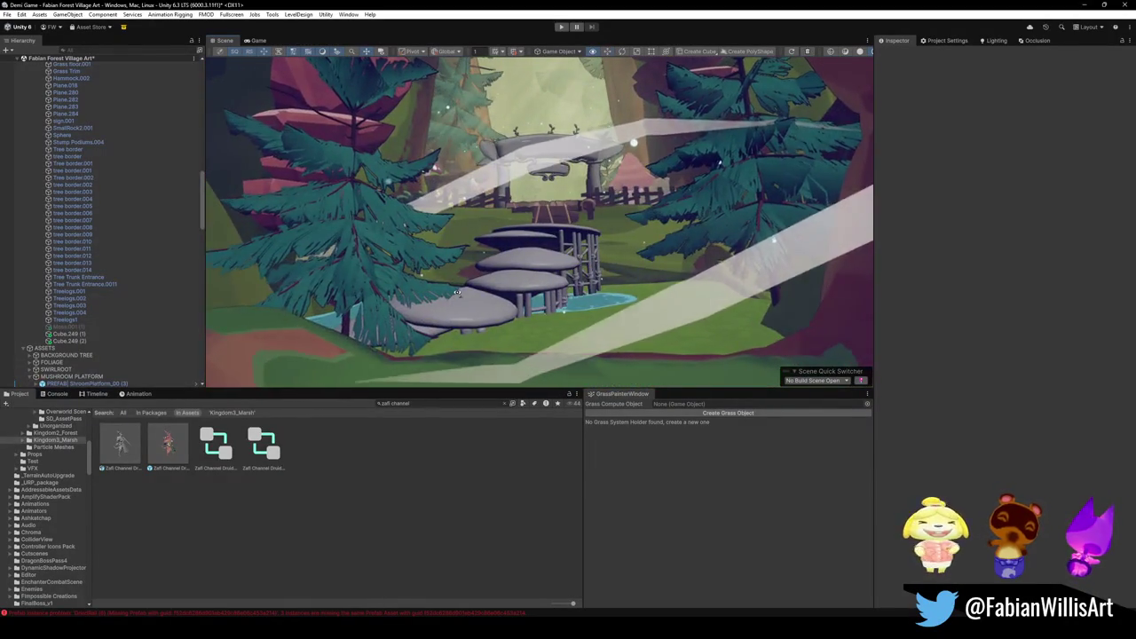
right_drag(456, 292, 493, 289)
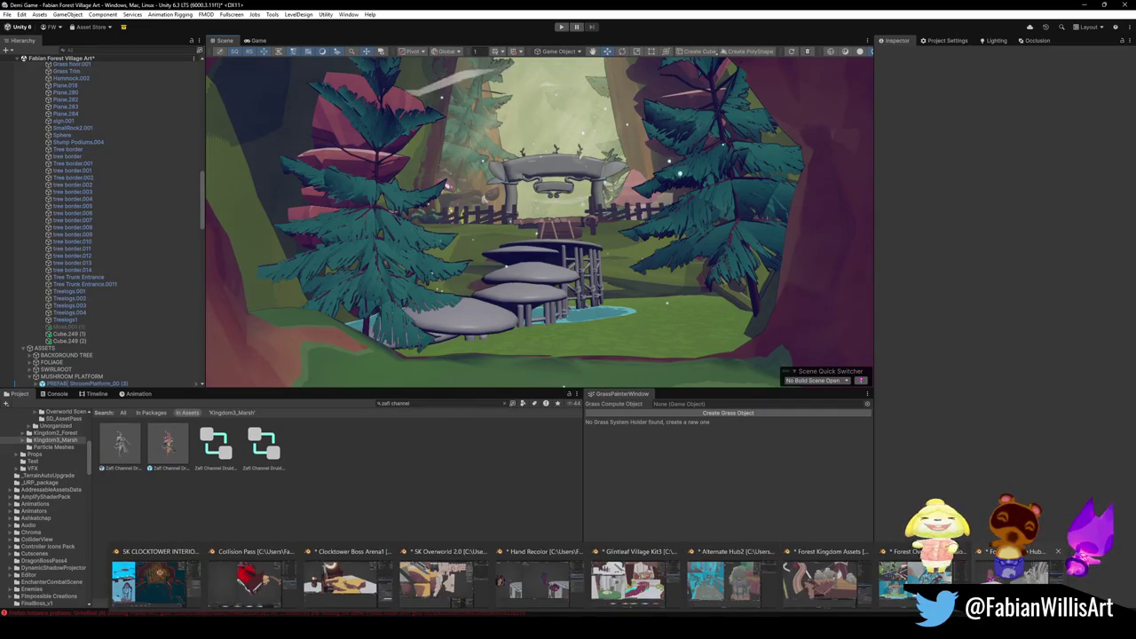
In the Glintleaf Village Kit3 Blender file, rename the green tree platform to 'treemoss'.
click(1016, 577)
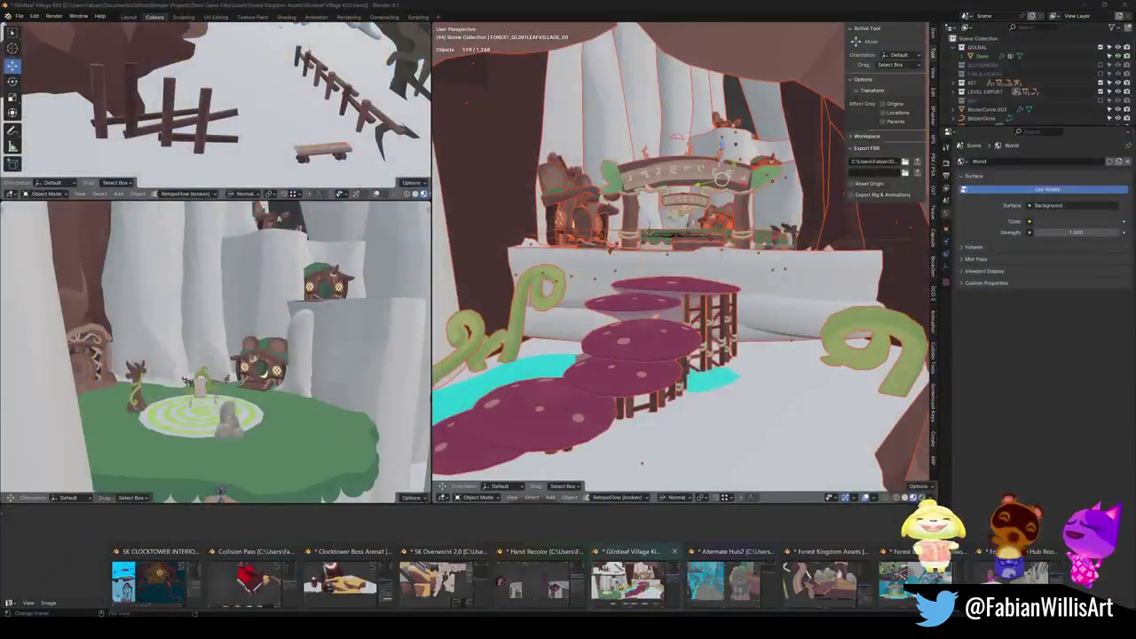
click(626, 582)
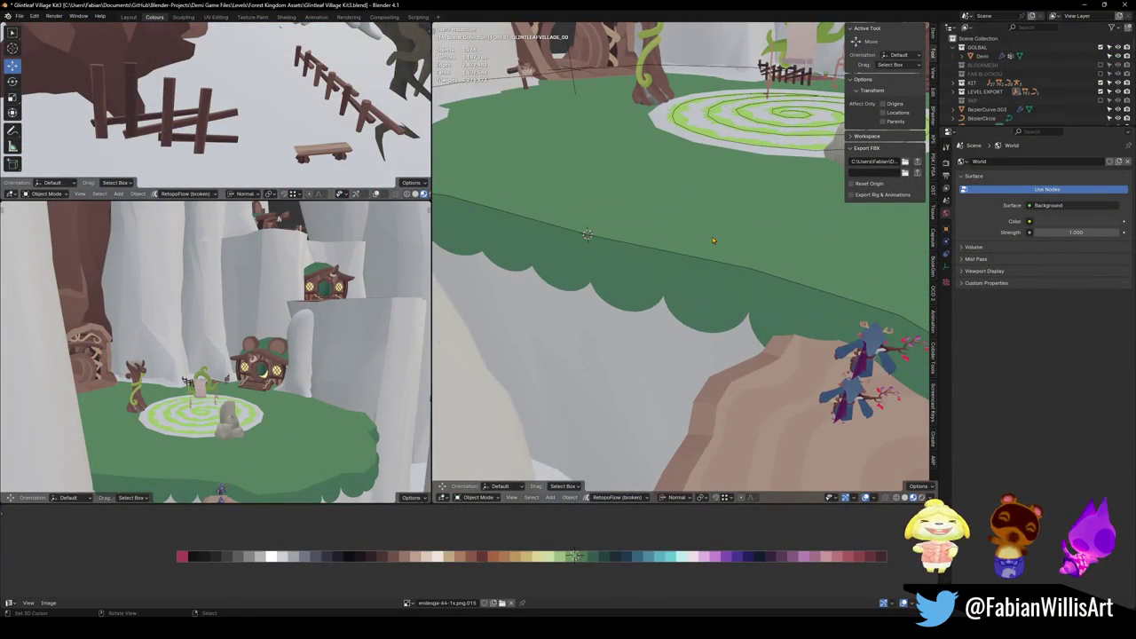
click(689, 320)
key(F2)
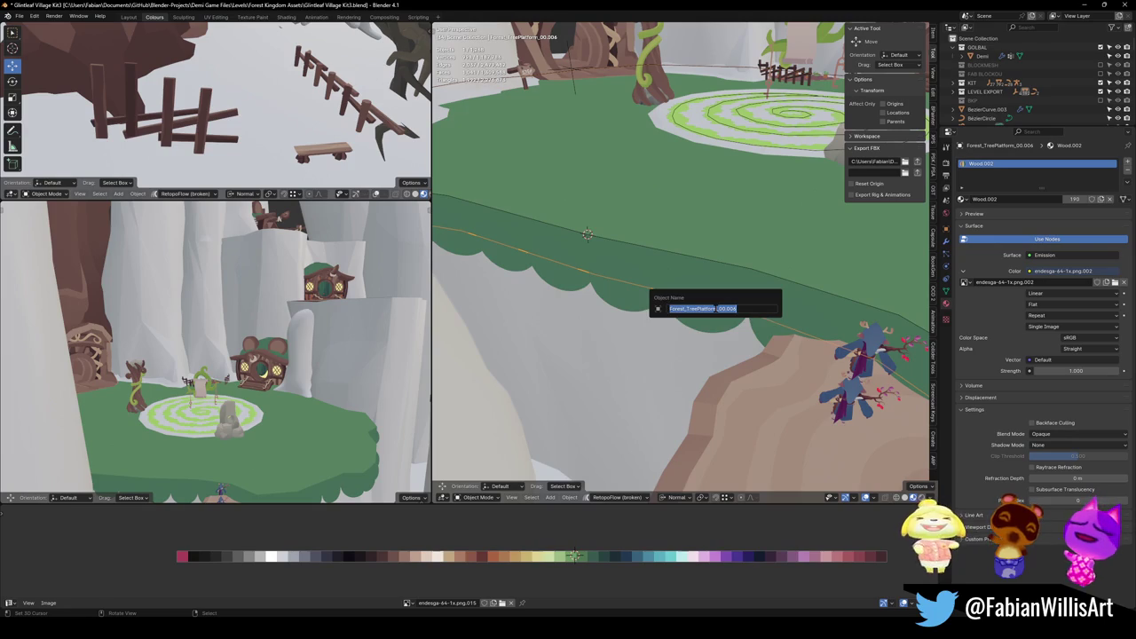
key(BackSpace)
text(treemoss)
key(Return)
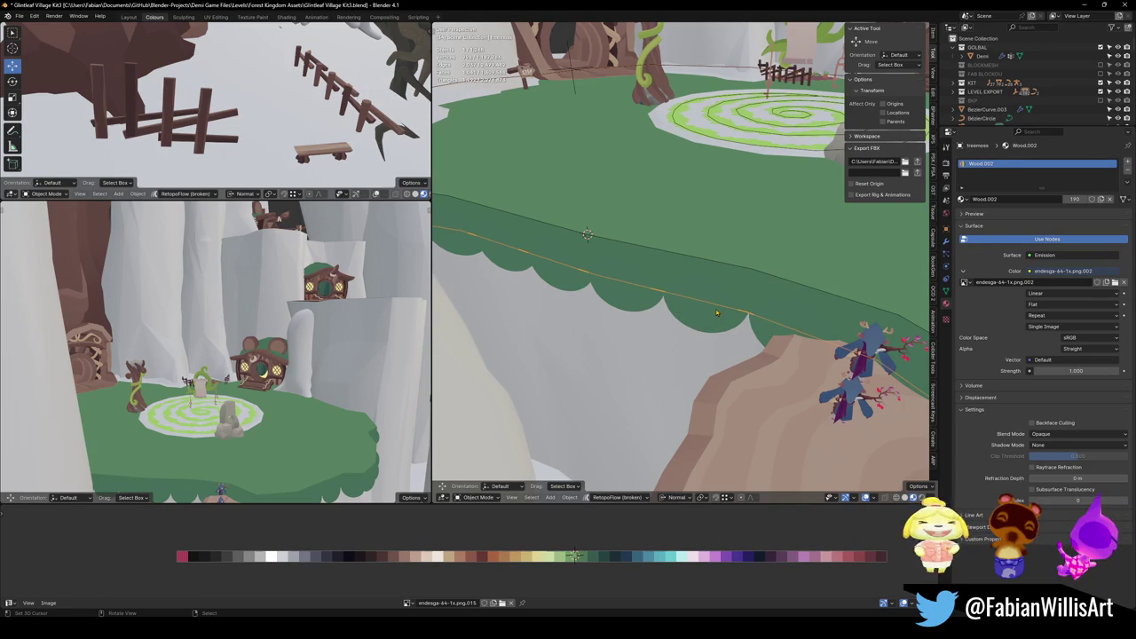
Rename Cylinder.053 to 'tree'.
key(shift+grave)
key(s)
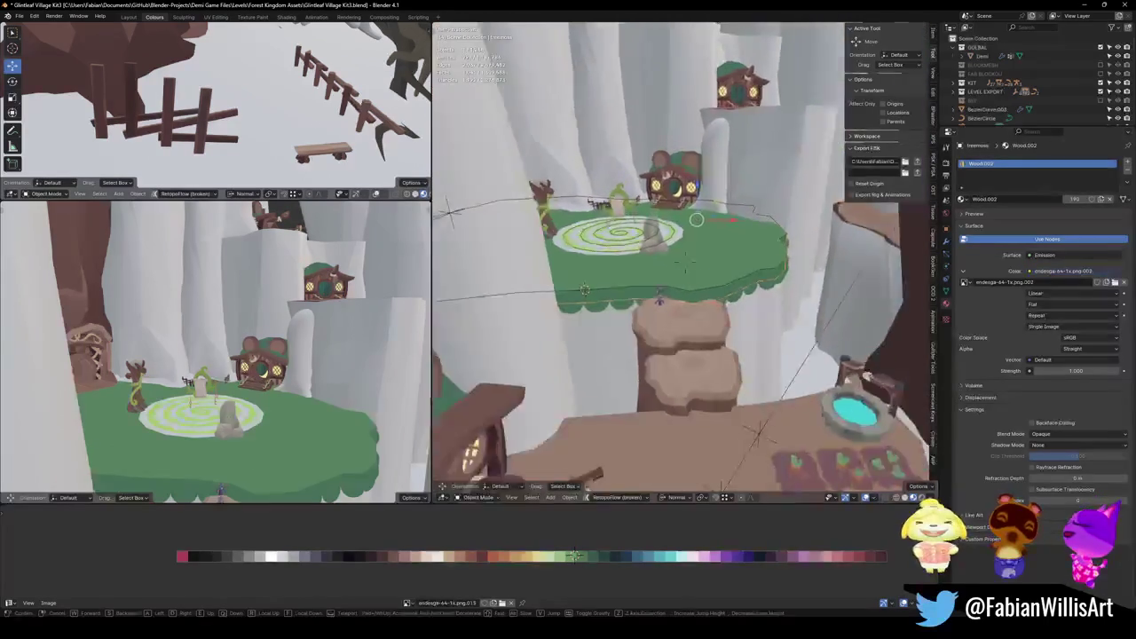
key(w)
click(697, 222)
key(F2)
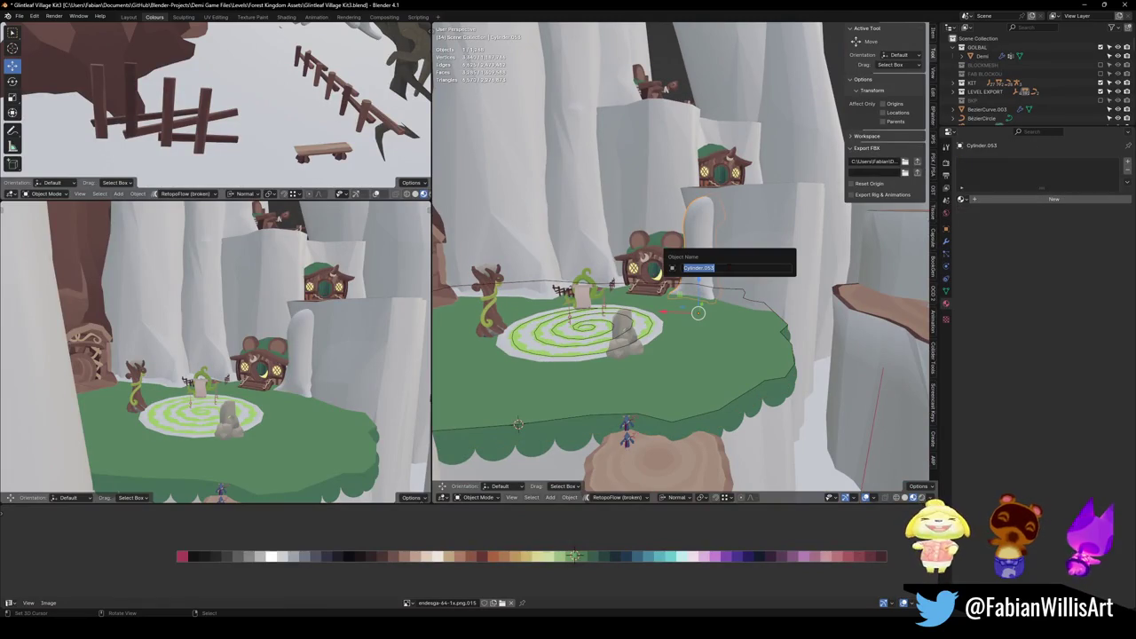
text(tree)
key(Return)
Walk-navigate up over the arch to view the mushroom steps, then select Treelodge1.
key(shift+grave)
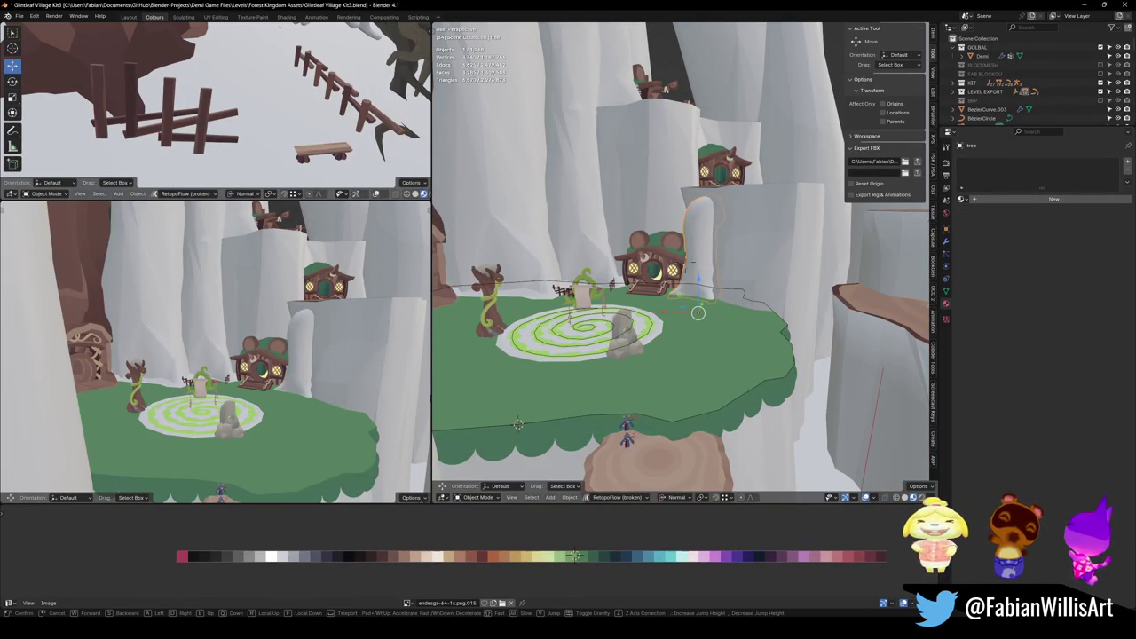
key(w)
key(Escape)
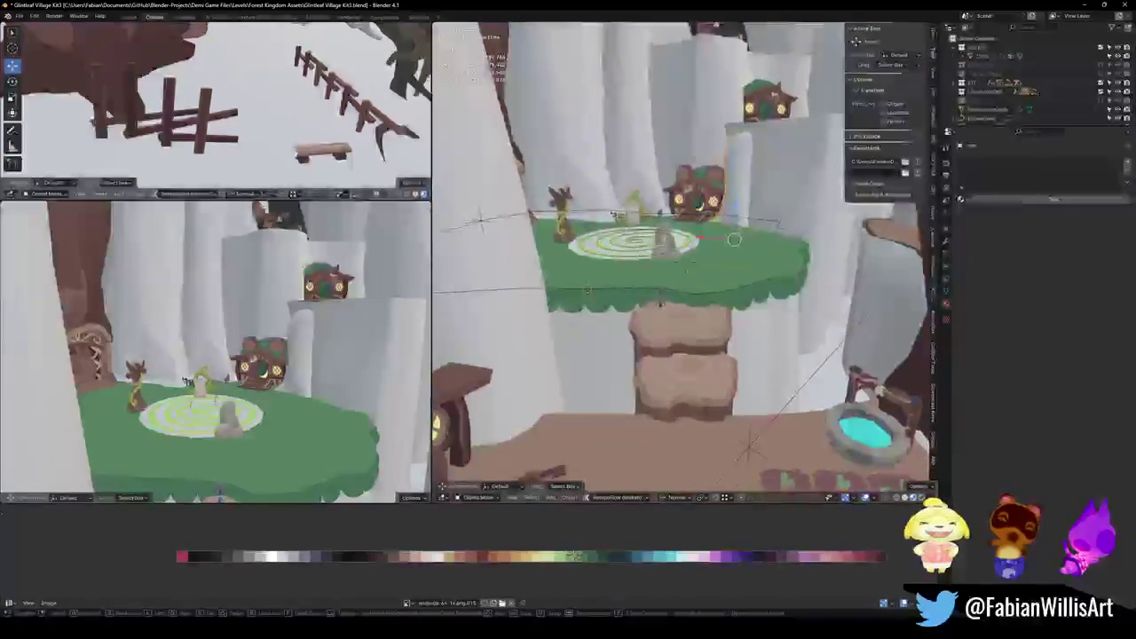
key(shift+grave)
key(w)
key(s)
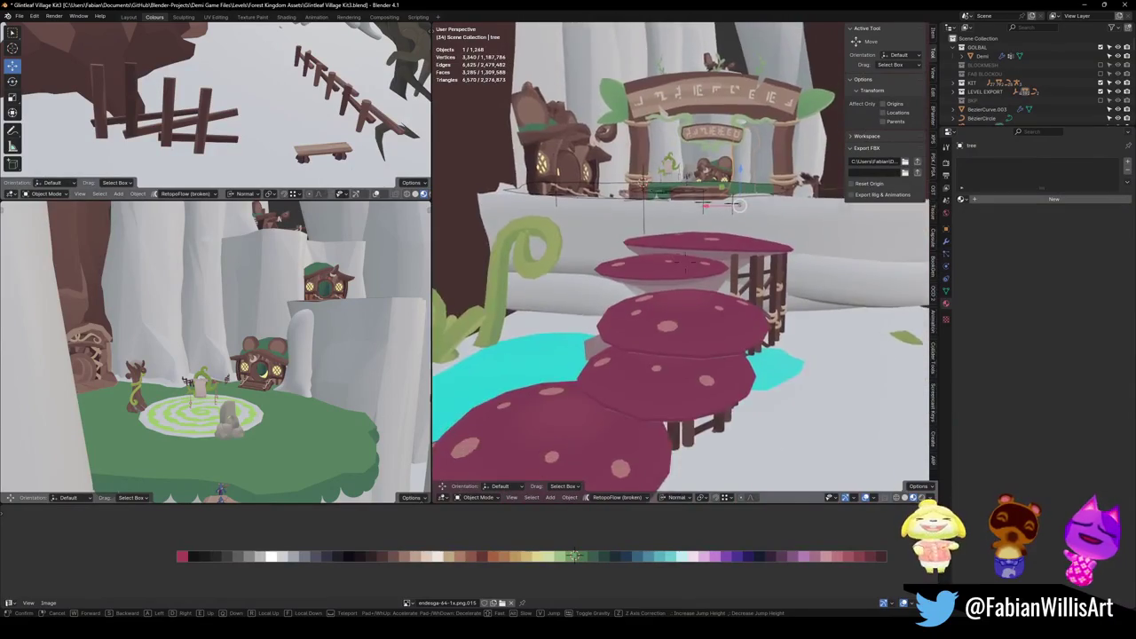
key(w)
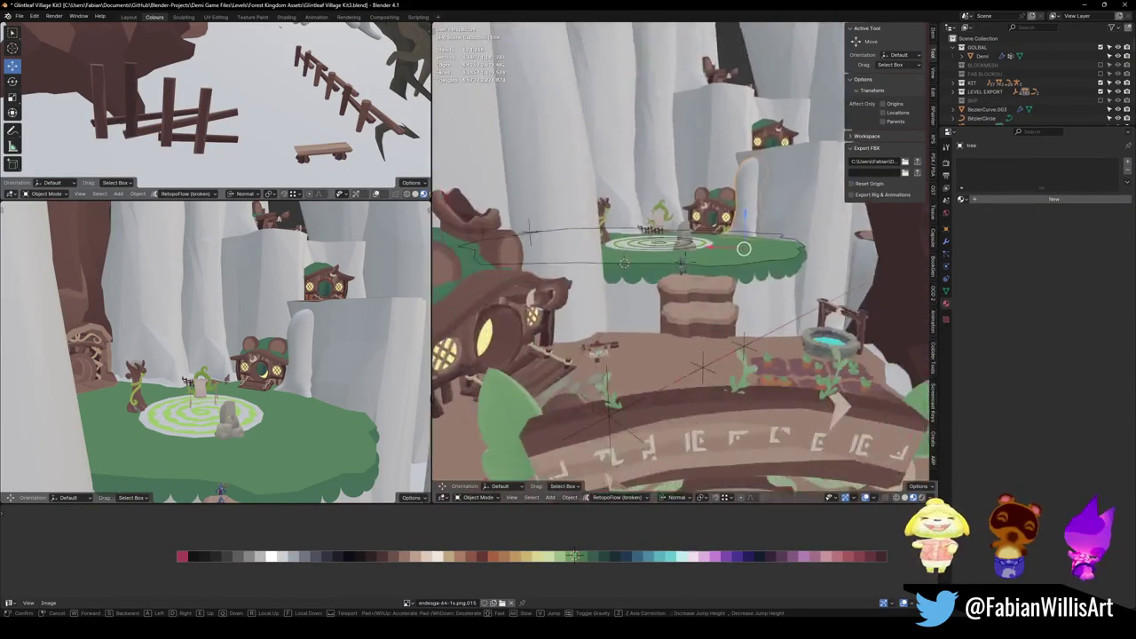
click(728, 254)
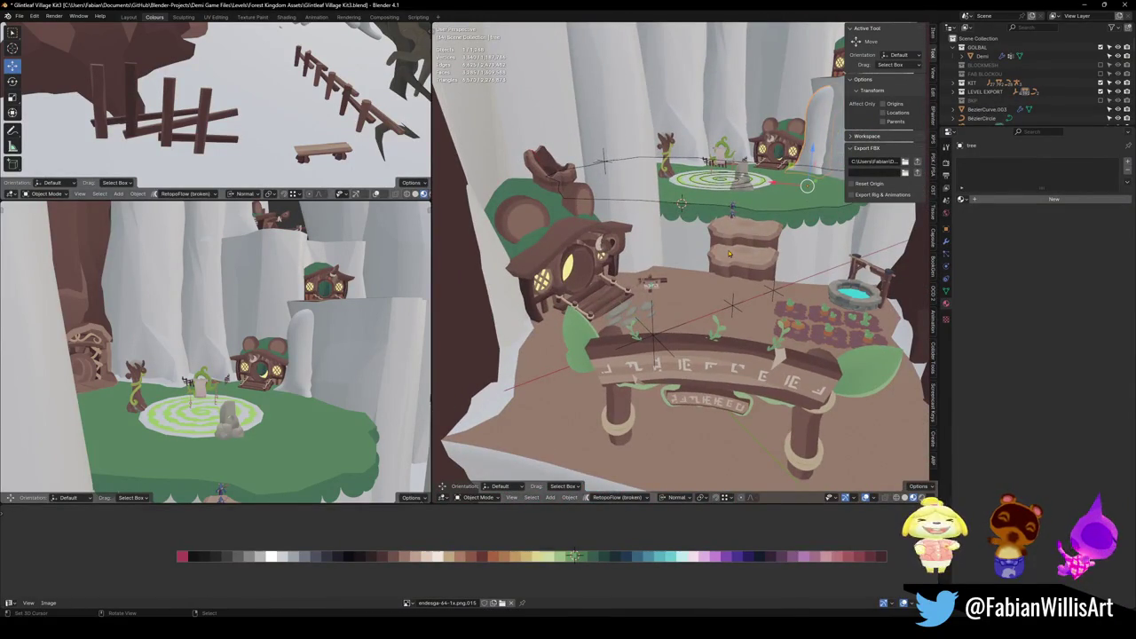
click(574, 402)
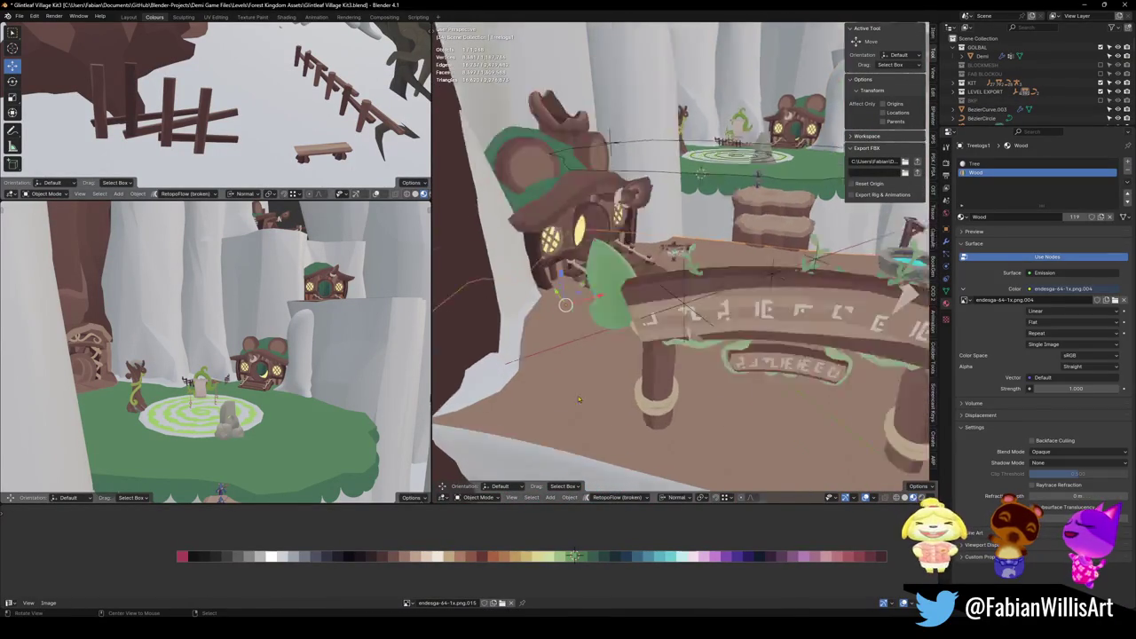
Frame the lodge and arch in view and save the Blender file.
scroll(668, 329, up, 5)
key(KP_Decimal)
key(Tab)
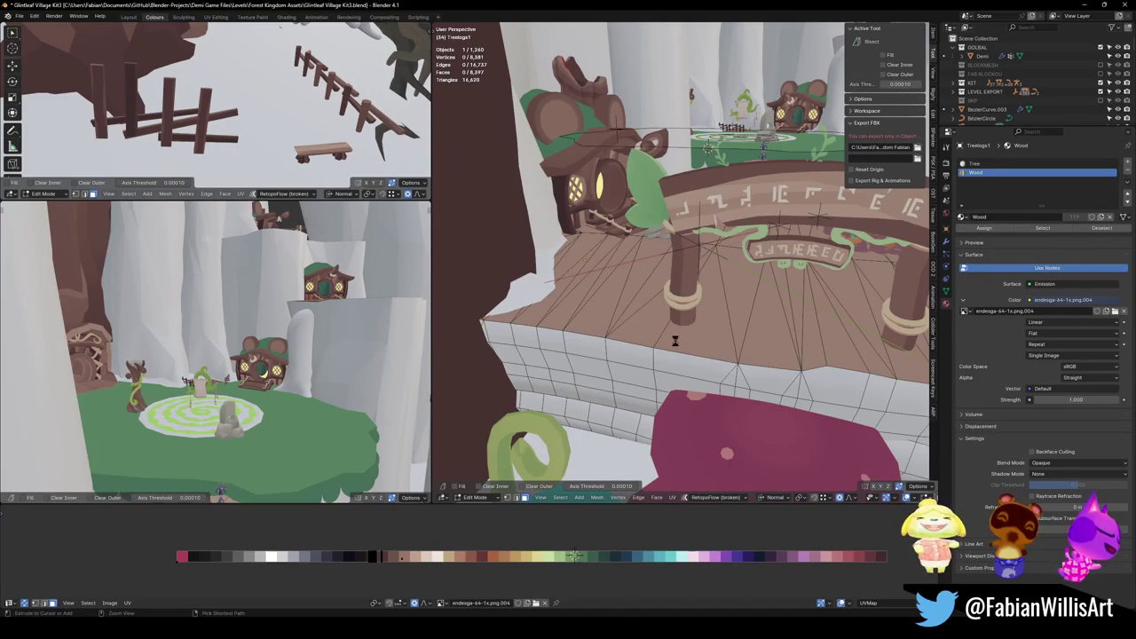
key(ctrl+s)
key(Tab)
Duplicate Treelodge1 in place and unparent the copy, keeping its transform.
key(shift+d)
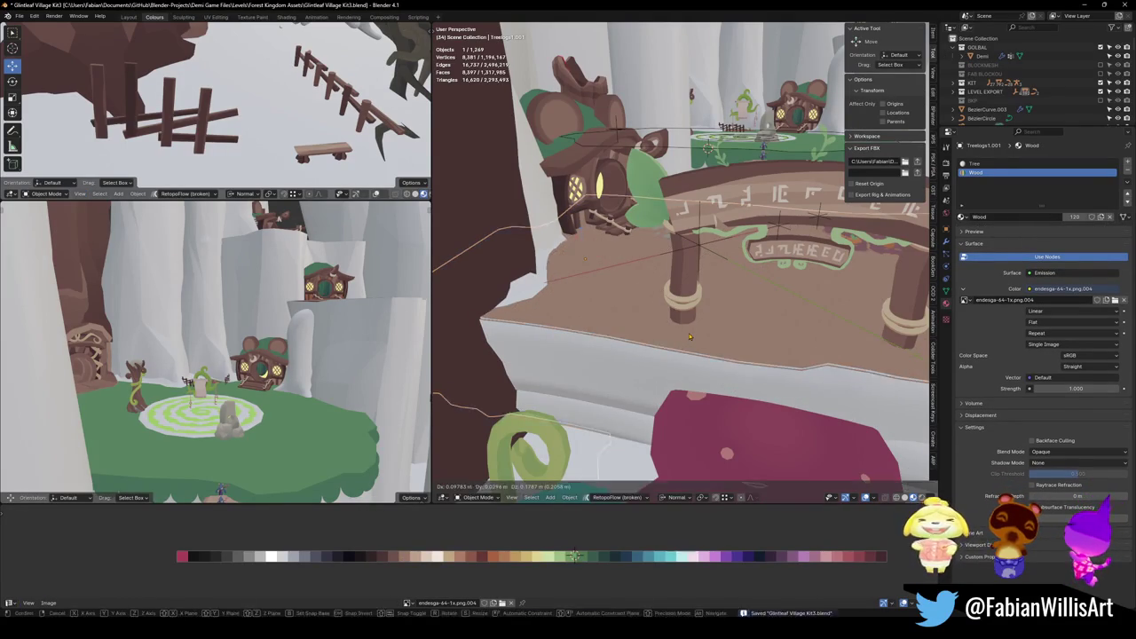
right_click(689, 335)
key(alt+p)
click(691, 334)
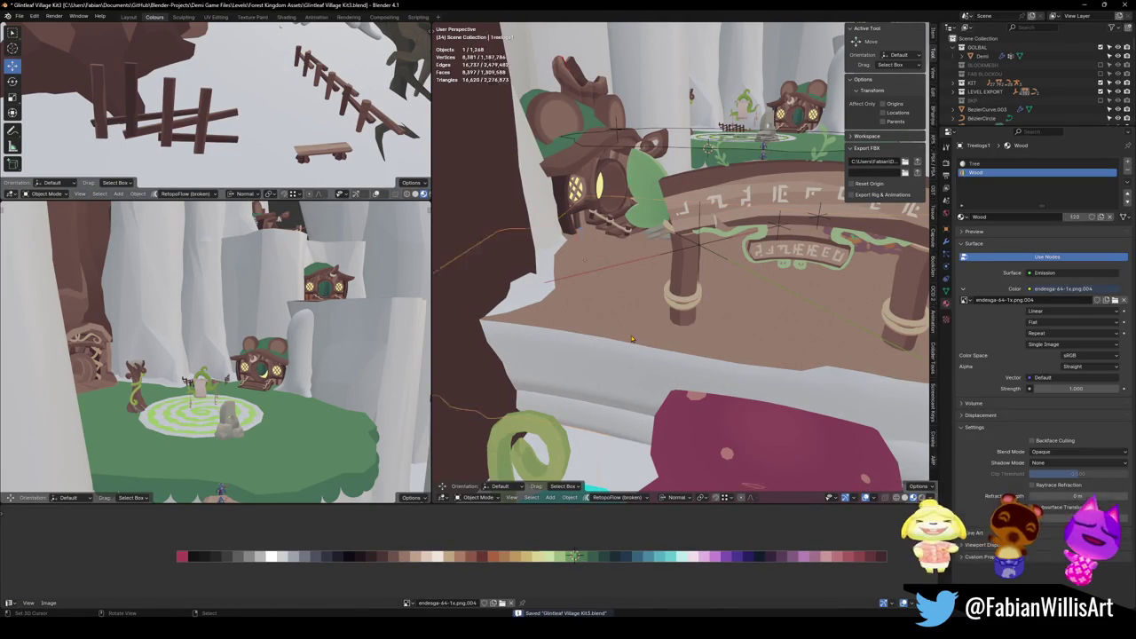
Select the whole Treelodge1 wooden floor and recolour it green.
key(Tab)
click(698, 348)
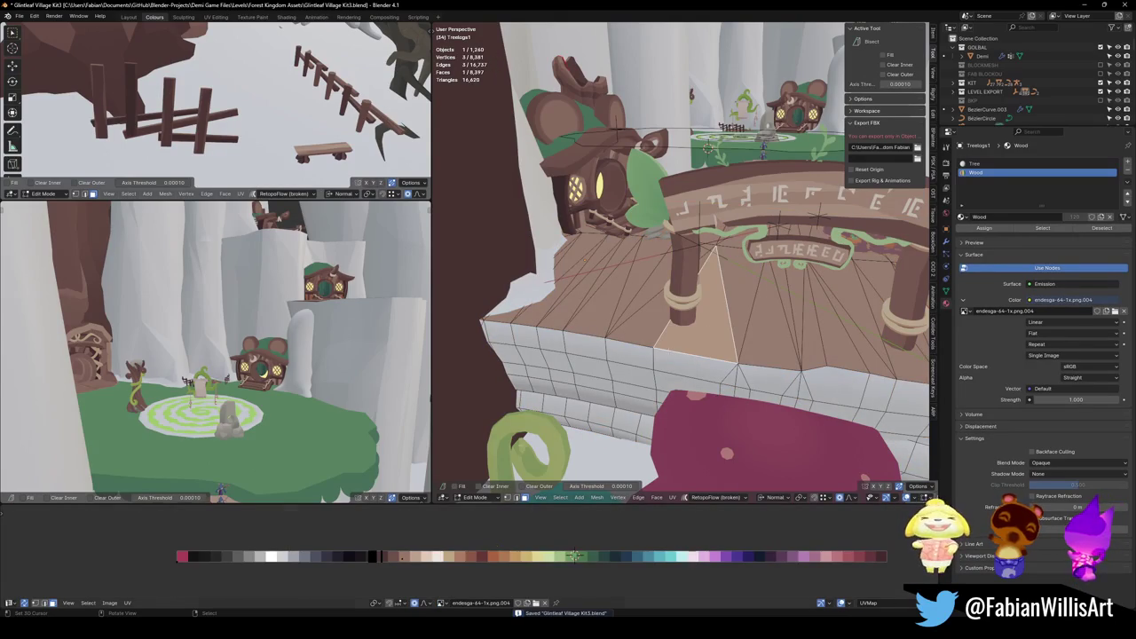
key(ctrl+l)
key(p)
key(Escape)
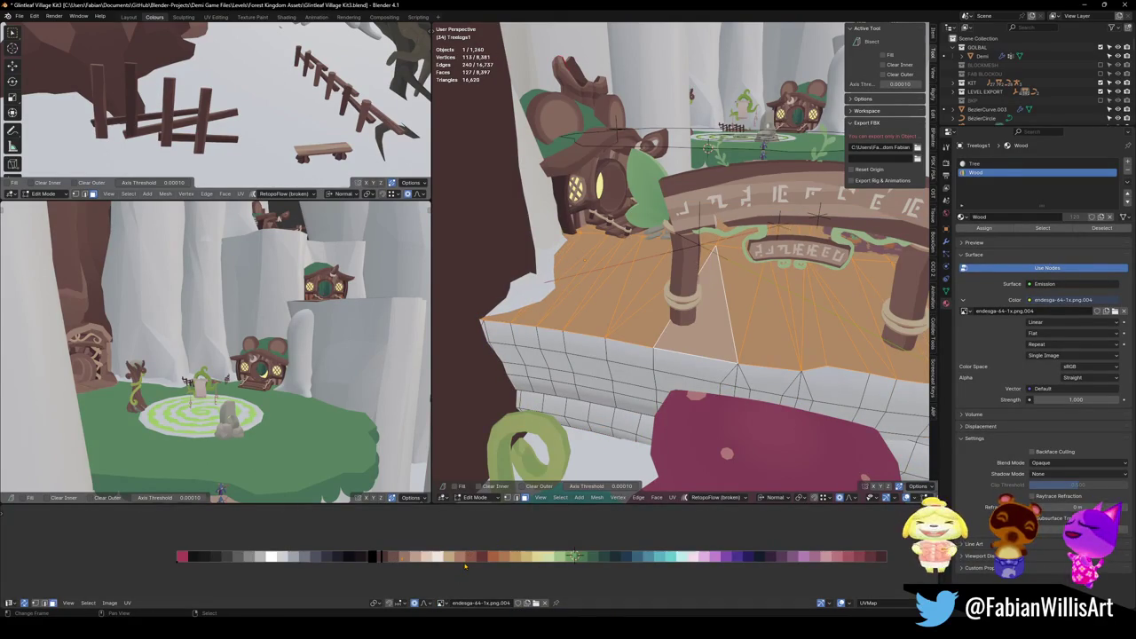
key(g)
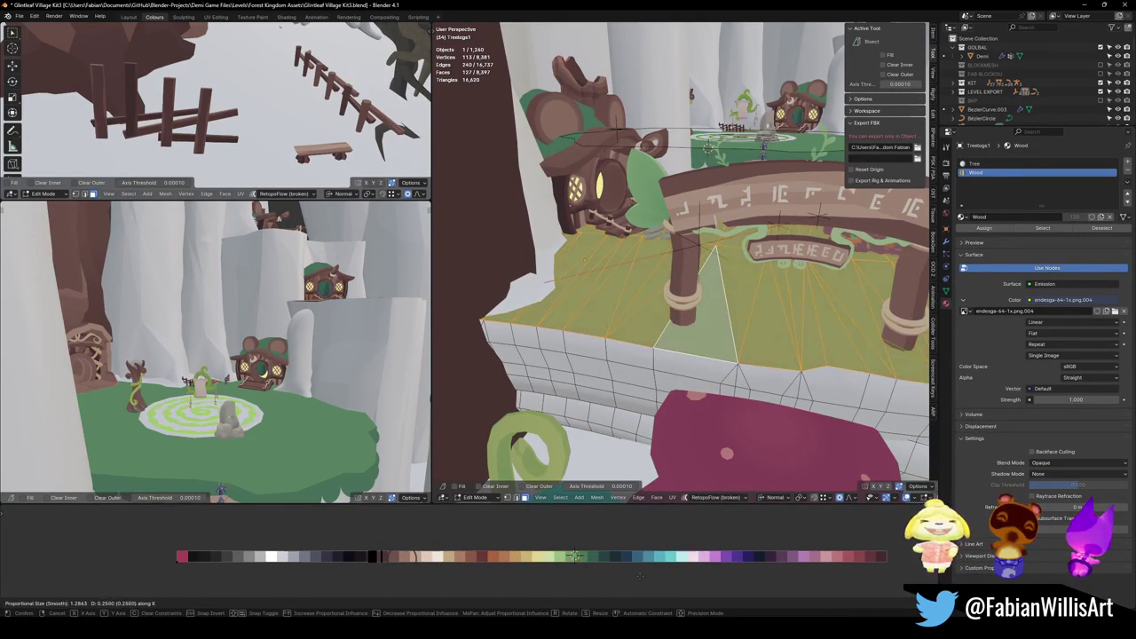
click(624, 564)
key(shift+grave)
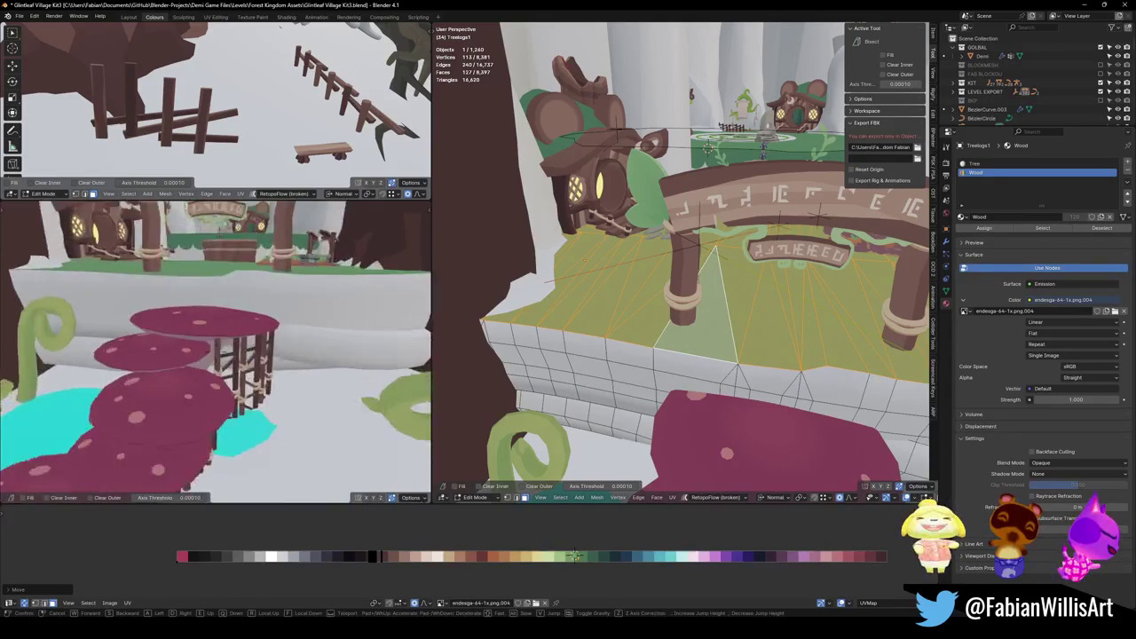
key(Return)
mouse_move(715, 293)
middle_down()
mouse_move(742, 303)
mouse_move(701, 324)
middle_up()
key(Tab)
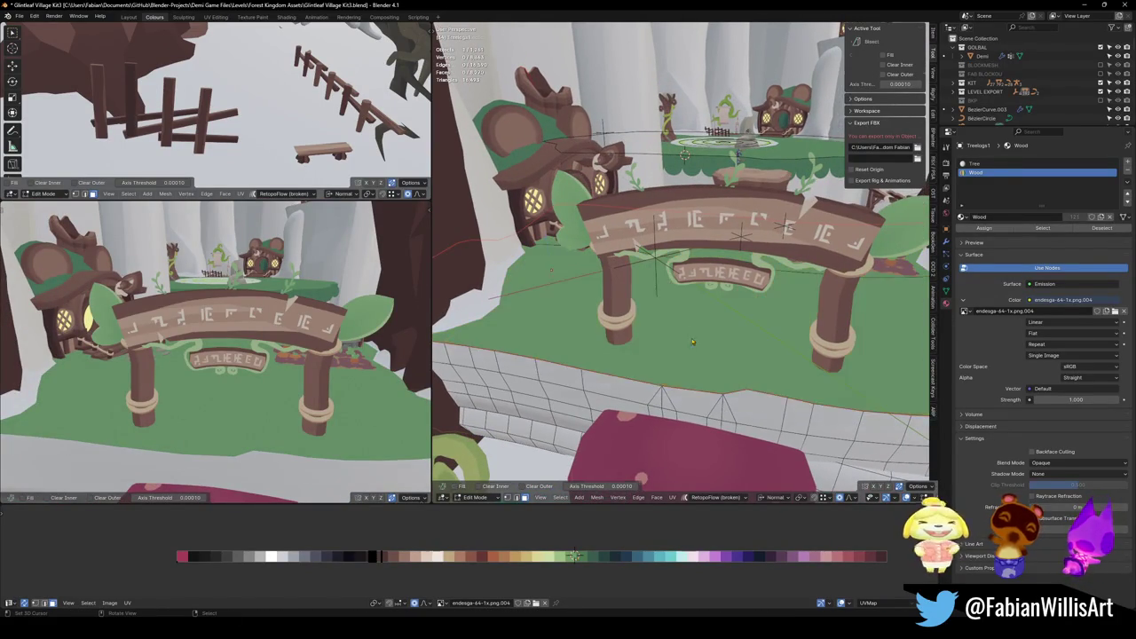
Edge-slide the boundary edge loops of the ground mesh Treelogs1.002.
click(701, 323)
key(Tab)
mouse_move(749, 233)
middle_down()
mouse_move(735, 356)
mouse_move(770, 486)
mouse_move(728, 423)
mouse_move(732, 439)
middle_up()
key(a)
key(alt+a)
alt+click(736, 357)
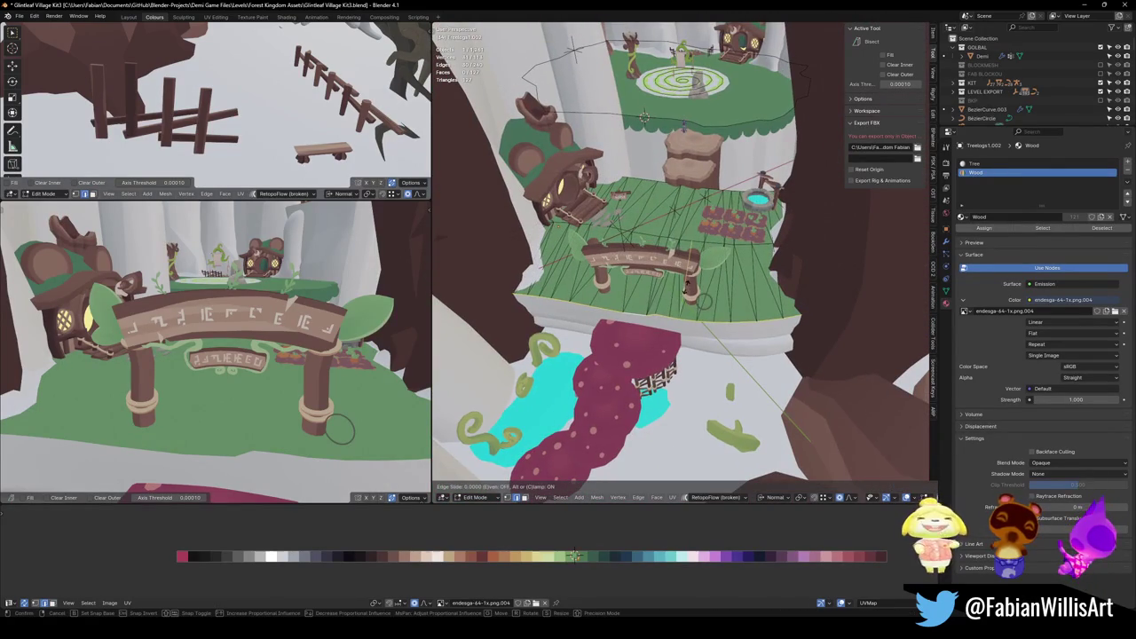
key(g)
key(g)
click(678, 304)
mouse_move(573, 51)
middle_down()
mouse_move(567, 244)
mouse_move(749, 322)
middle_up()
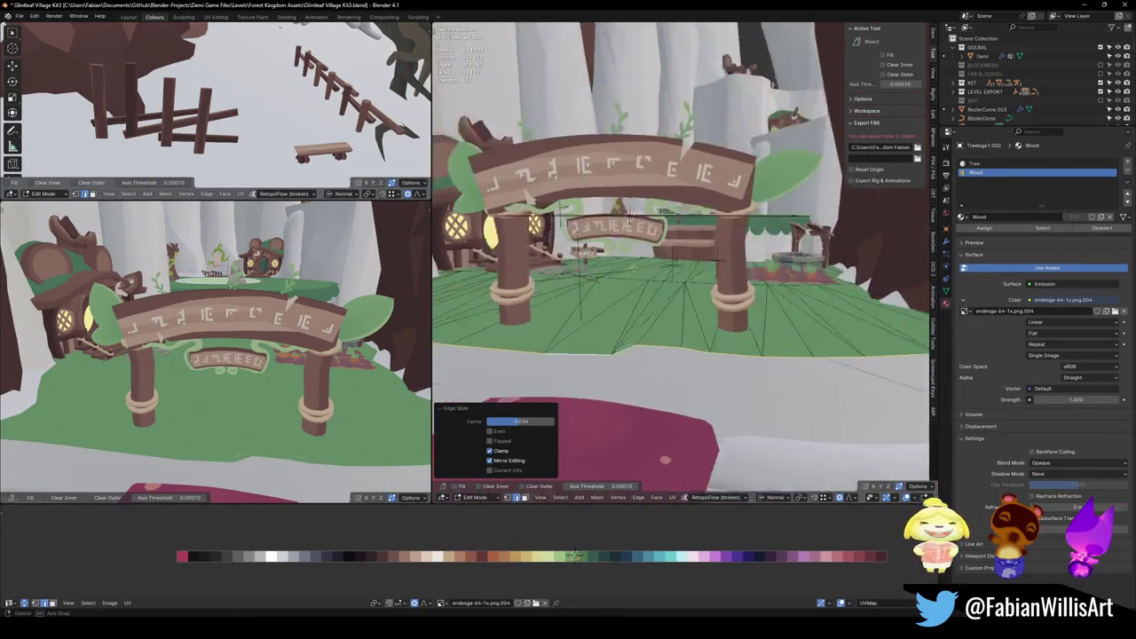
alt+click(748, 321)
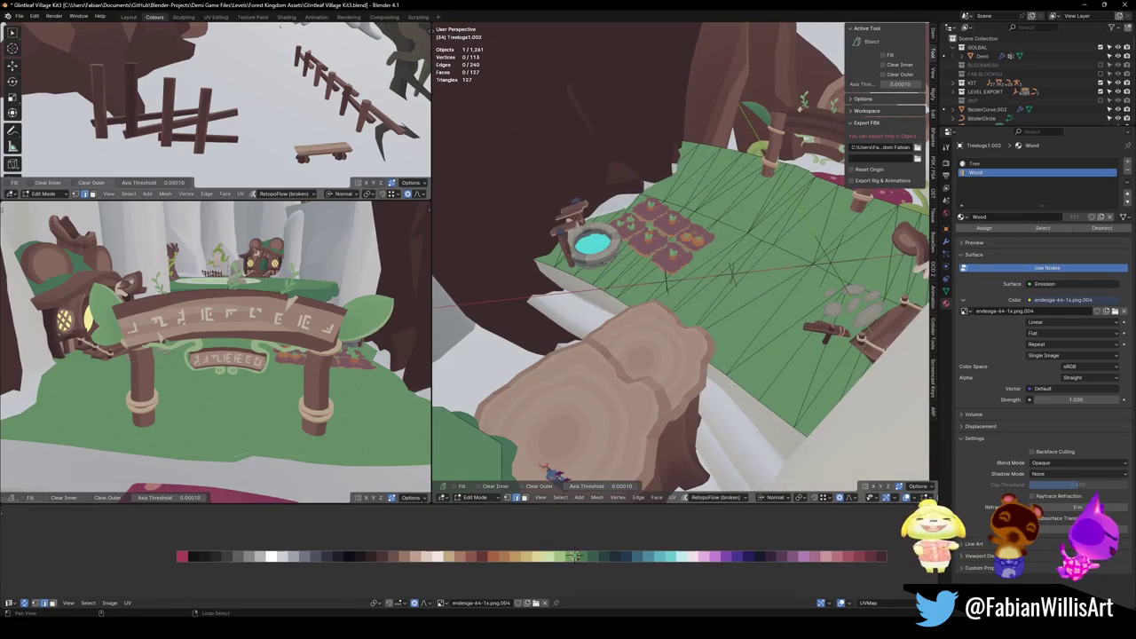
key(g)
key(g)
key(Escape)
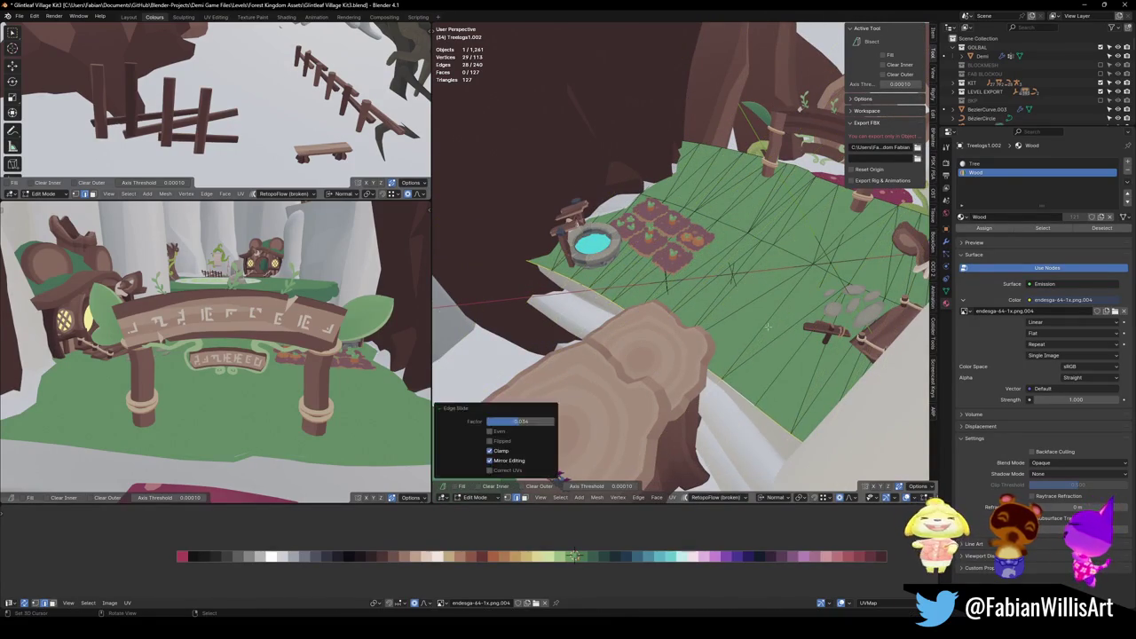
Push the connected ground faces slightly downward.
key(ctrl+l)
key(g)
key(z)
key(z)
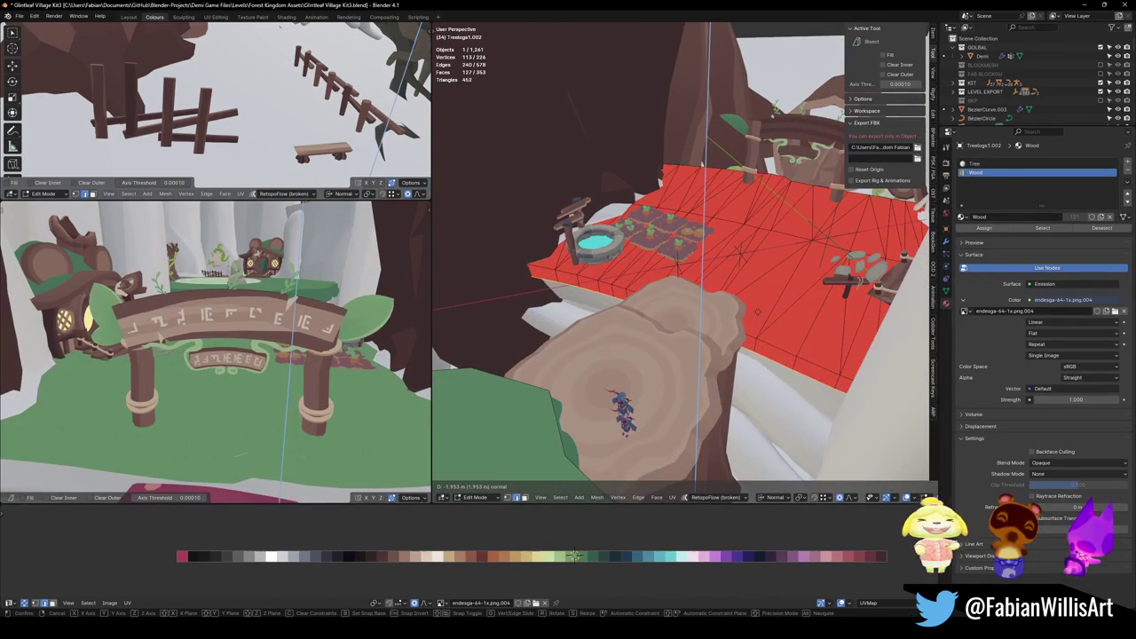
click(757, 304)
Recalculate all the ground mesh normals to face outside.
key(a)
key(alt+n)
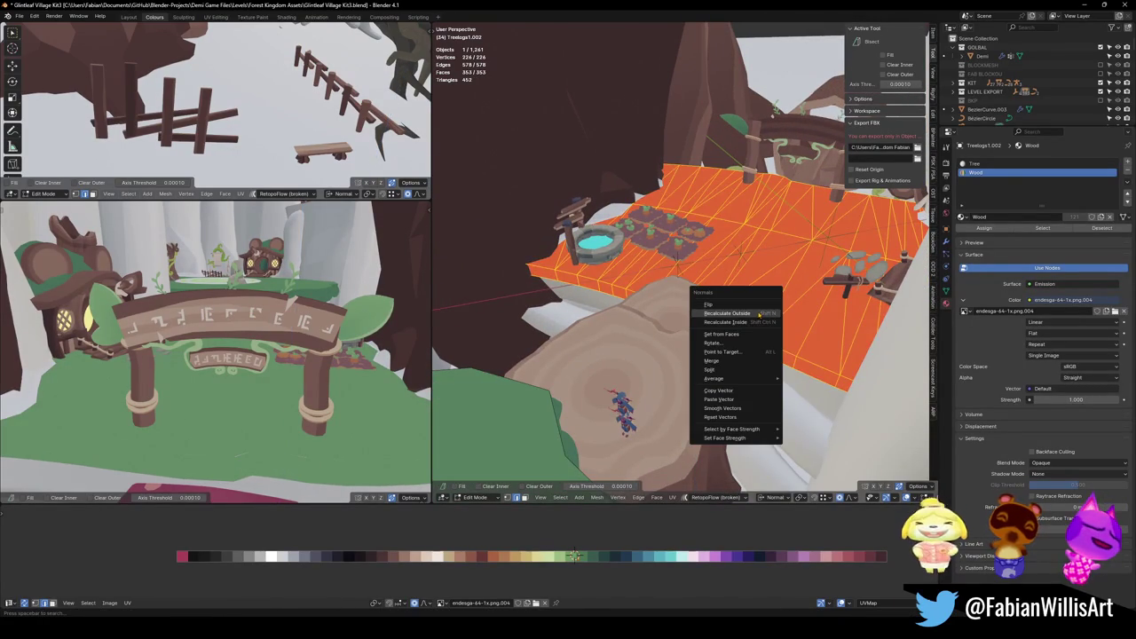
click(728, 314)
scroll(738, 295, up, 4)
scroll(739, 295, up, 3)
scroll(738, 295, down, 5)
Move the island's rim edge loop, then return to Object Mode.
key(alt+a)
mouse_move(738, 294)
middle_down()
mouse_move(710, 355)
mouse_move(690, 239)
mouse_move(613, 373)
middle_up()
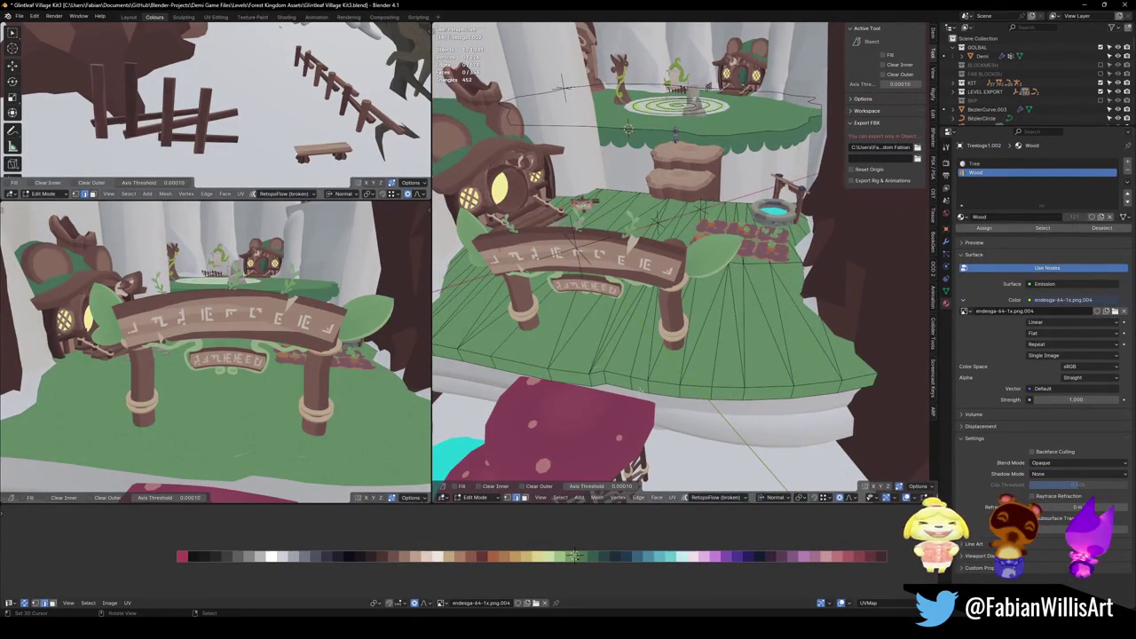
alt+click(641, 388)
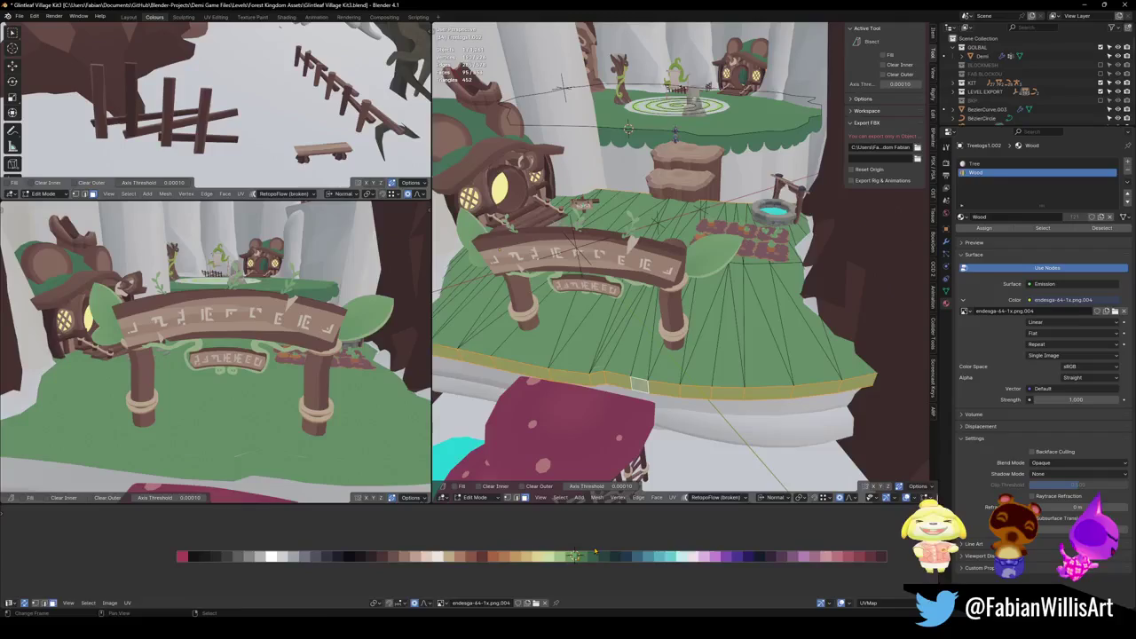
key(g)
click(365, 349)
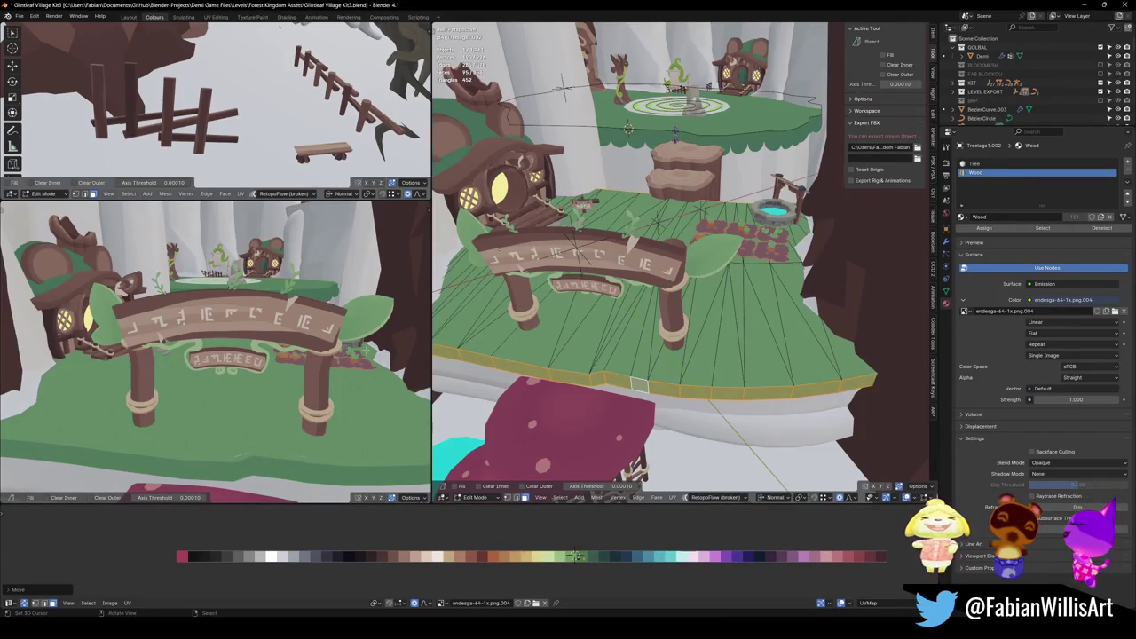
key(g)
right_click(739, 391)
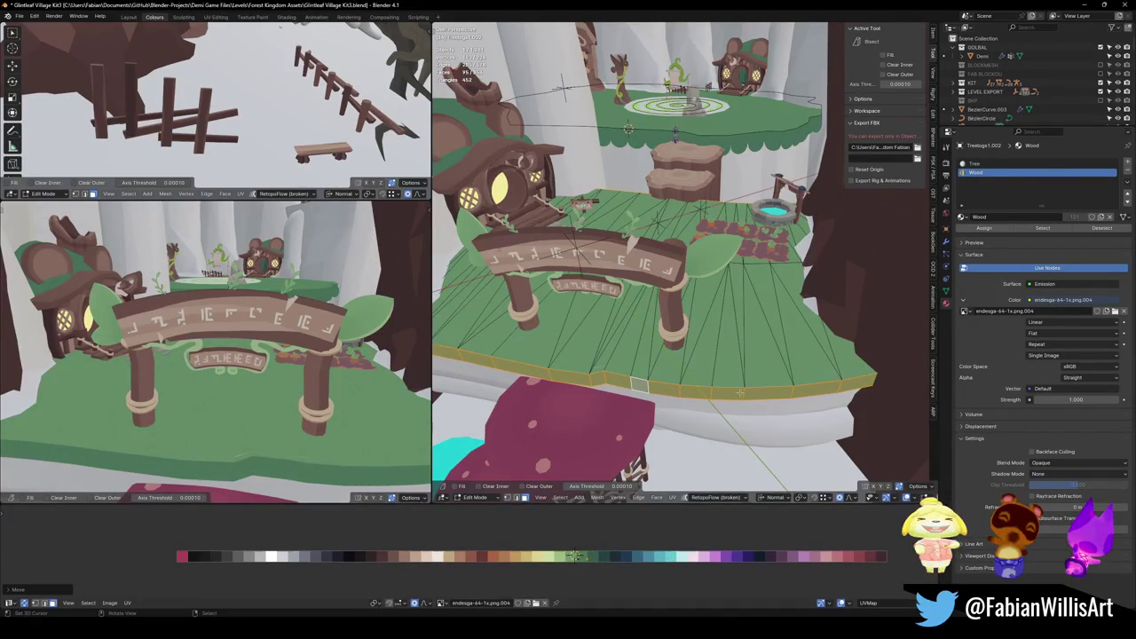
key(Tab)
Move the island object along Z and save the file.
key(g)
key(z)
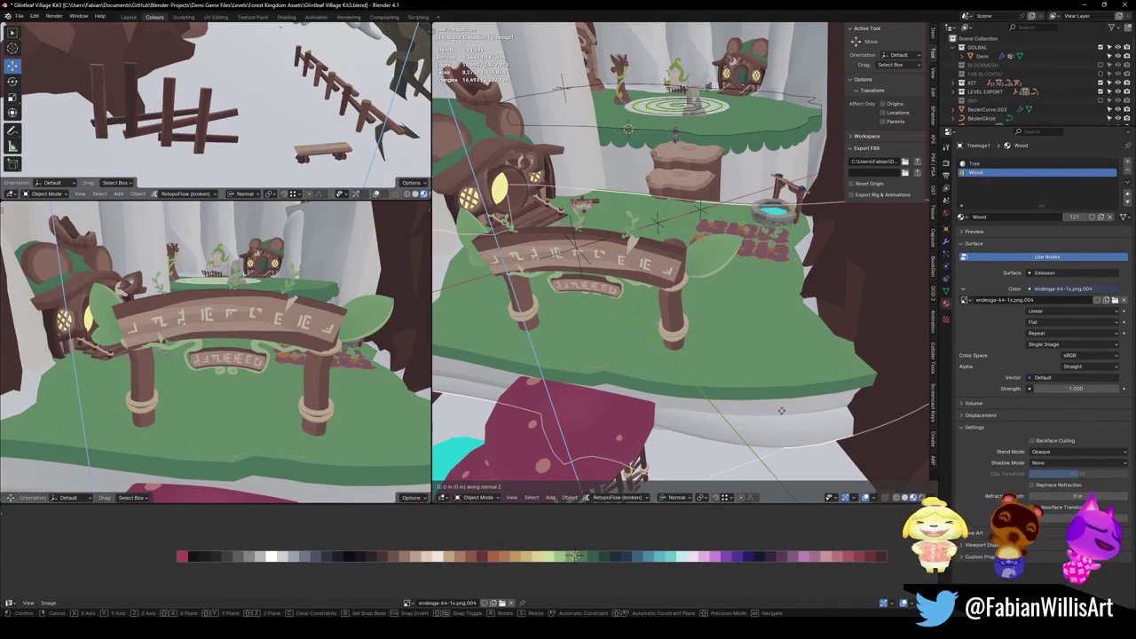
click(781, 413)
key(ctrl+s)
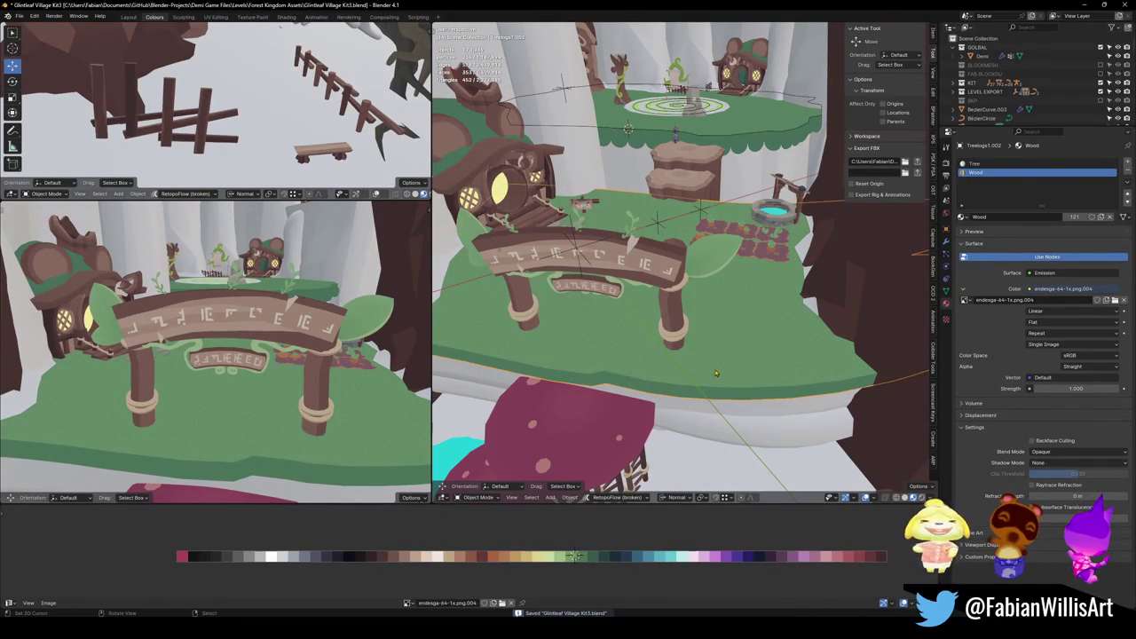
Duplicate the leaf chain Sphere.002 in place and remove the copy's Curve modifier.
click(640, 149)
key(shift+d)
key(Escape)
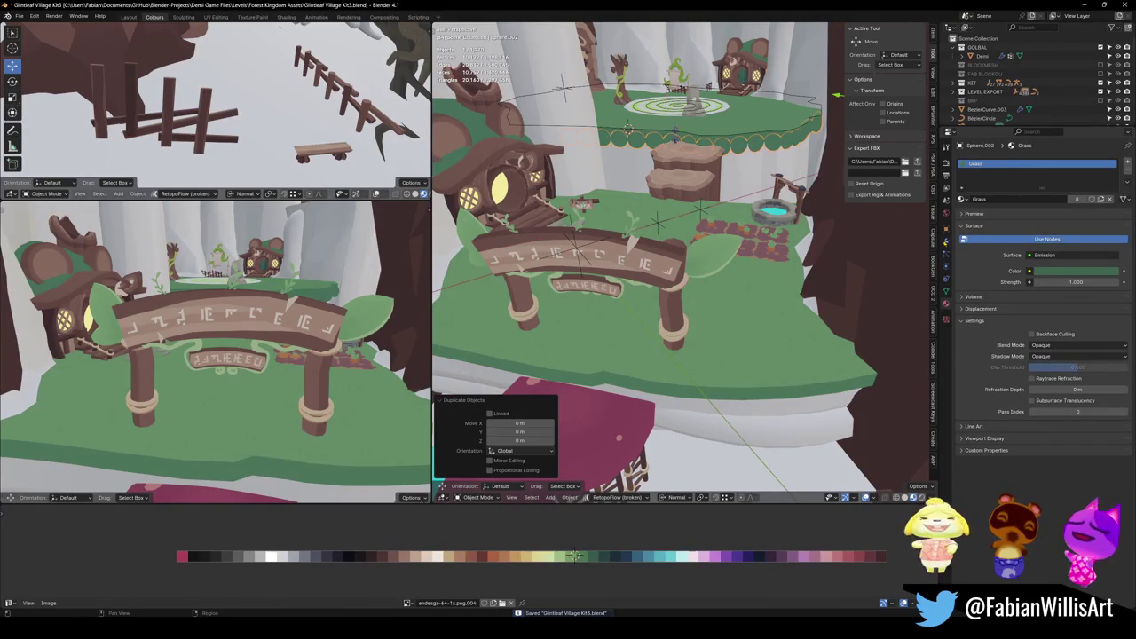
click(946, 240)
click(1114, 315)
middle_drag(674, 293, 603, 358)
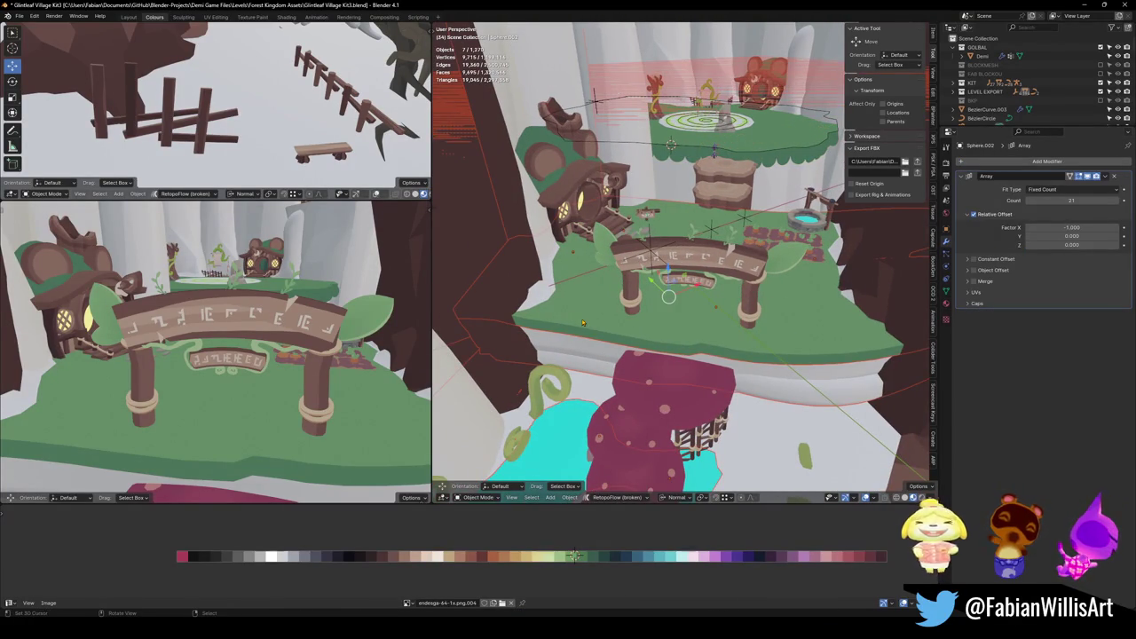
key(ctrl+z)
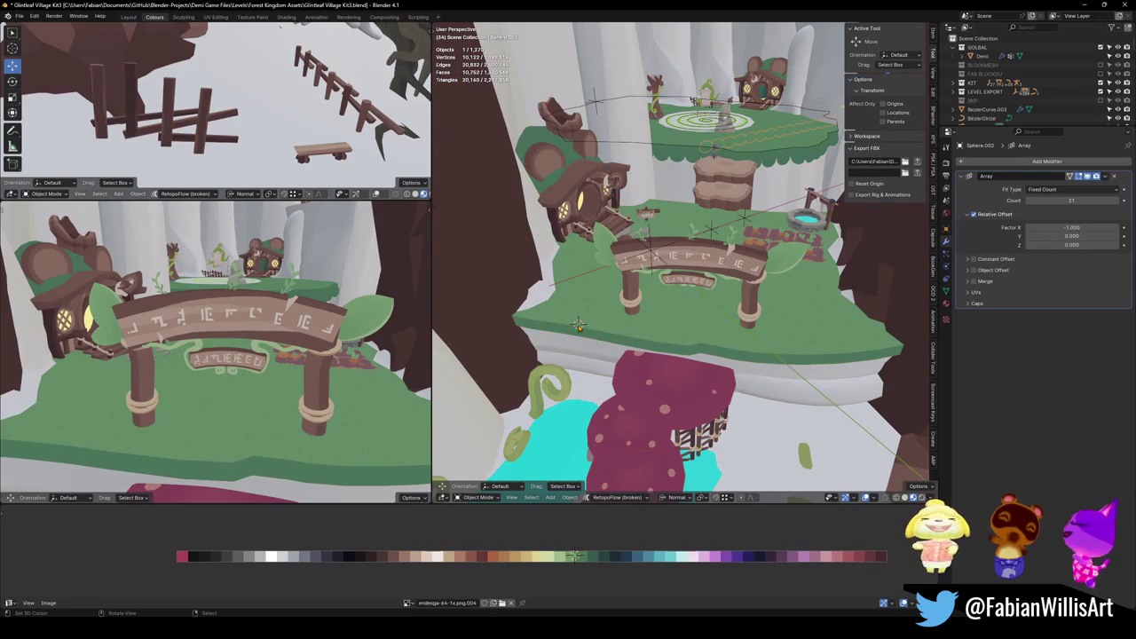
Snap the leaf chain copy to the 3D cursor and frame it.
key(shift+s)
click(579, 298)
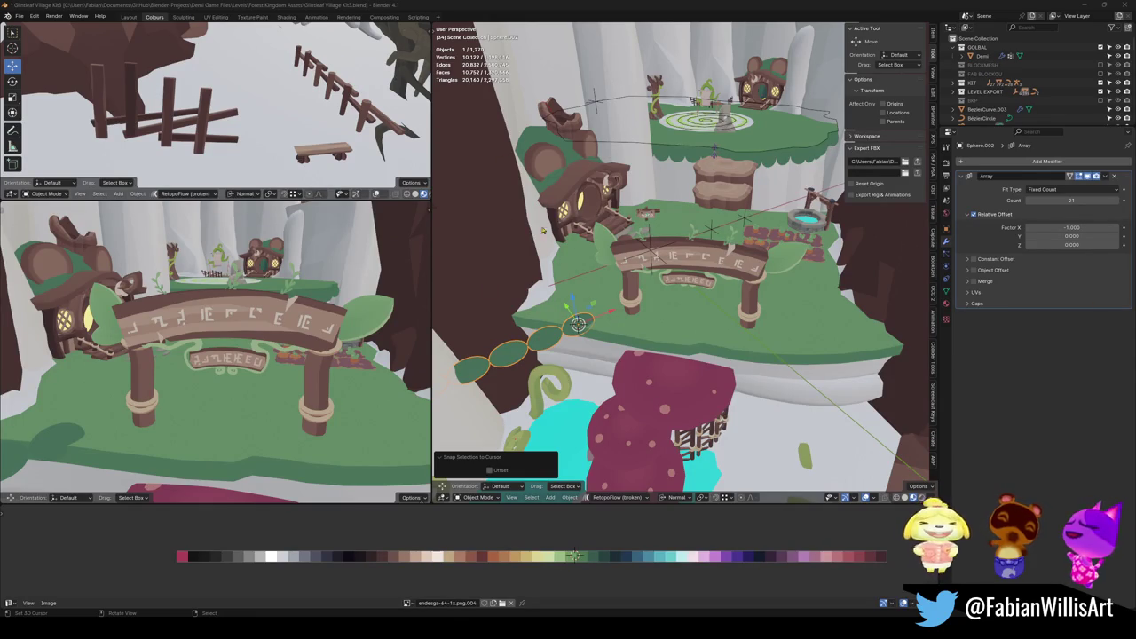
key(KP_Decimal)
Clear the leaf chain's rotation, then try a seam on the ground's outer loop and undo it.
key(alt+r)
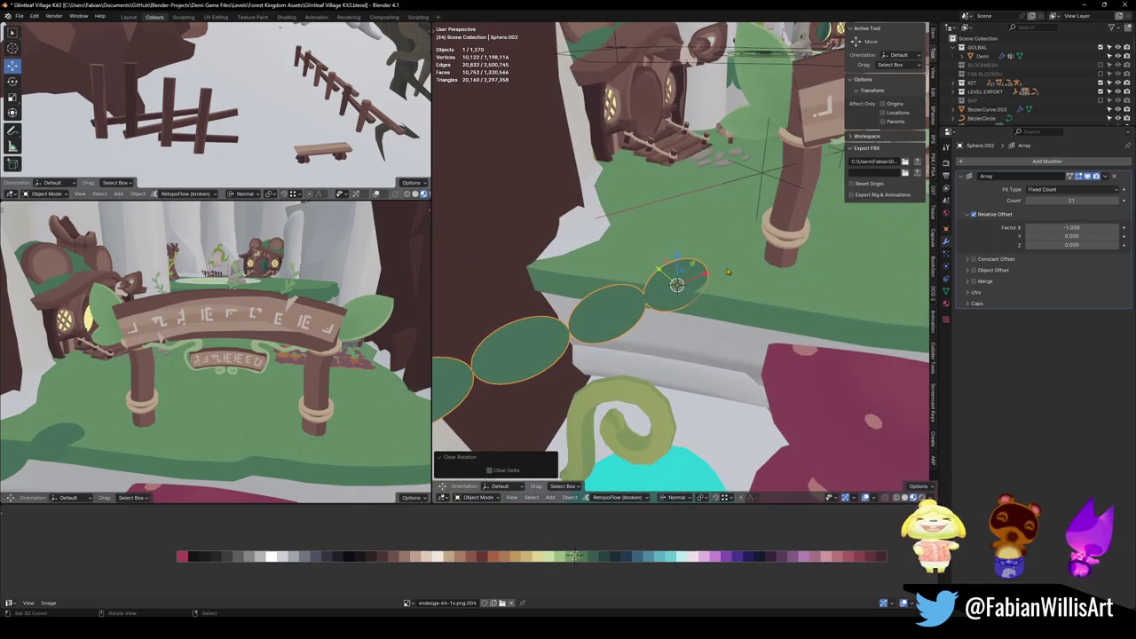
click(722, 287)
key(KP_Decimal)
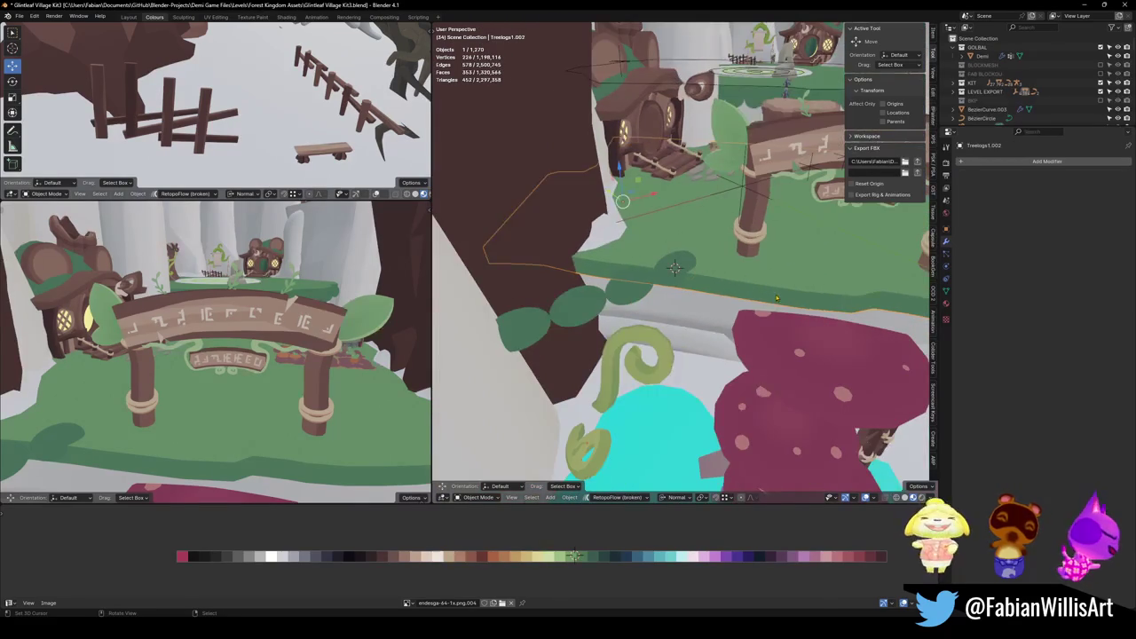
key(Tab)
key(alt+a)
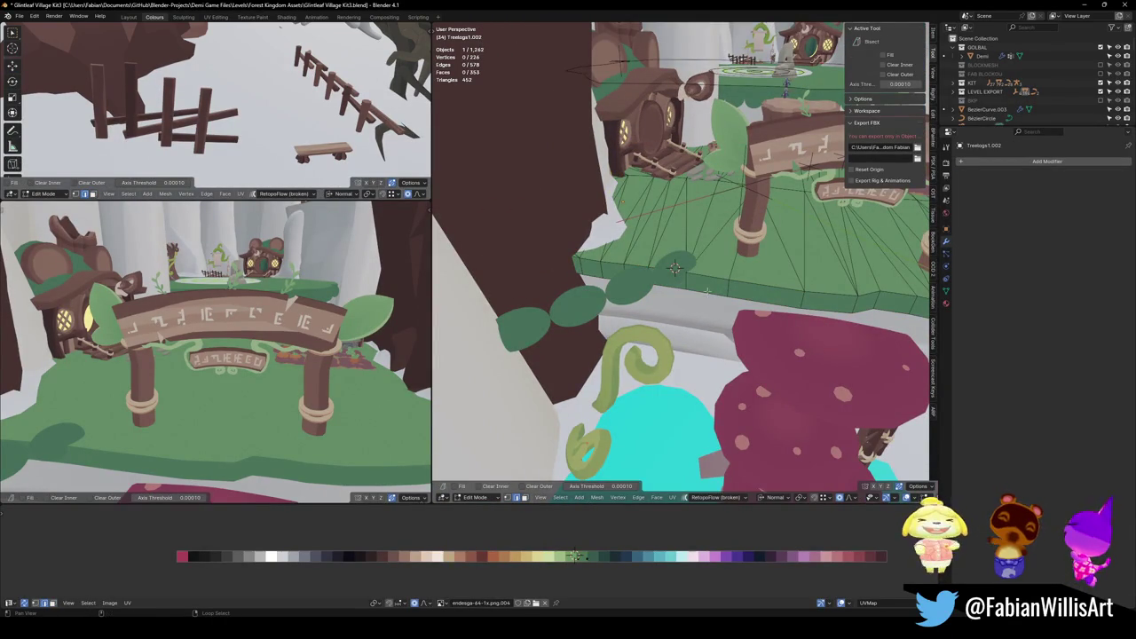
middle_drag(715, 282, 692, 266)
shift+click(715, 282)
alt+click(717, 282)
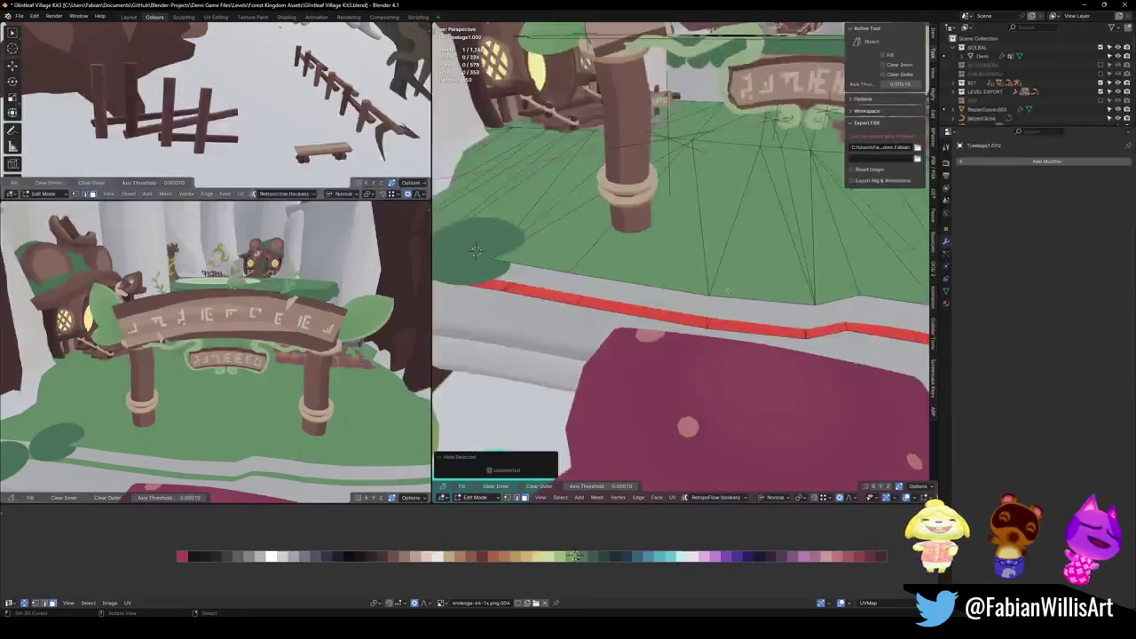
scroll(692, 266, down, 4)
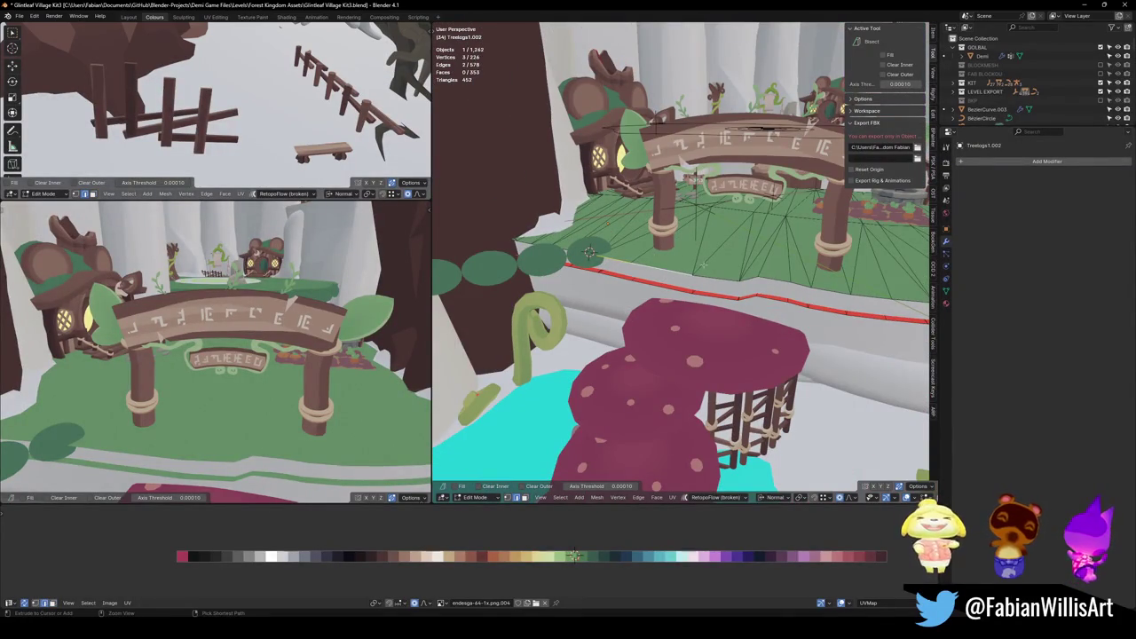
key(ctrl+z)
key(ctrl+z)
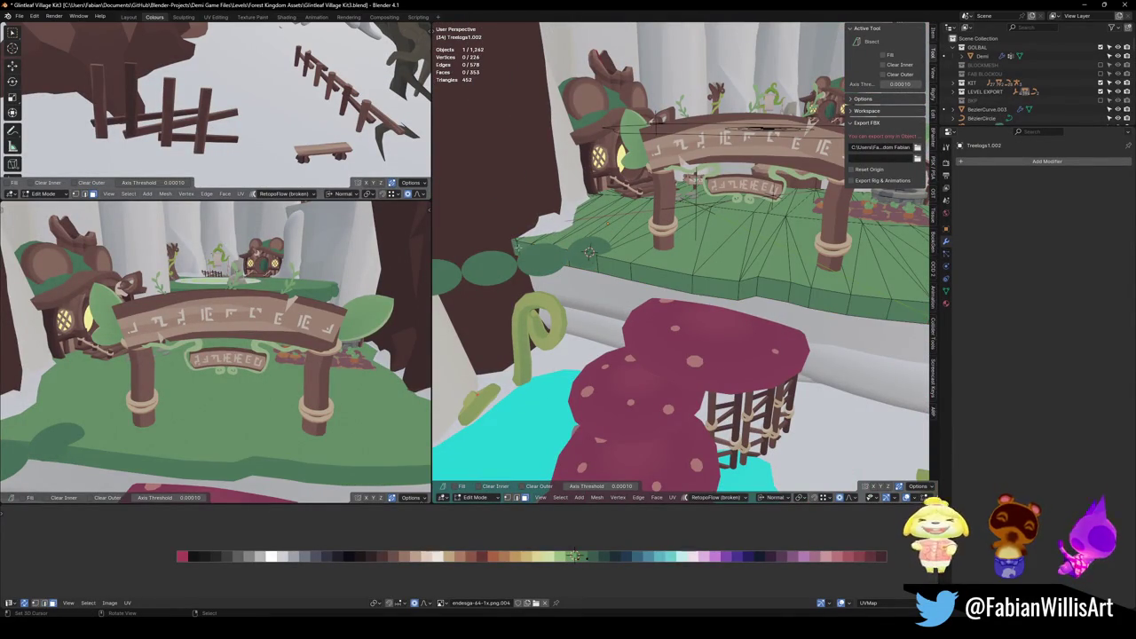
Select the ground's outer rim edge path and split it into a new object.
mouse_move(512, 237)
middle_down()
mouse_move(533, 213)
mouse_move(797, 418)
middle_up()
ctrl+click(782, 307)
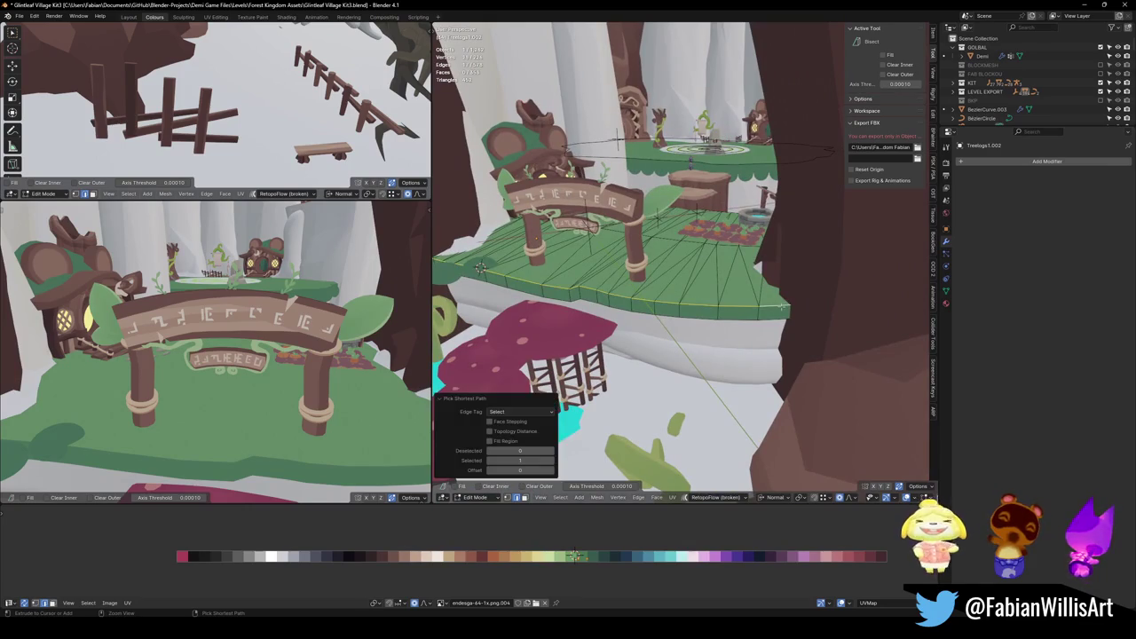
key(ctrl+Tab)
click(659, 307)
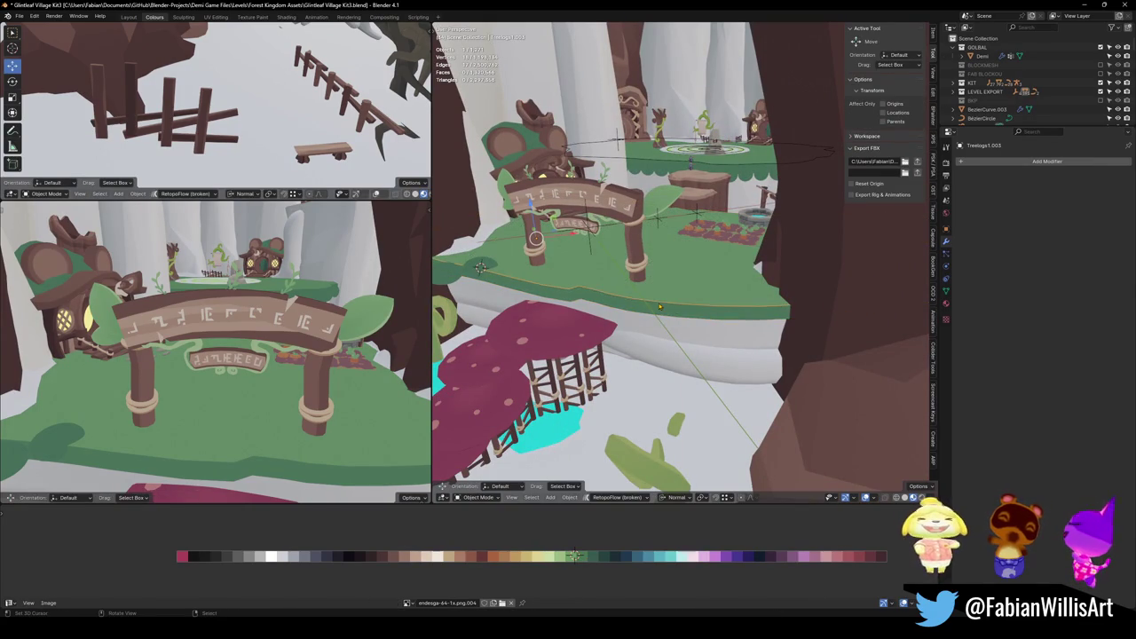
Put the 3D cursor on a rim vertex and set the rim object's origin there.
key(q)
click(619, 511)
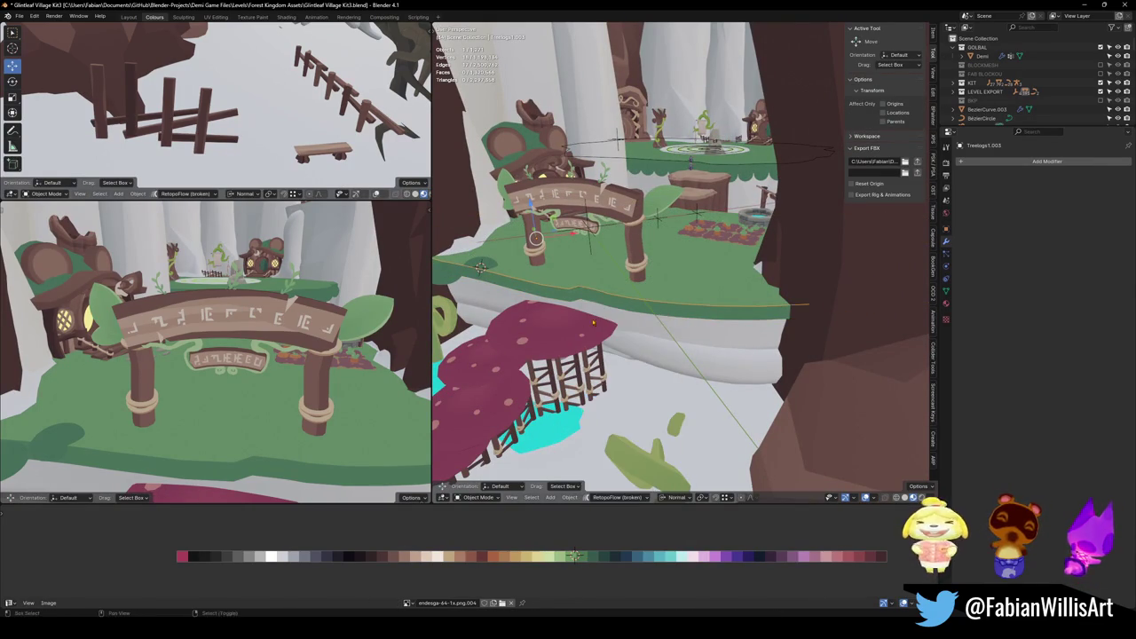
middle_drag(618, 511, 575, 337)
key(Tab)
key(shift+s)
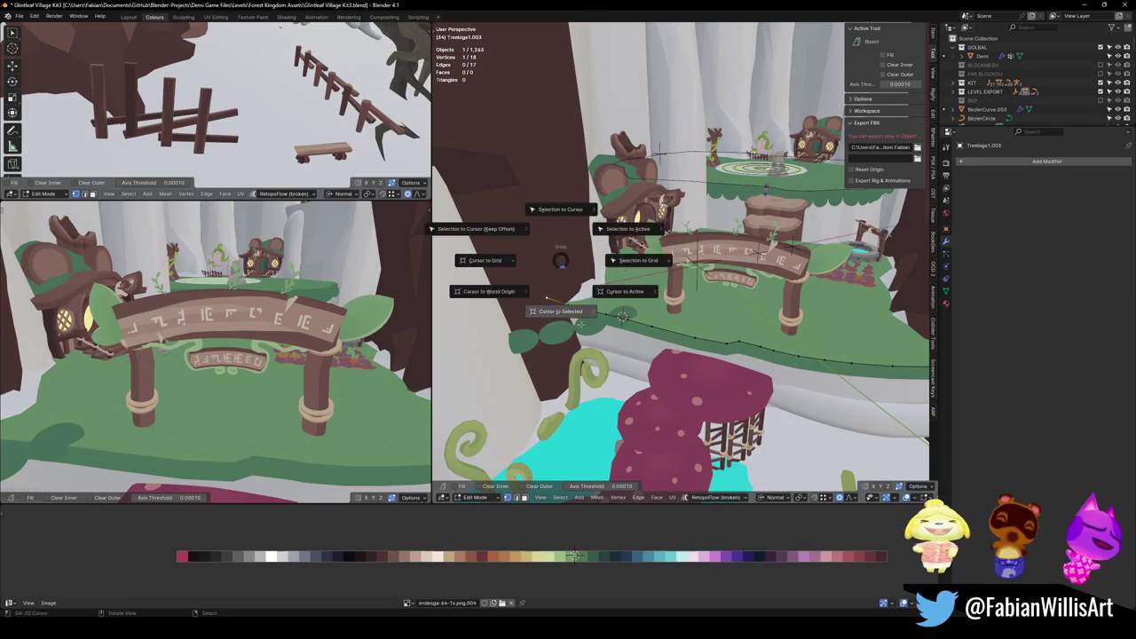
click(540, 310)
key(Tab)
key(q)
click(542, 128)
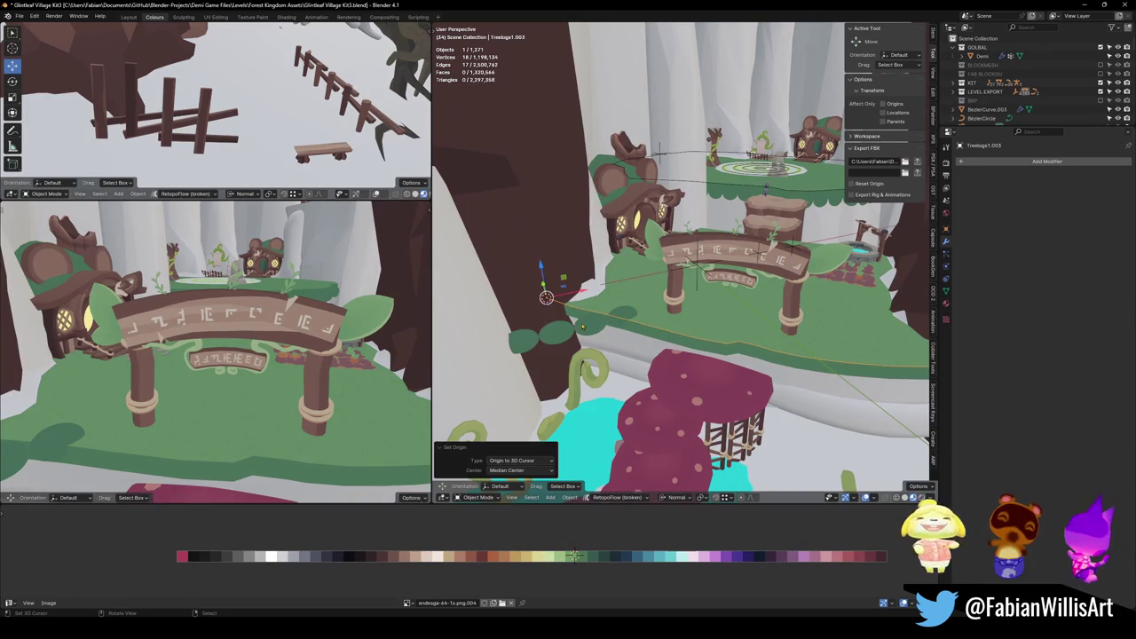
Snap the leaf chain copy to the 3D cursor and add a Curve modifier.
click(583, 328)
key(shift+s)
click(573, 312)
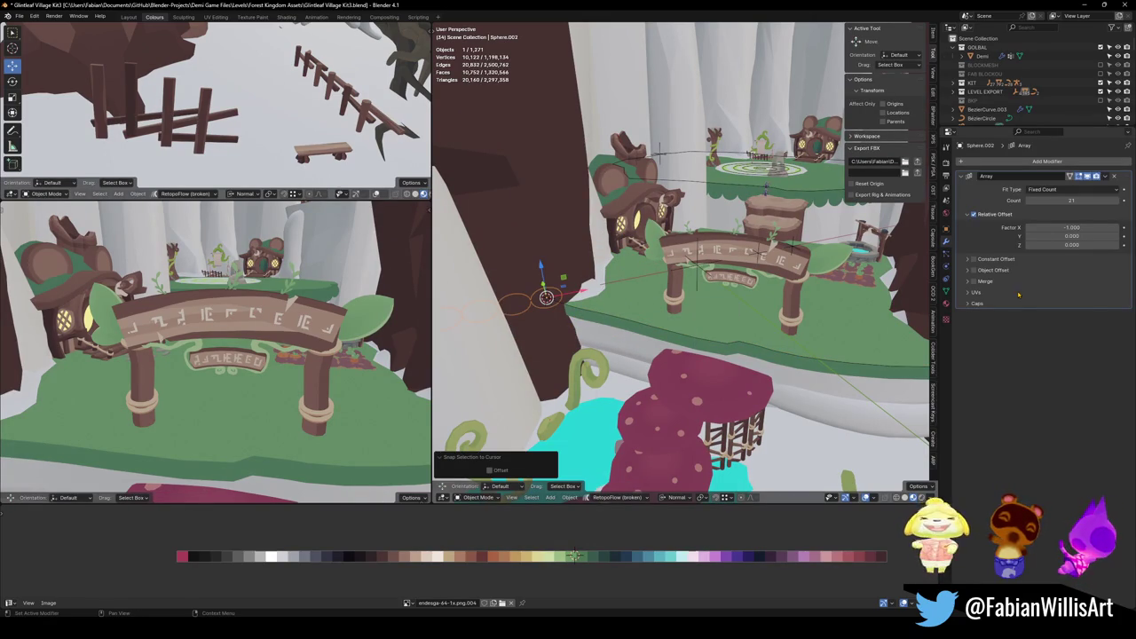
click(1045, 162)
text(c)
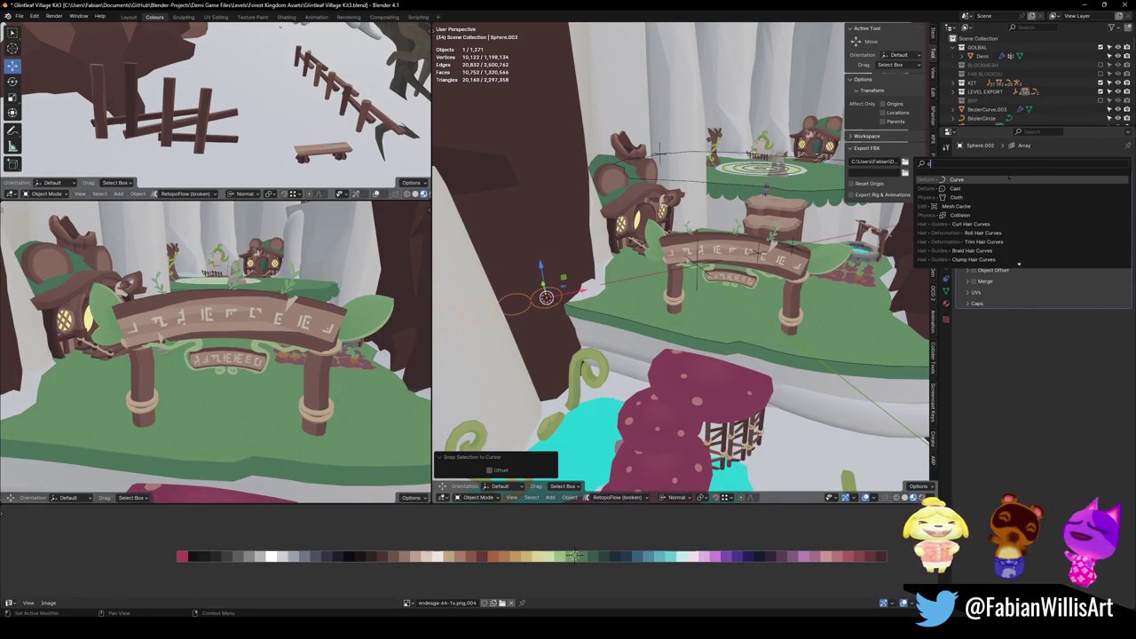
click(1008, 179)
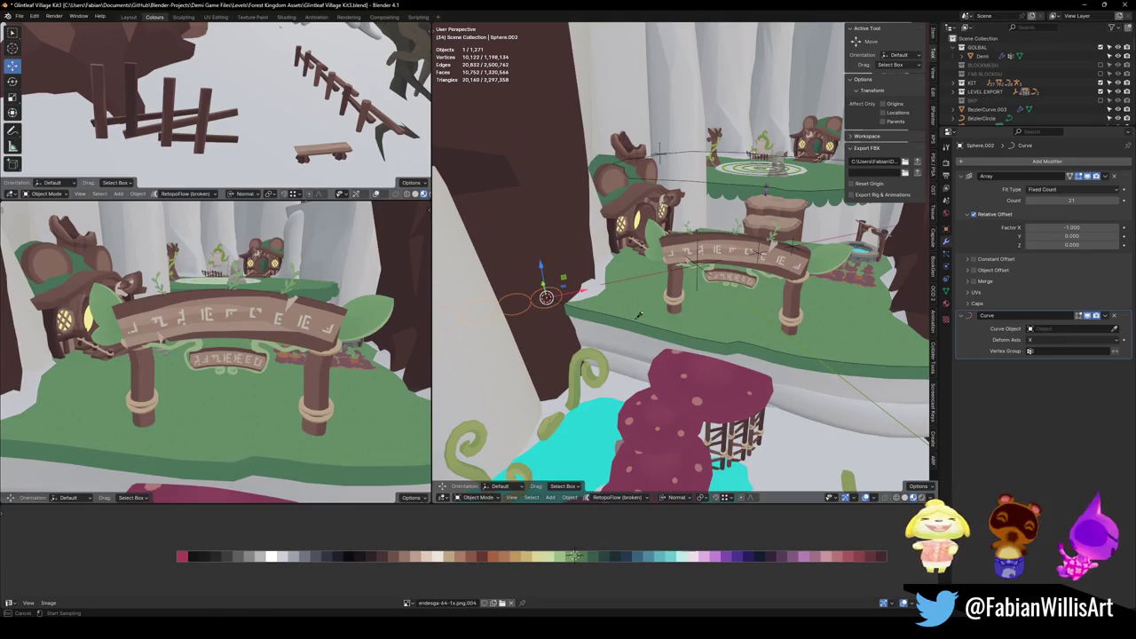
Convert Treelogs1.003 to a curve and set it as the modifier's Curve Object.
click(620, 324)
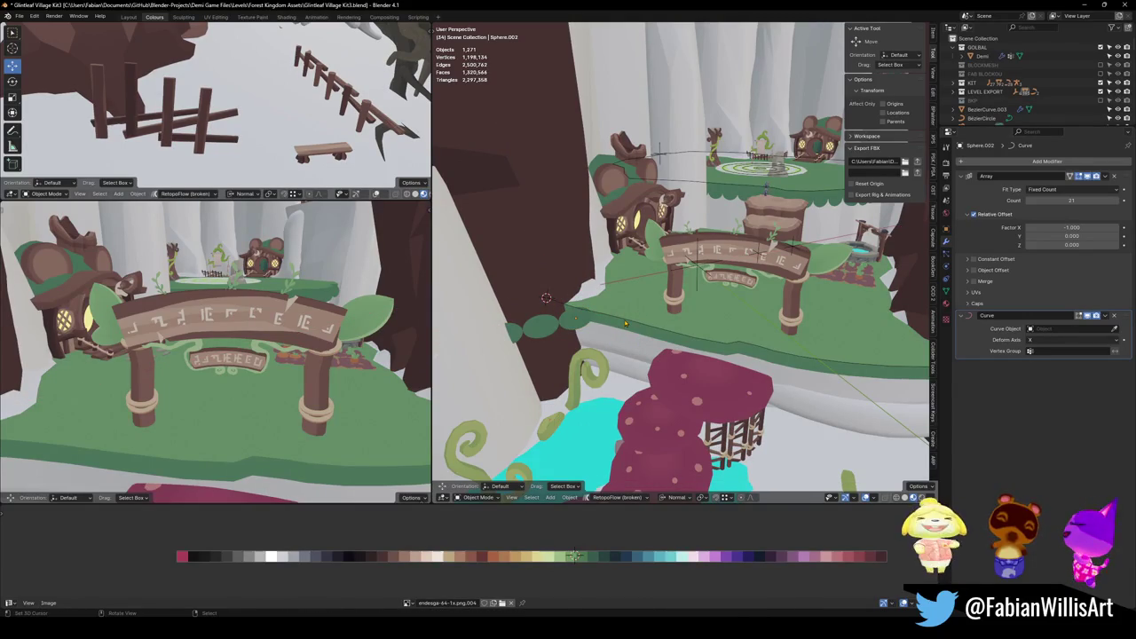
click(548, 315)
key(q)
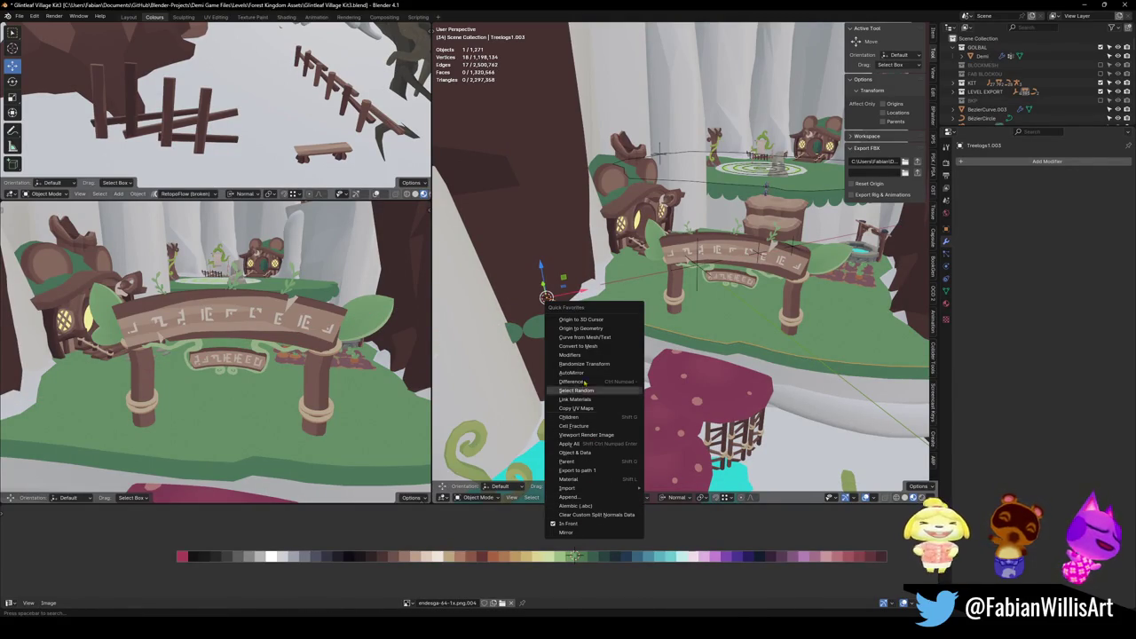
click(596, 346)
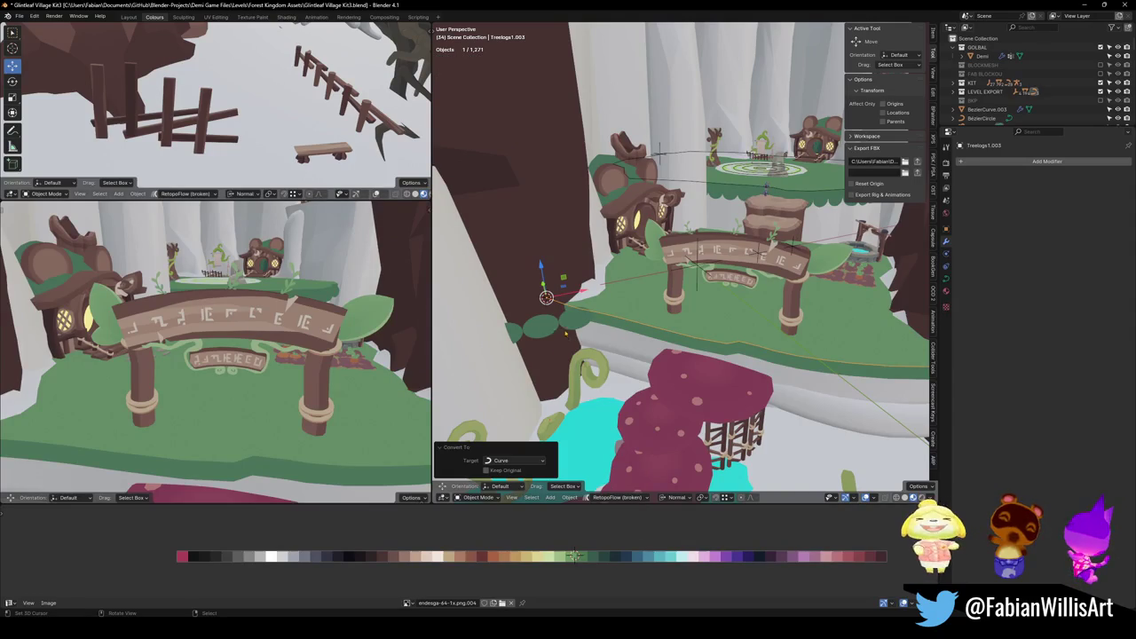
click(564, 332)
key(shift+s)
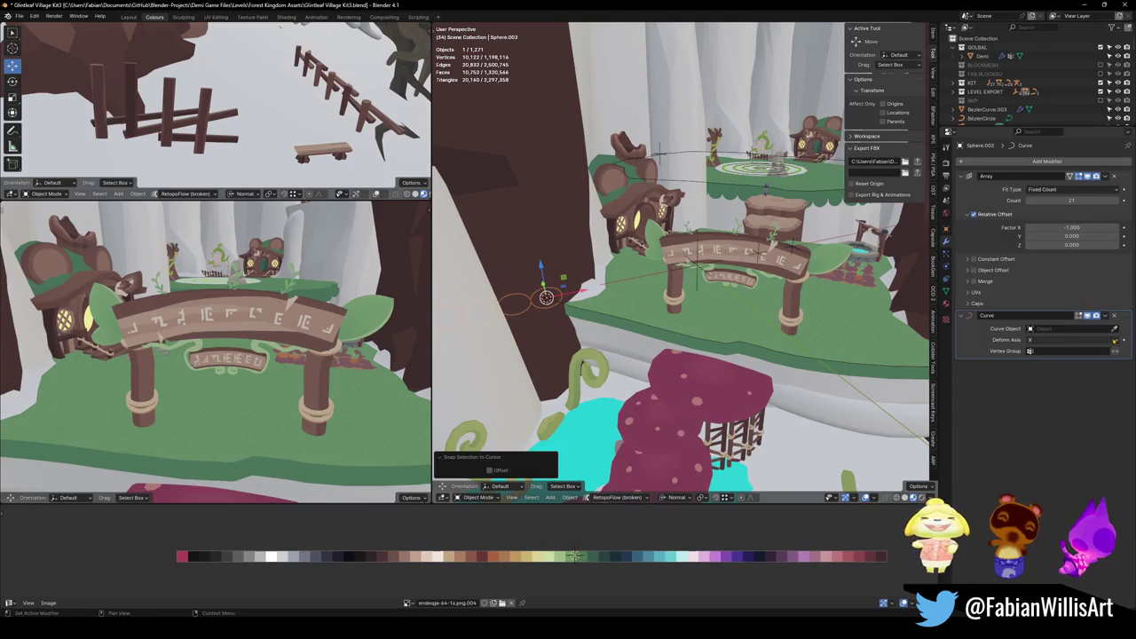
click(636, 326)
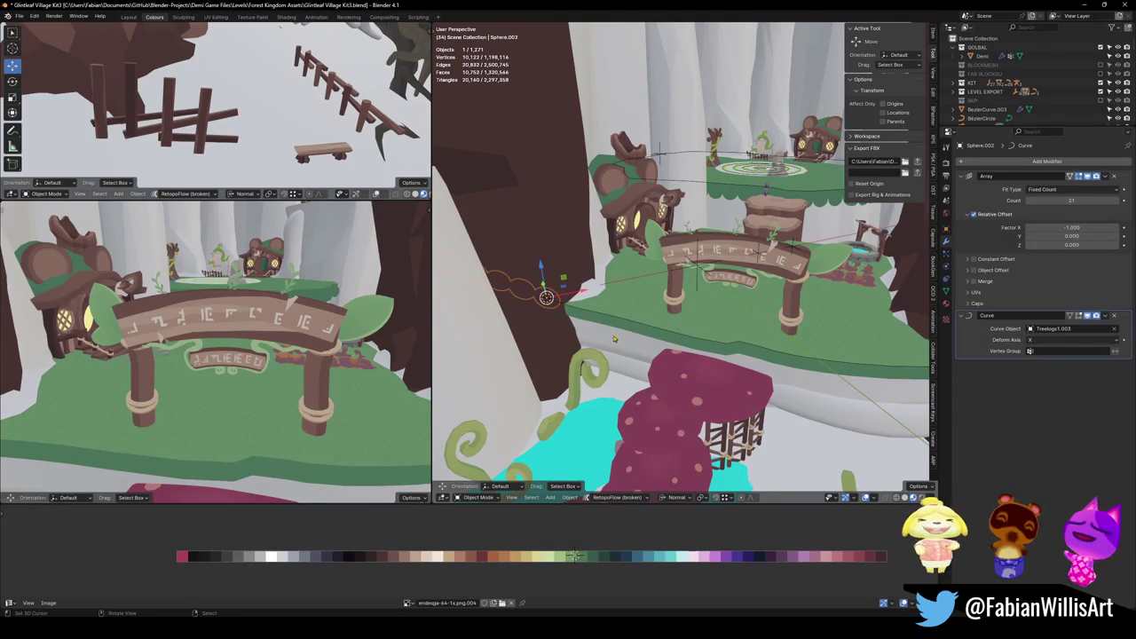
Set the array's Relative Offset Factor X to 1.
drag(1071, 228, 1067, 227)
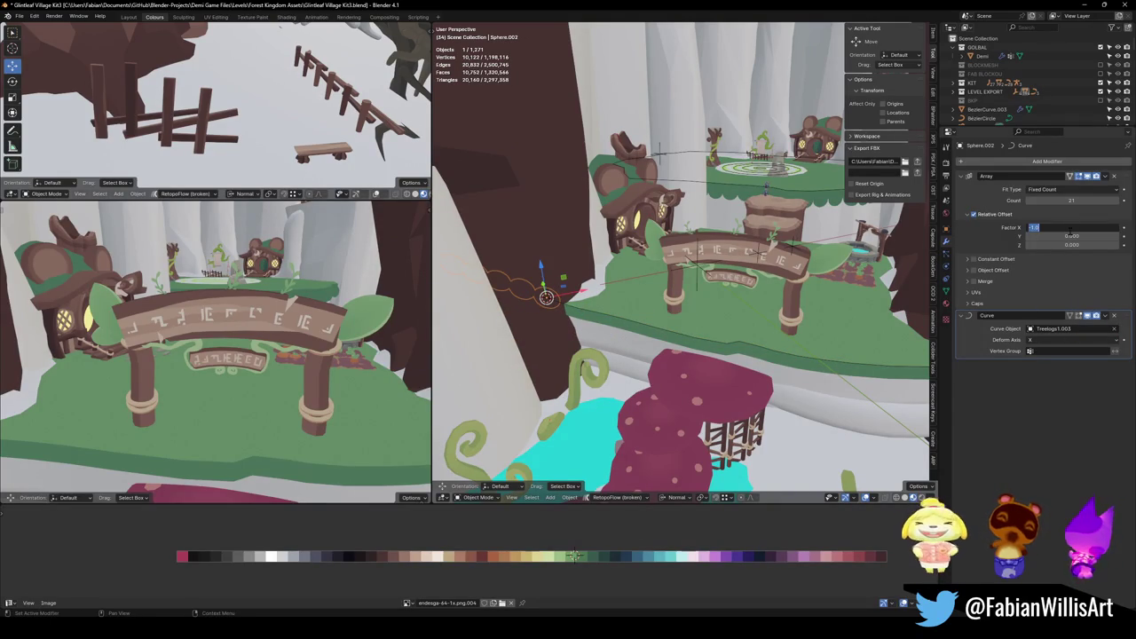
text(1)
key(Return)
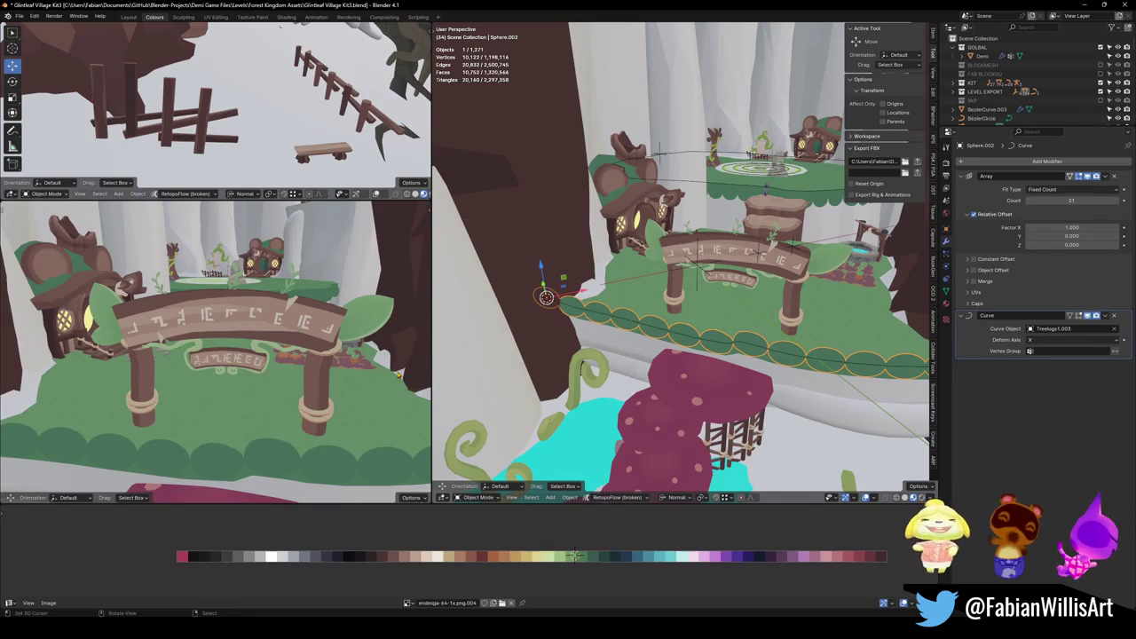
Lower the scalloped trim along Z to 1.9642 m beneath the platform edge.
middle_drag(295, 377, 355, 338)
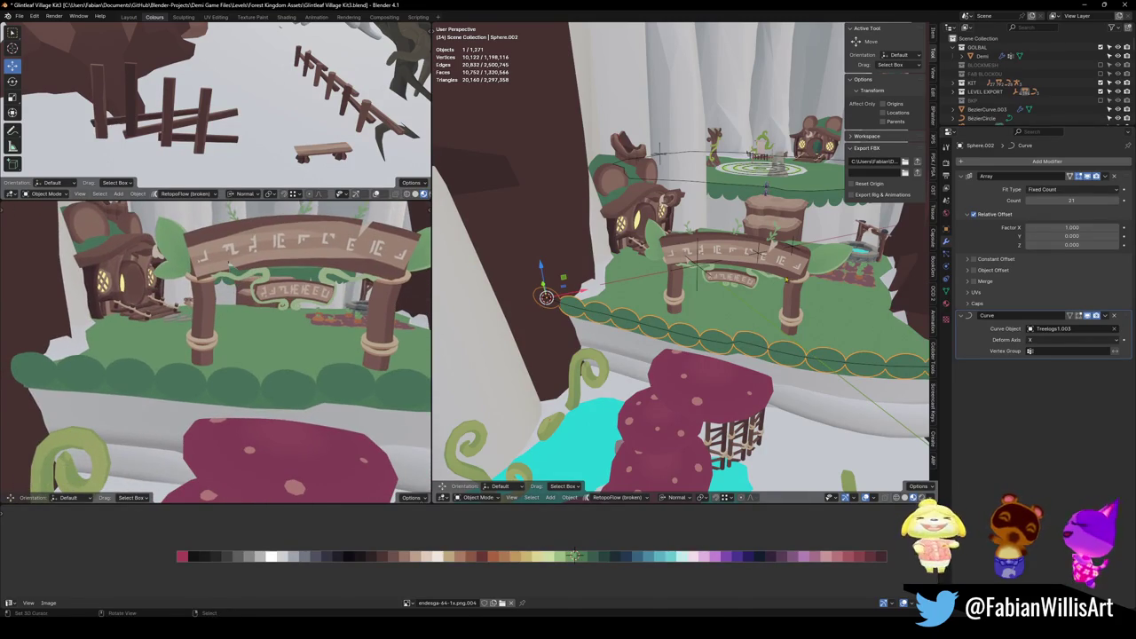
key(g)
key(z)
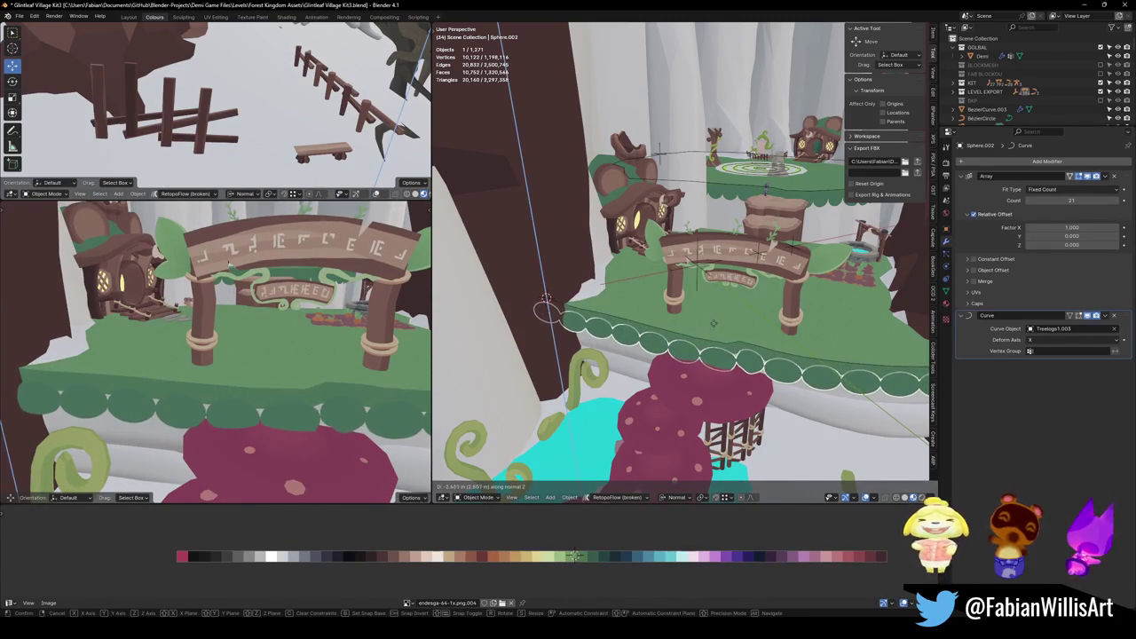
click(719, 298)
mouse_move(719, 298)
middle_down()
mouse_move(715, 352)
mouse_move(759, 312)
mouse_move(747, 316)
middle_up()
key(g)
key(z)
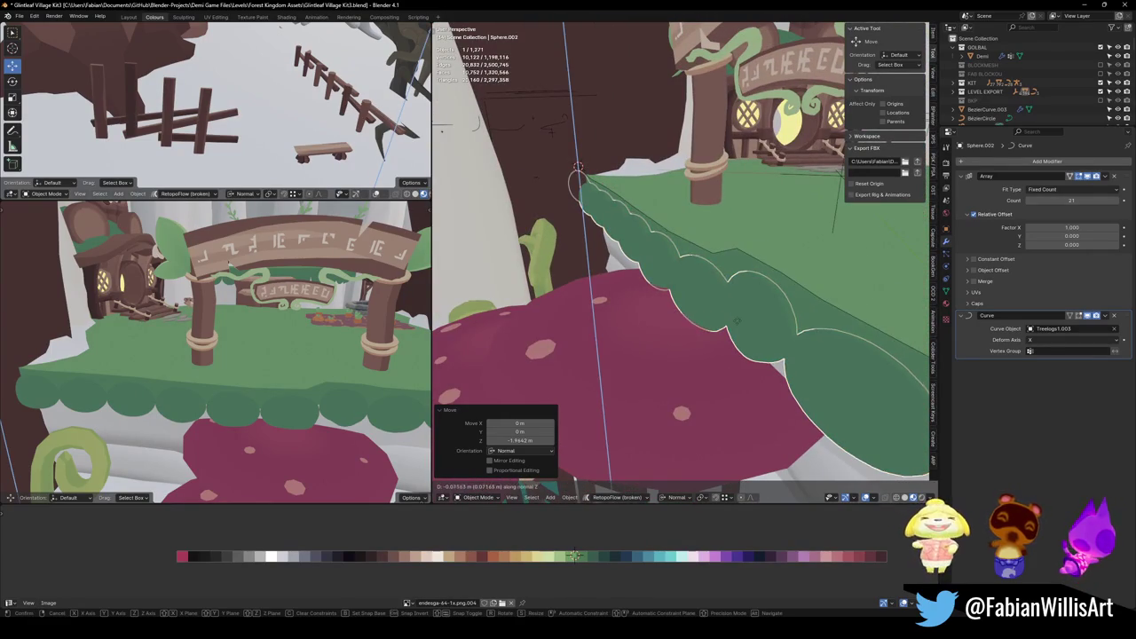
click(746, 316)
click(734, 268)
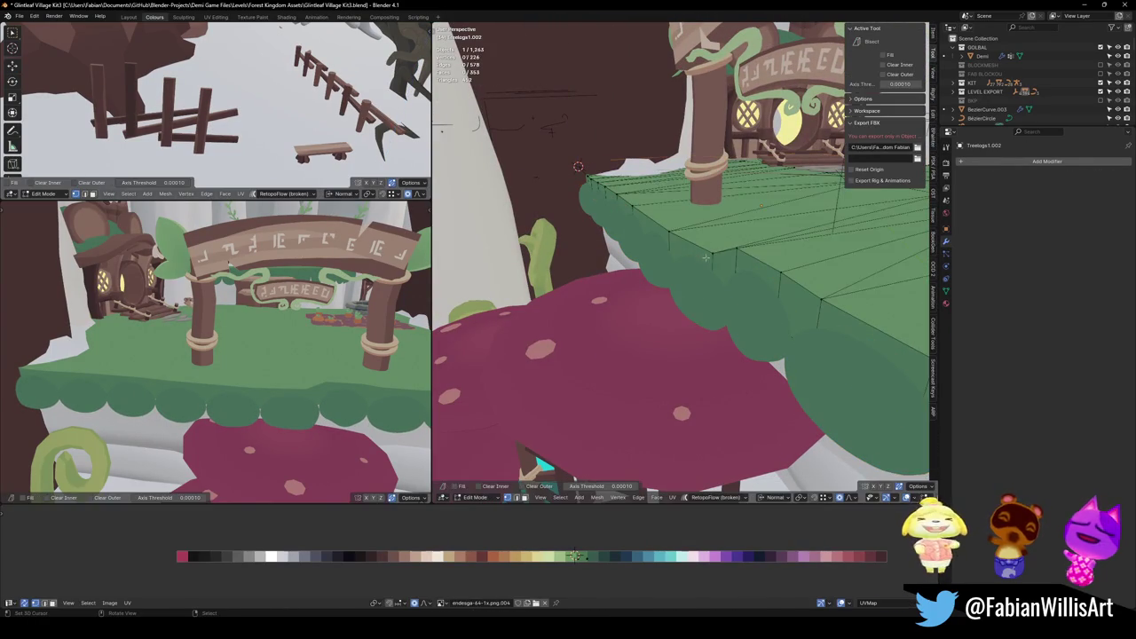
Move the platform top's side face loop along X to meet the trim, then save.
key(Tab)
key(a)
key(alt+a)
alt+click(733, 268)
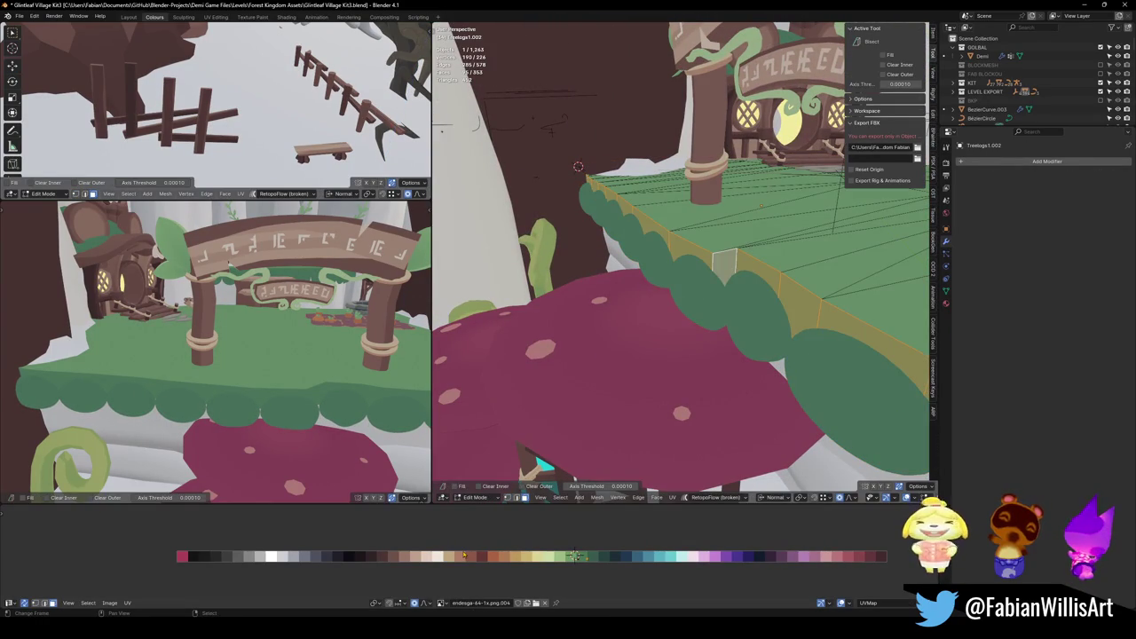
key(g)
key(x)
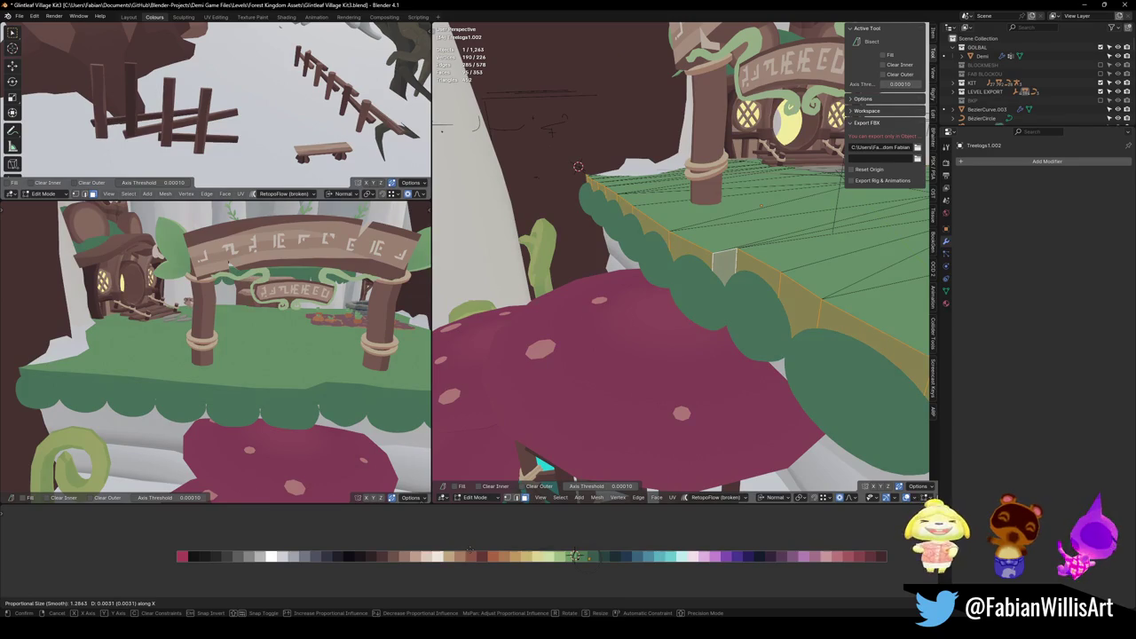
click(575, 555)
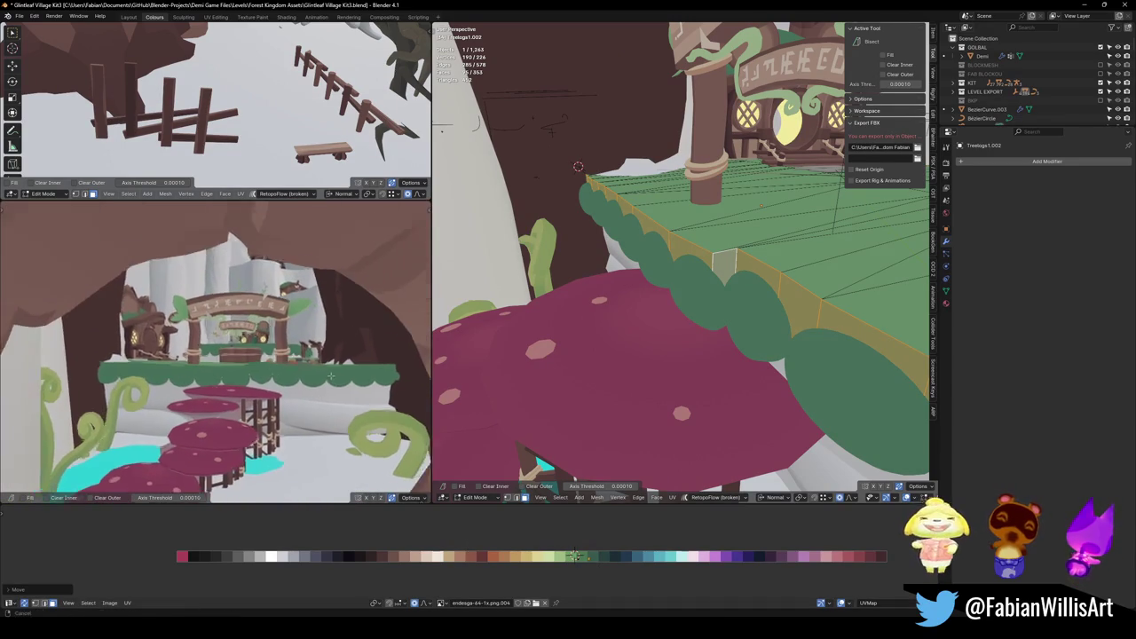
mouse_move(790, 355)
middle_down()
mouse_move(807, 346)
mouse_move(729, 321)
middle_up()
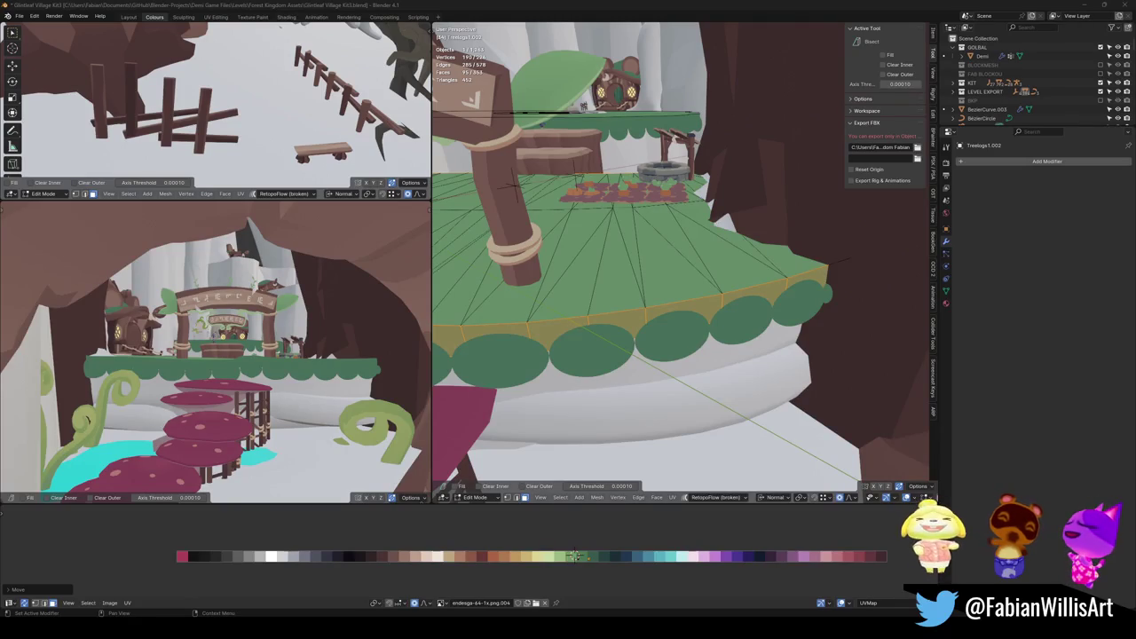
key(ctrl+s)
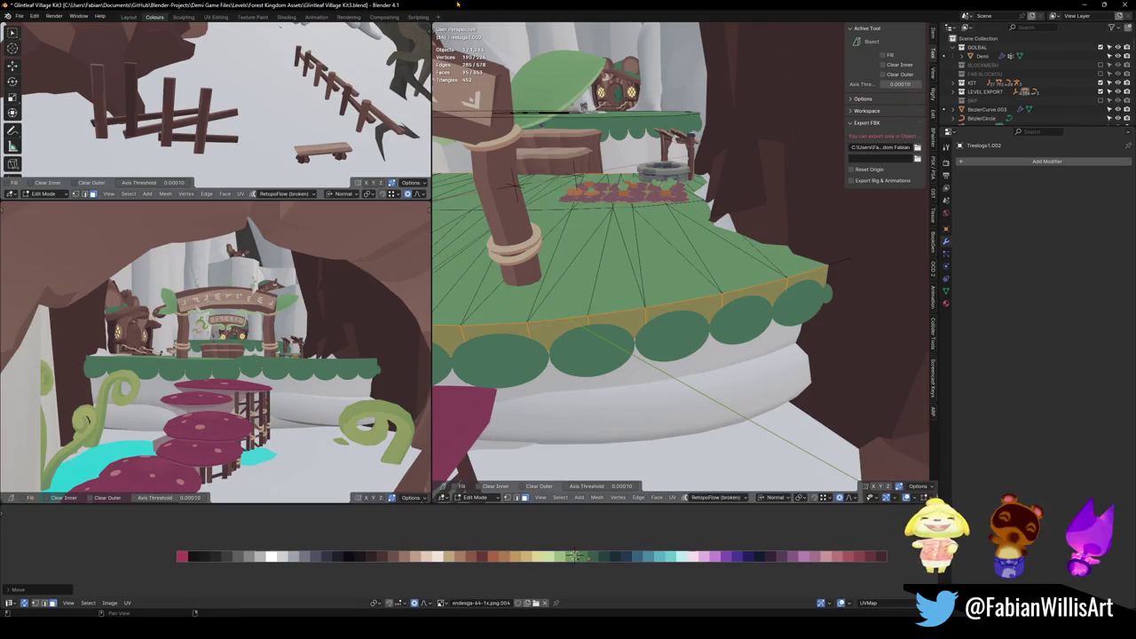
Select the scalloped trim Sphere.002 and expand its Array Merge settings.
middle_drag(661, 304, 728, 296)
key(Tab)
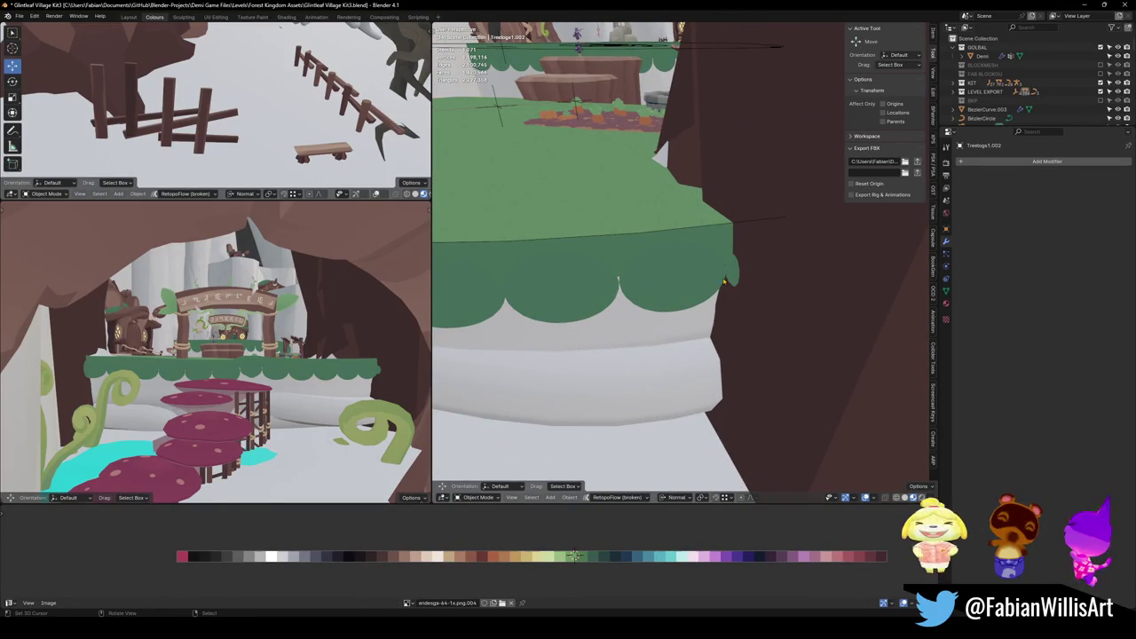
click(711, 275)
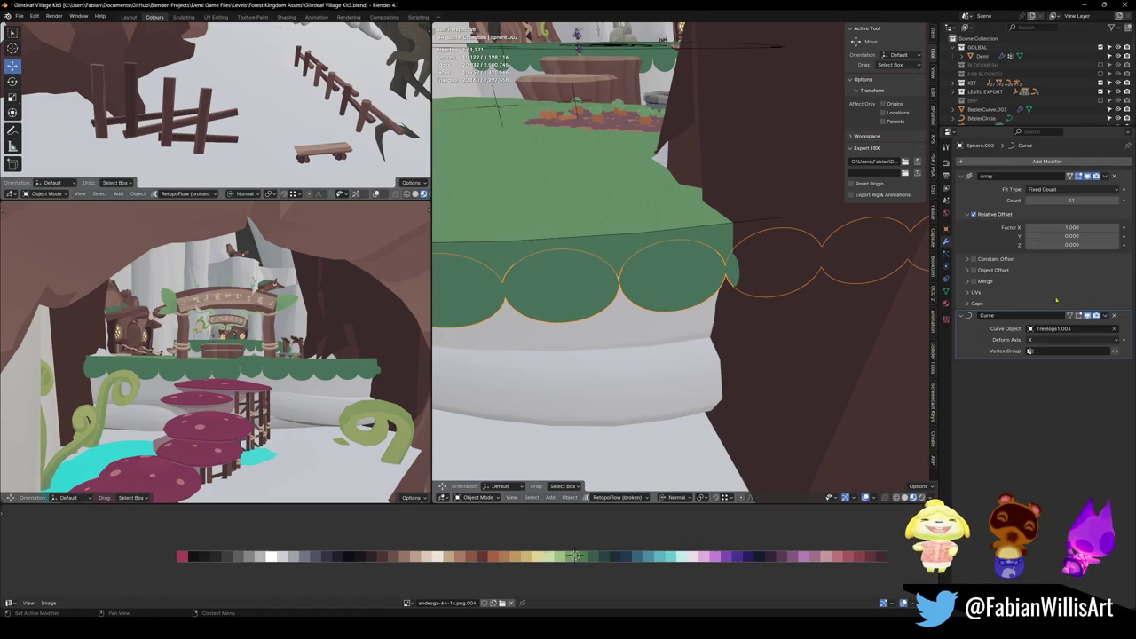
click(974, 281)
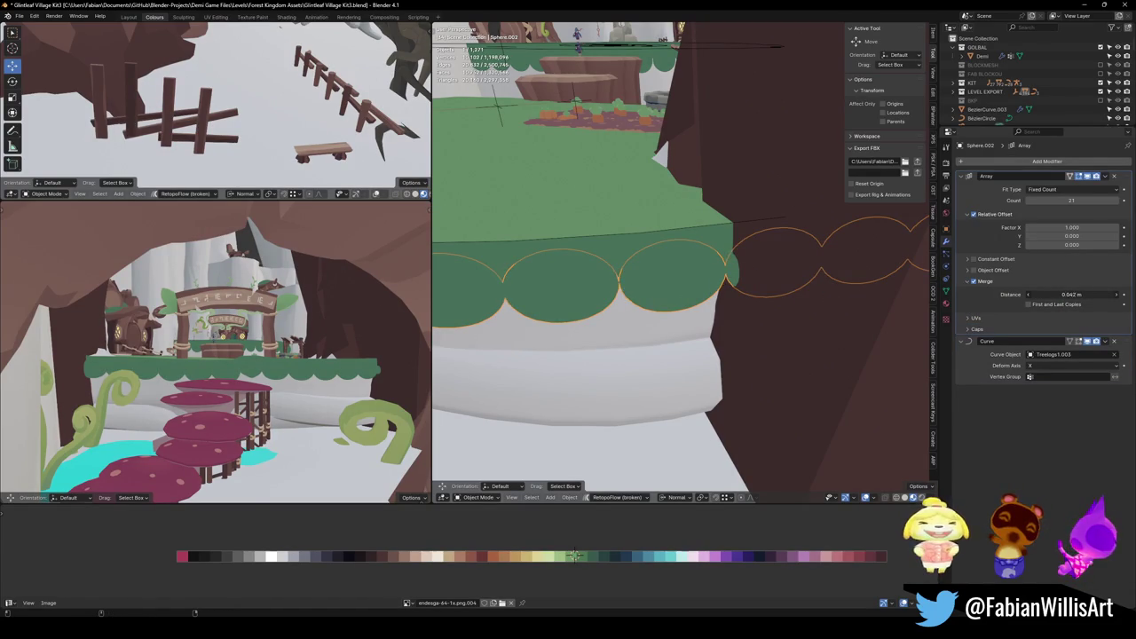
Set the merge distance to 0.01 m, lower Factor X to 0.890, and save.
drag(1072, 293, 1038, 294)
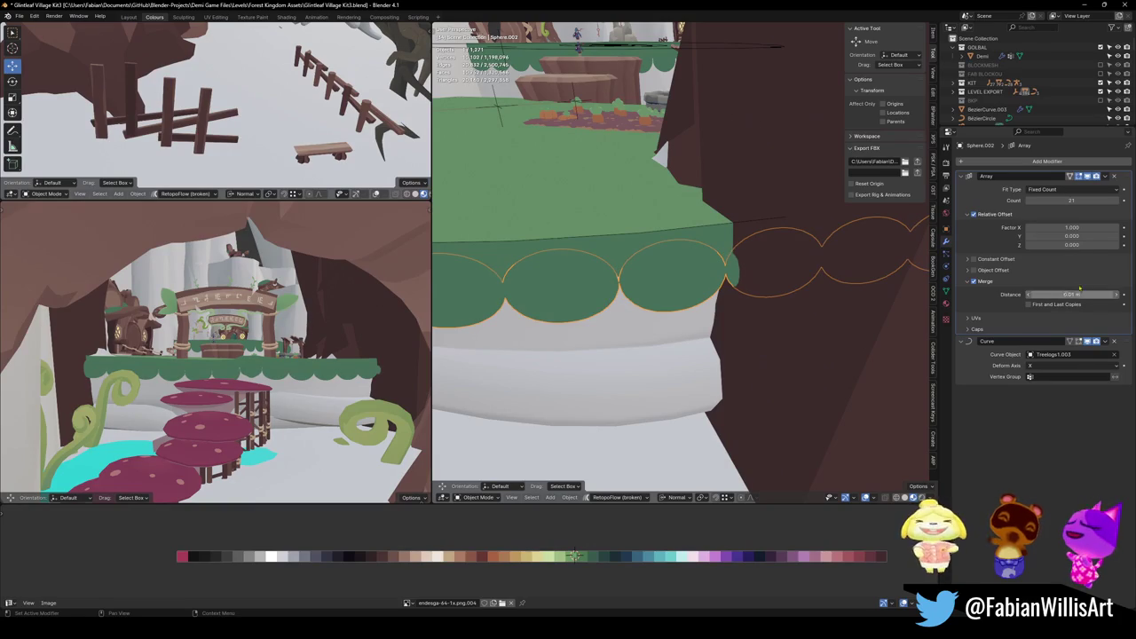
mouse_move(1073, 227)
mouse_down()
mouse_move(1062, 228)
mouse_move(1077, 227)
mouse_up()
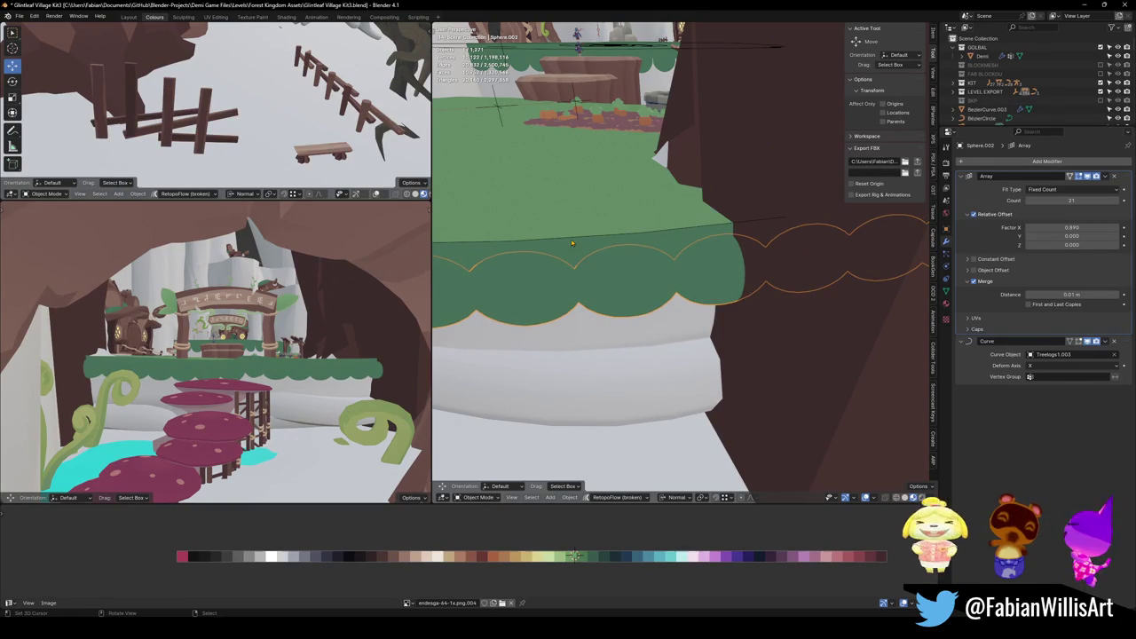
mouse_move(701, 235)
middle_down()
mouse_move(750, 249)
mouse_move(734, 272)
mouse_move(774, 313)
middle_up()
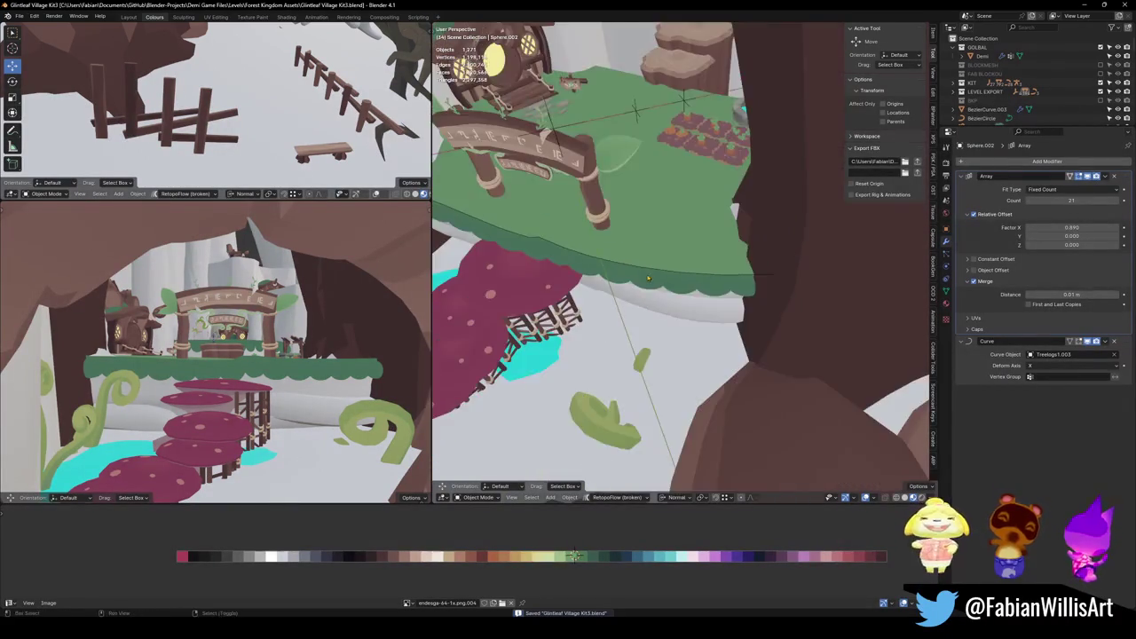
key(ctrl+s)
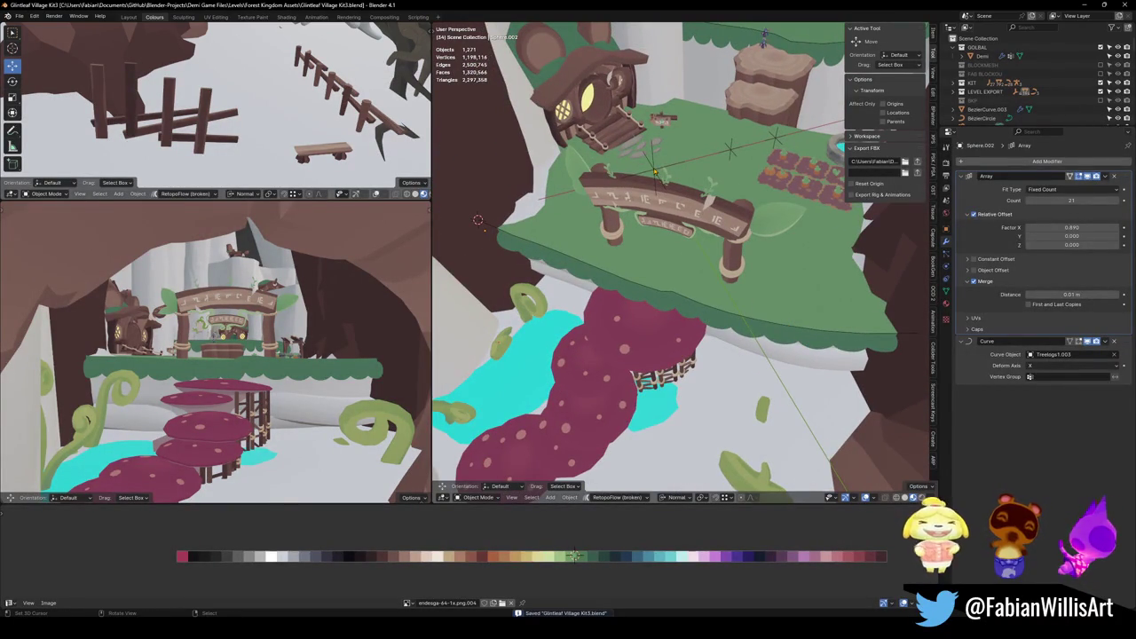
click(785, 280)
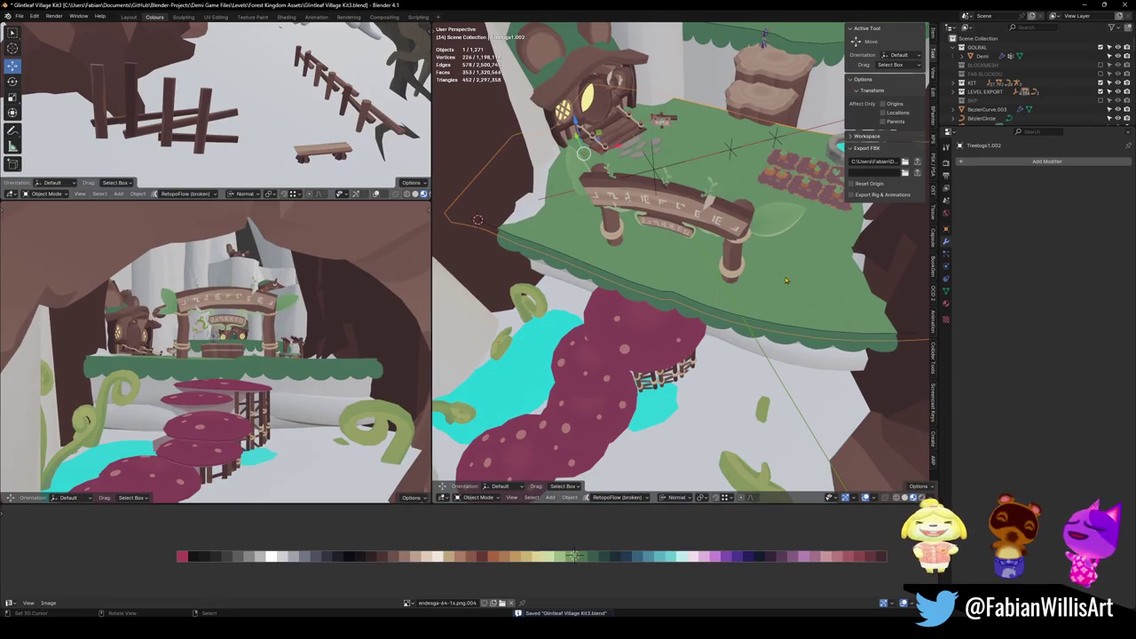
Rename the platform top Treelogs1.002 to TreeMoss and save the file.
key(F2)
text(Treefloor)
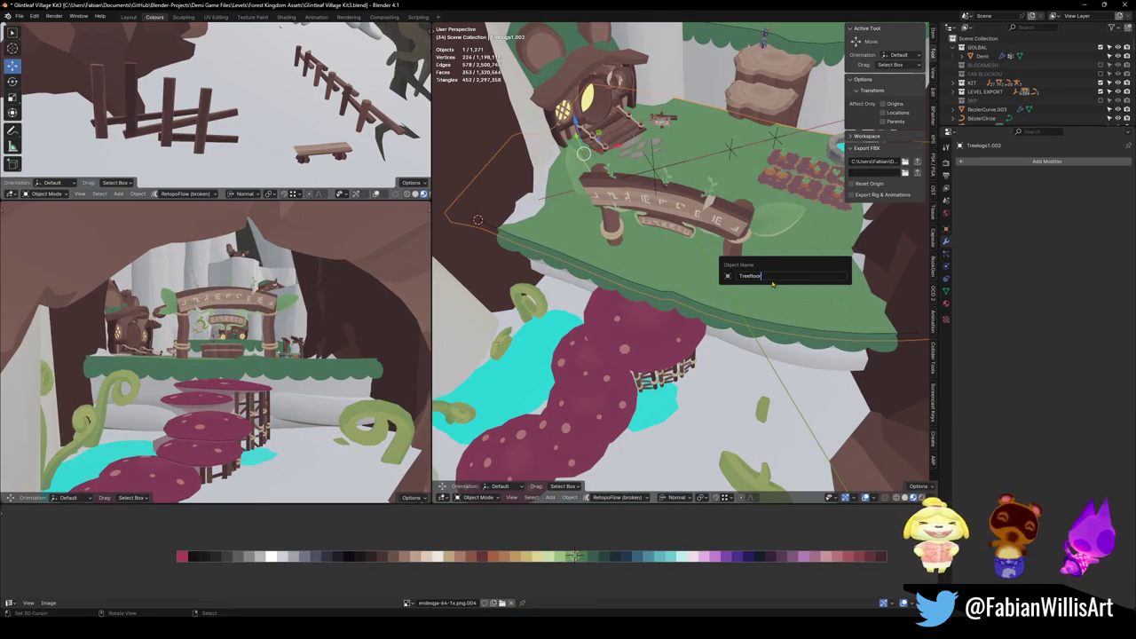
key(Return)
key(F2)
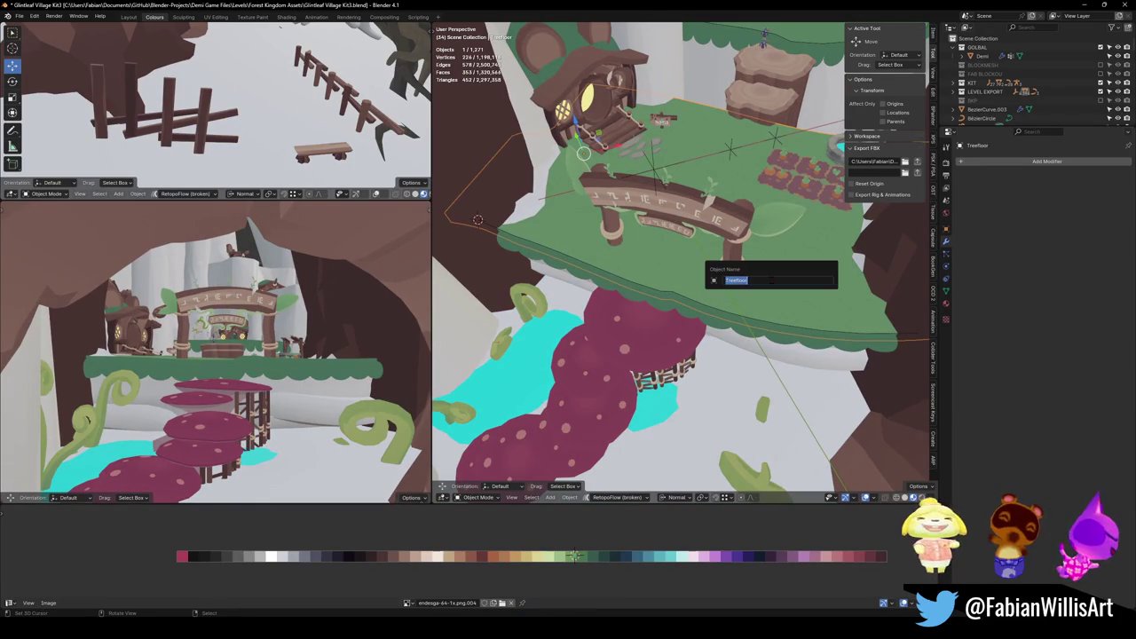
text(ss)
key(Return)
key(ctrl+s)
Select FOREST_GLINTLEAFVILLAGE_00 with all its children and export them as FBX.
mouse_move(770, 280)
middle_down()
mouse_move(746, 222)
mouse_move(710, 205)
middle_up()
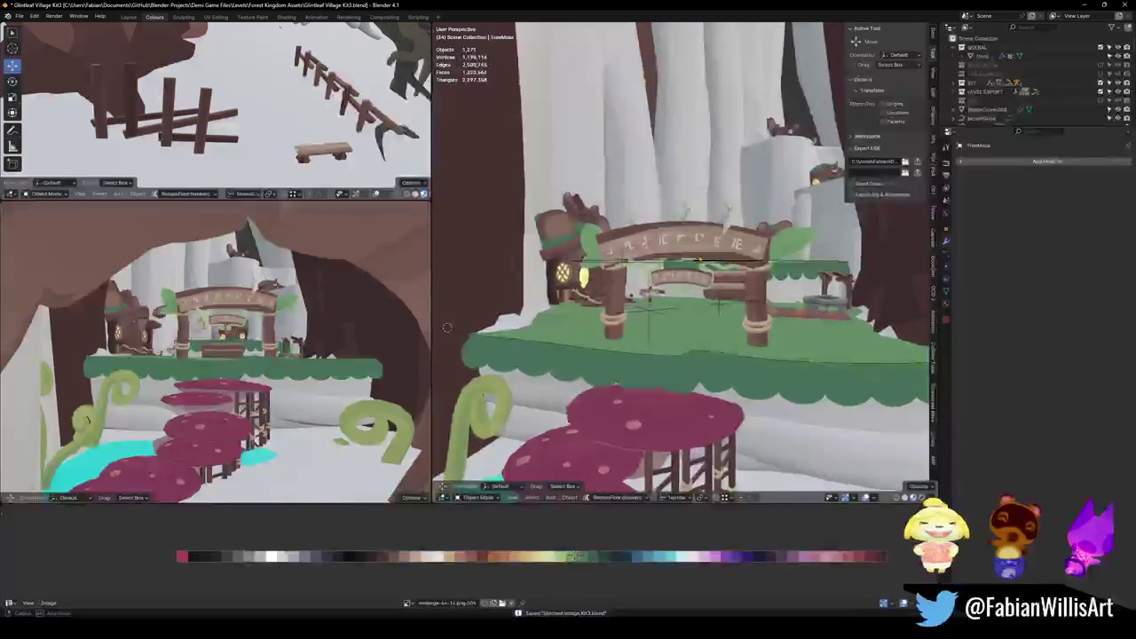
click(674, 252)
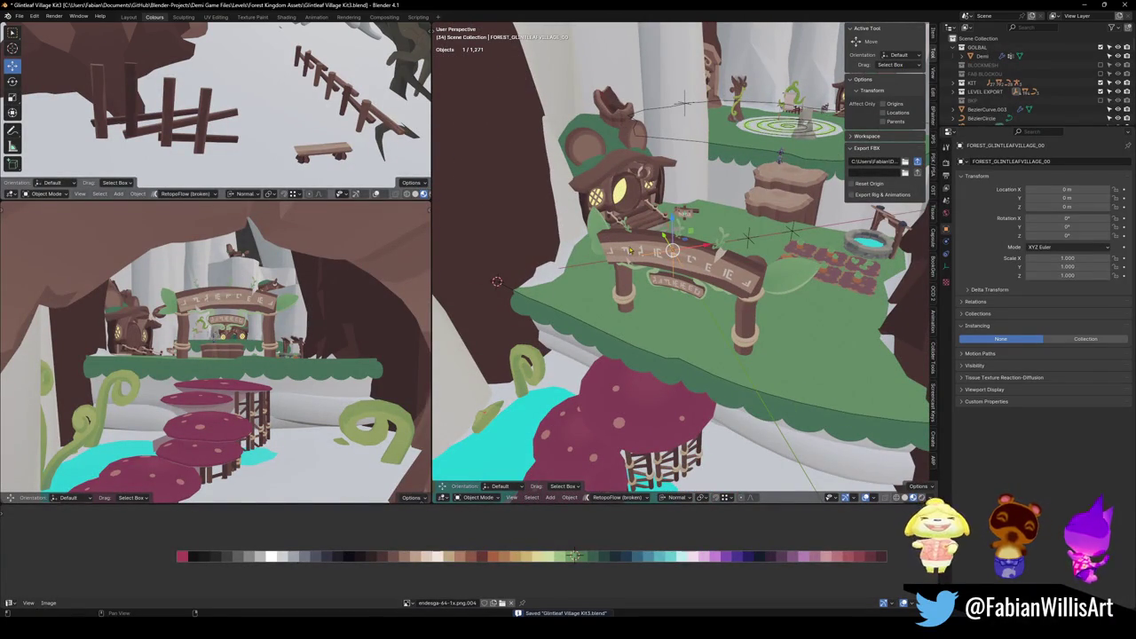
key(bracketright)
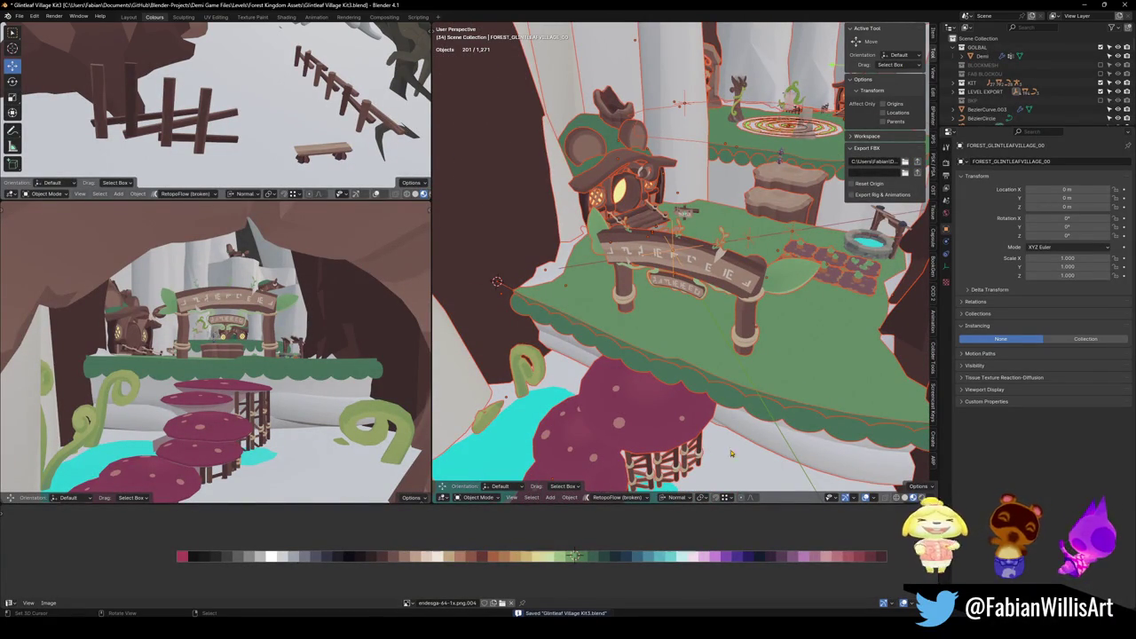
click(665, 573)
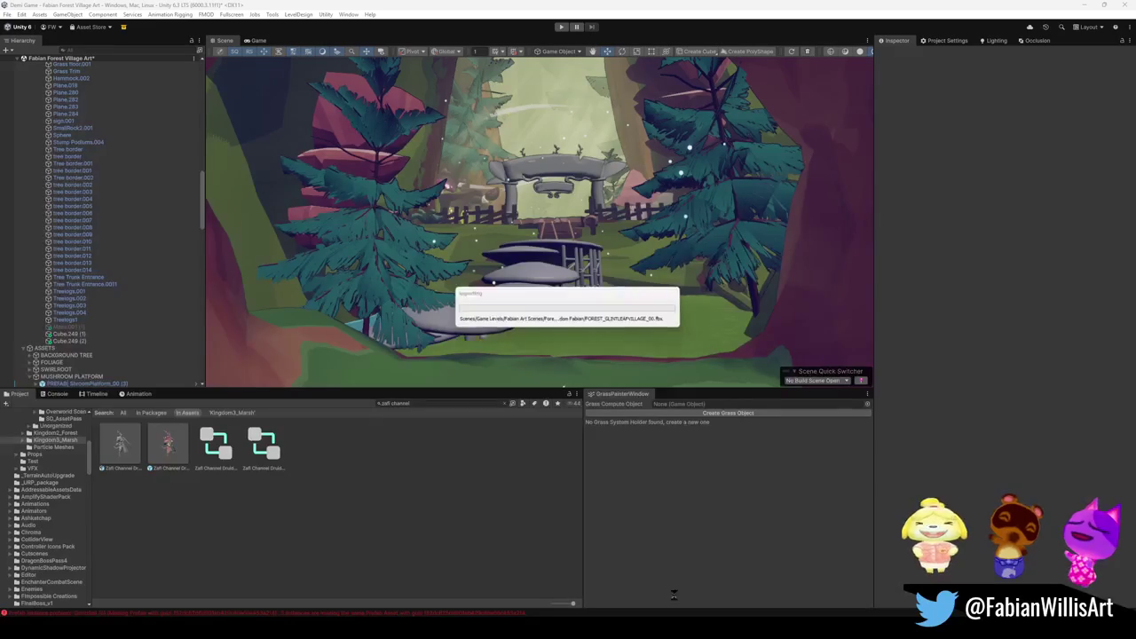
Fly through the stone gate and select the plank bridge beneath it.
mouse_move(596, 273)
right_down()
mouse_move(682, 254)
mouse_move(525, 238)
right_up()
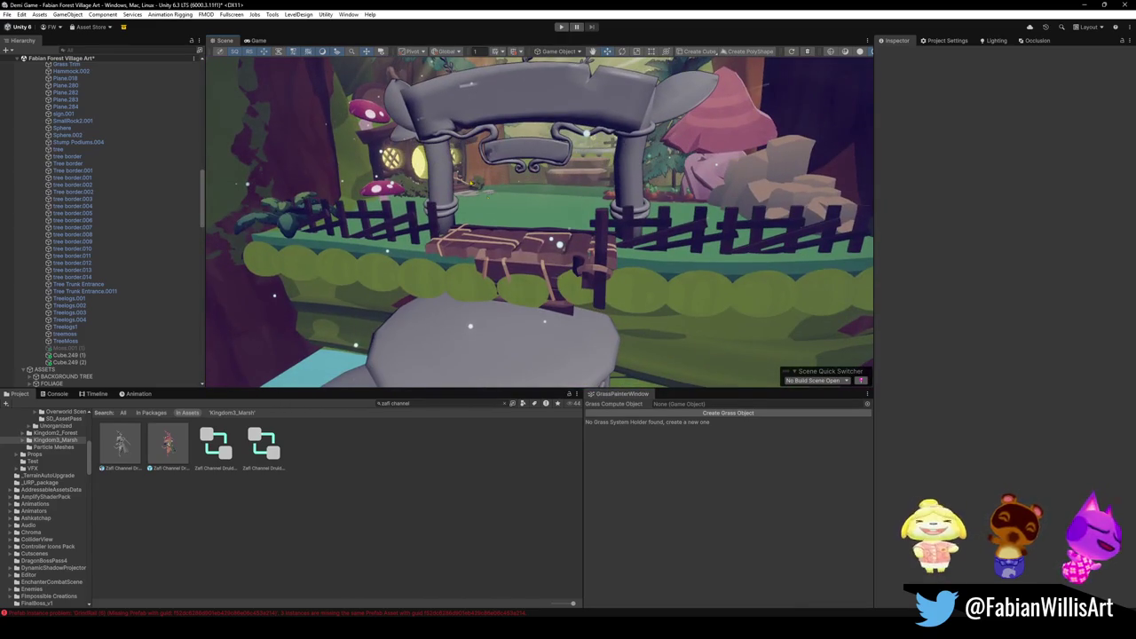
click(479, 217)
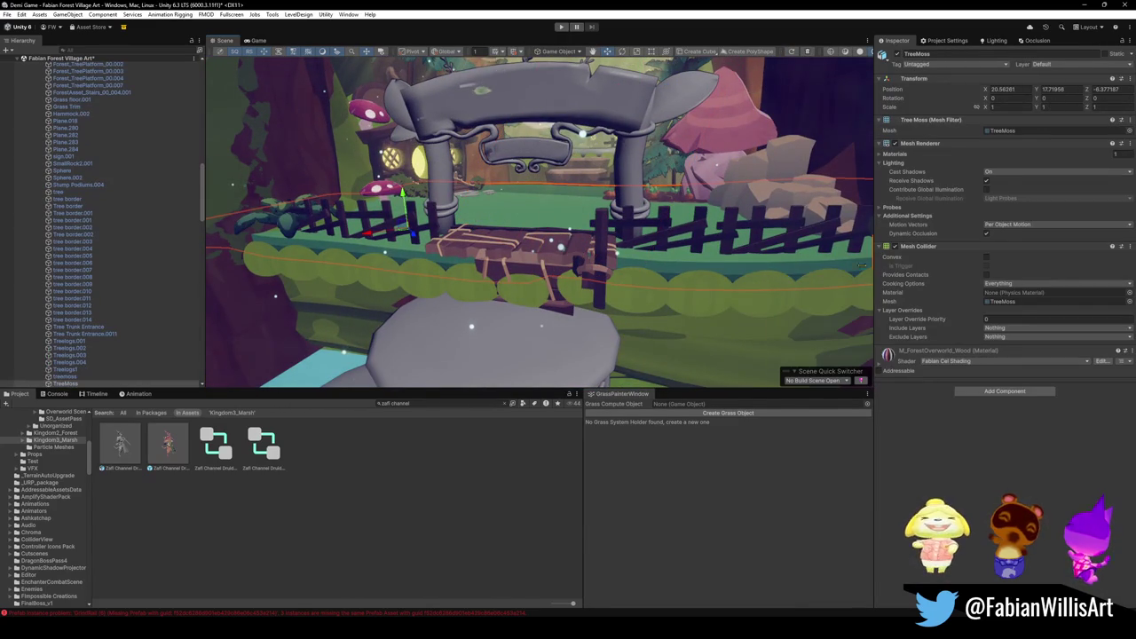
right_drag(679, 259, 679, 259)
mouse_move(587, 306)
right_down()
mouse_move(611, 296)
mouse_move(586, 296)
right_up()
click(586, 295)
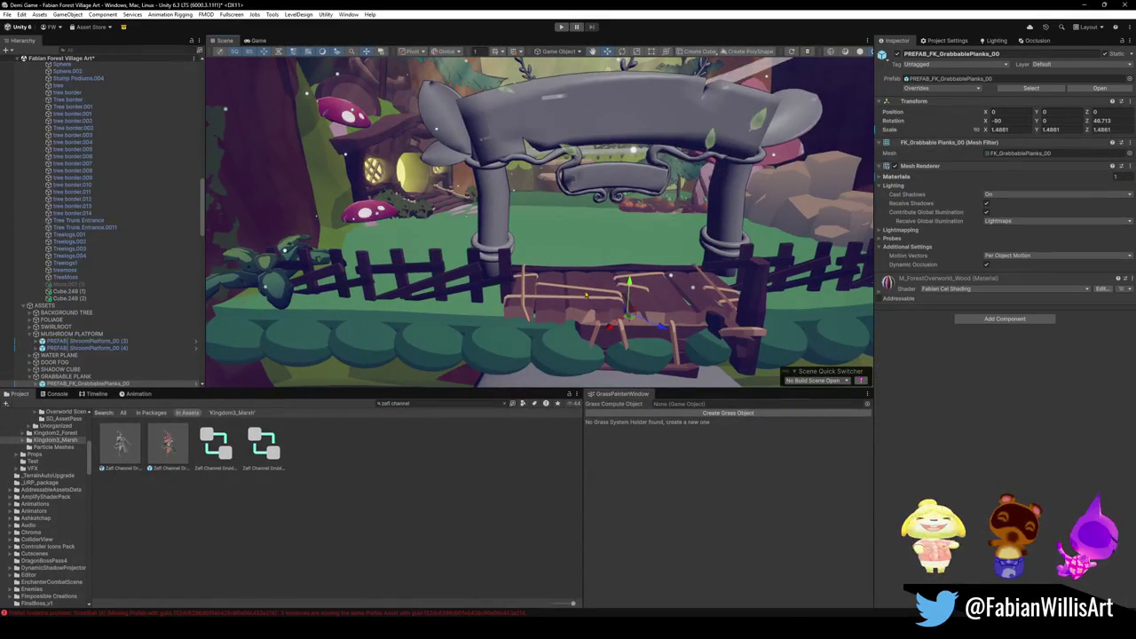
Frame the gate plank and bring up its M_ForestOverworld_Wood material options.
mouse_move(586, 295)
right_down()
mouse_move(682, 218)
mouse_move(686, 274)
right_up()
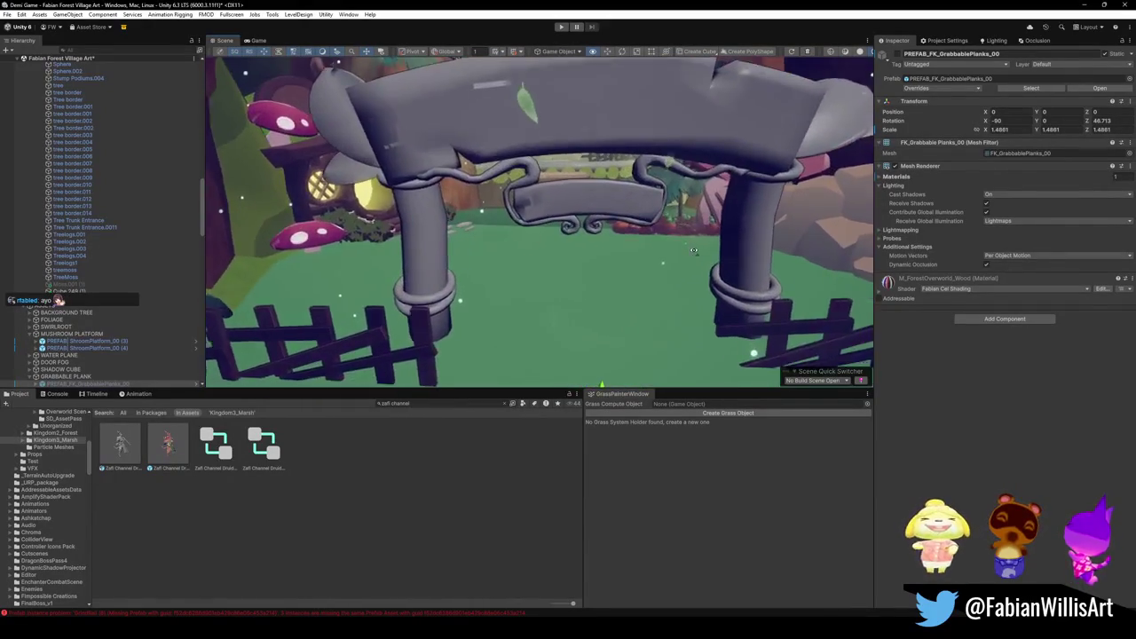
key(f)
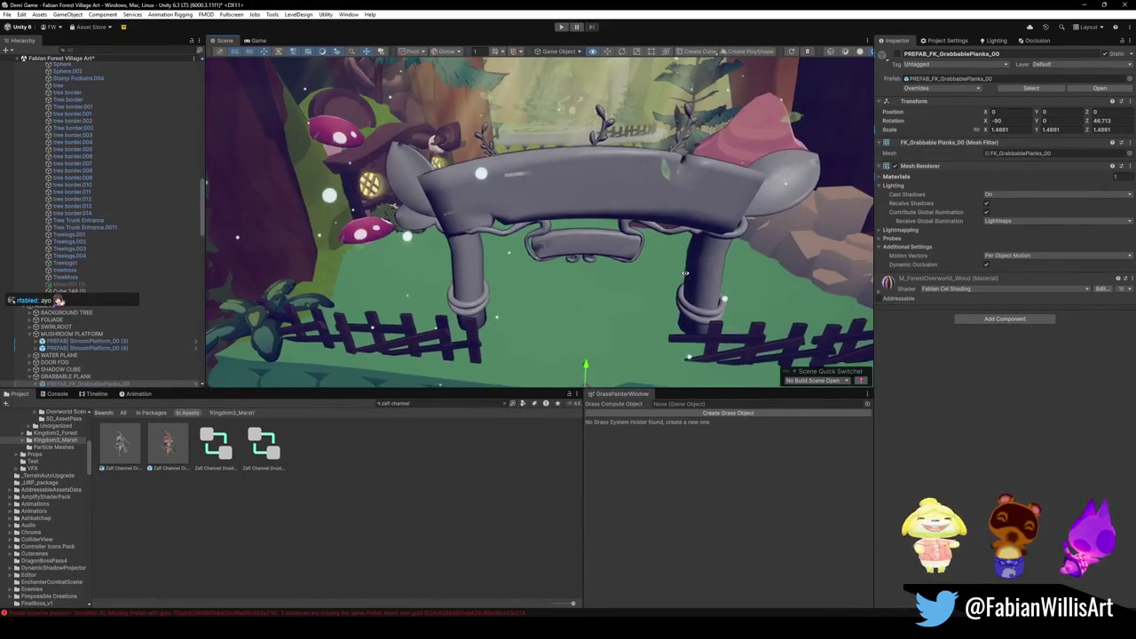
right_click(891, 282)
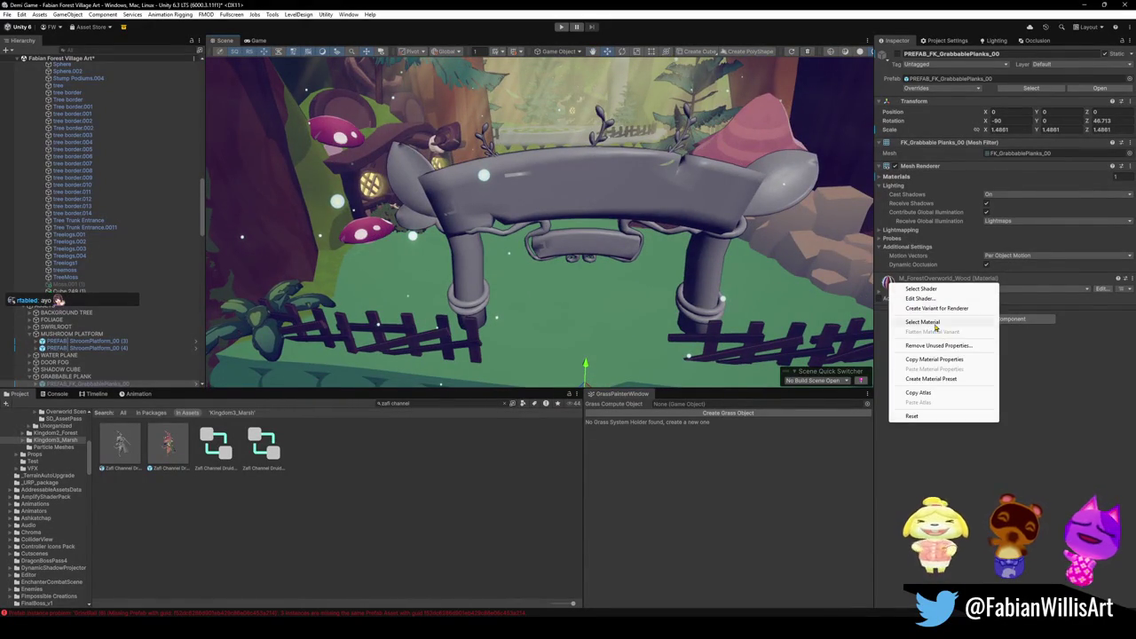
Duplicate the plank's wood material and rename the copy M_ForestVillage_NoCel.
click(934, 325)
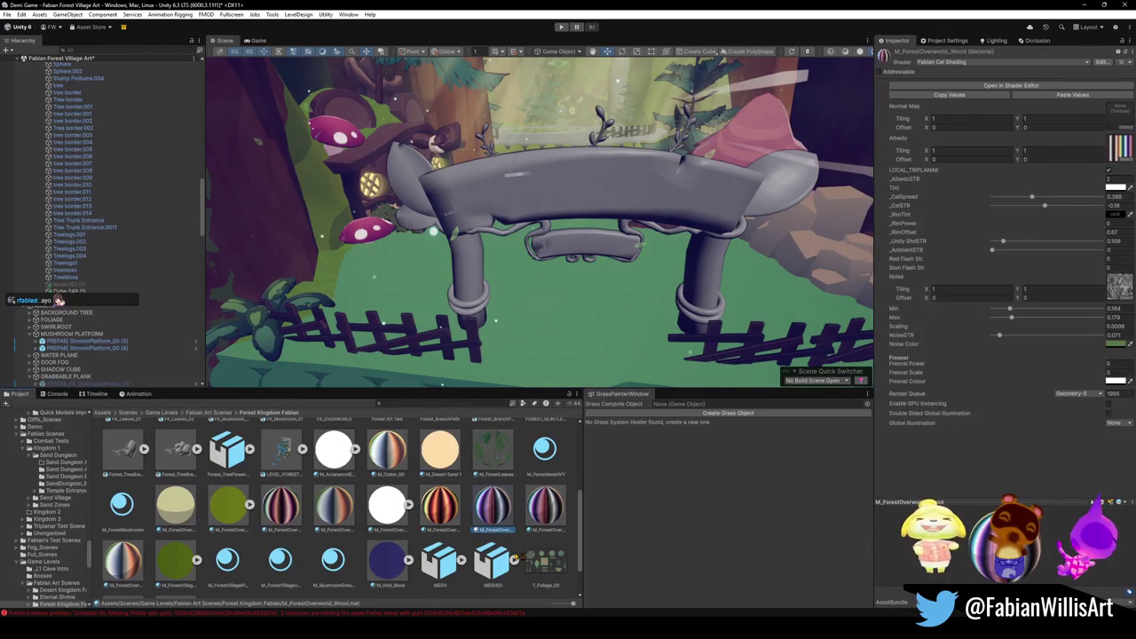
key(ctrl+d)
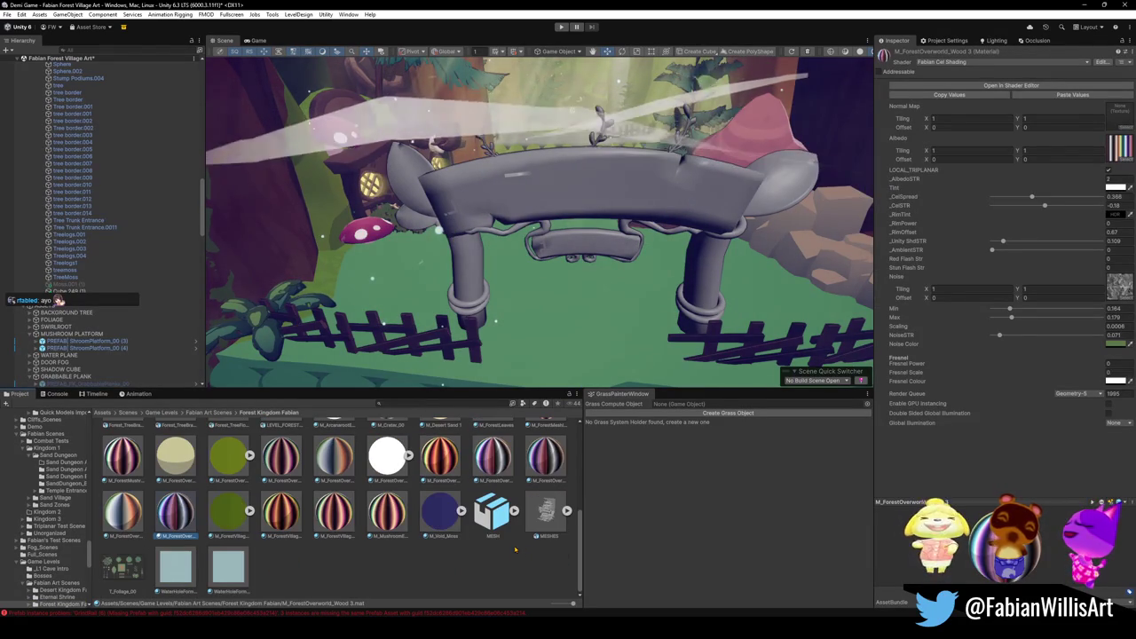
key(F2)
text(M_Fore)
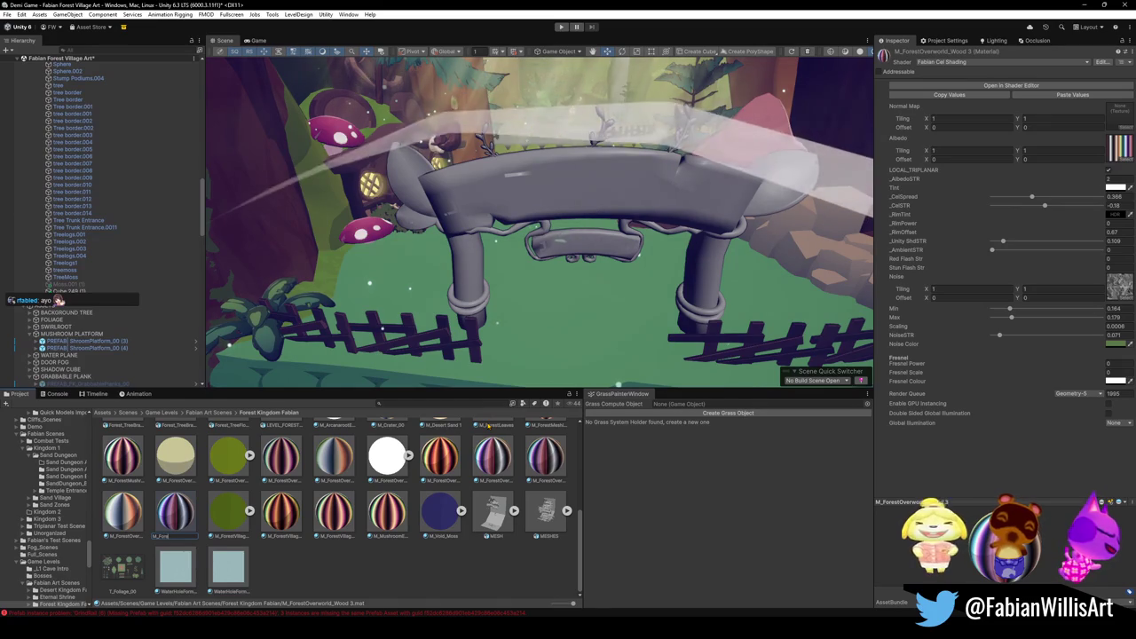
text(stVillage_)
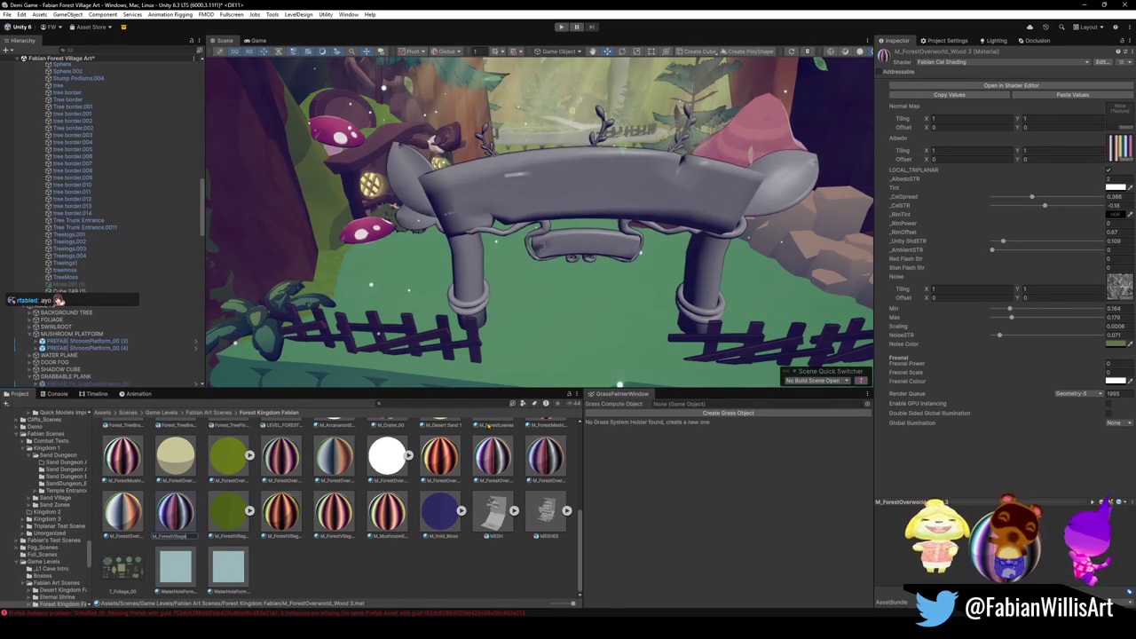
text(R)
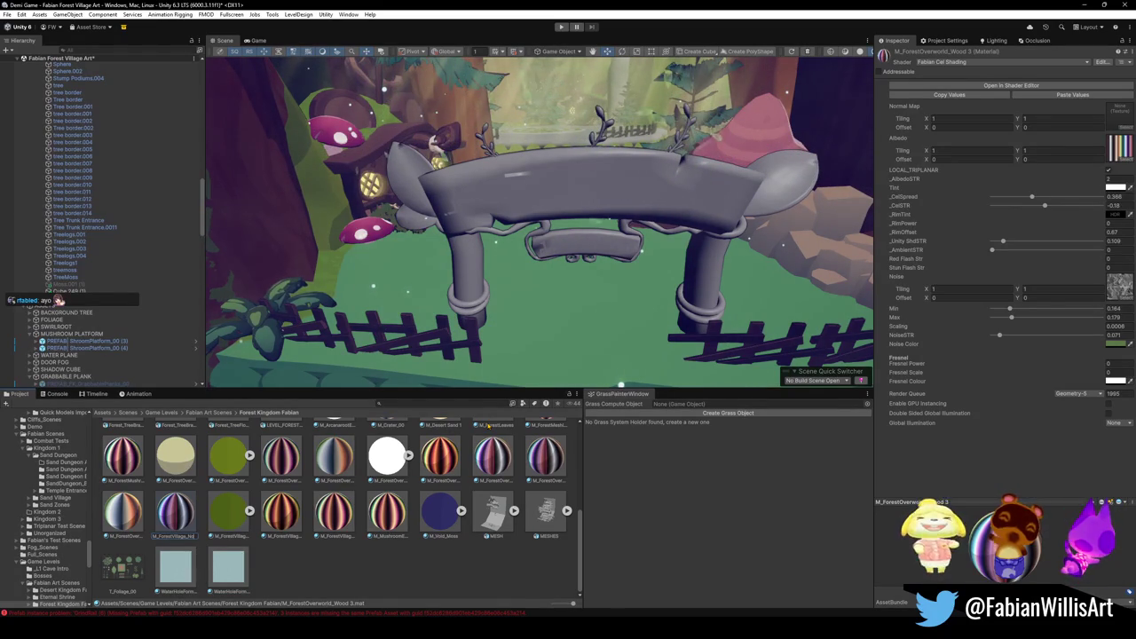
text(Cel)
key(Return)
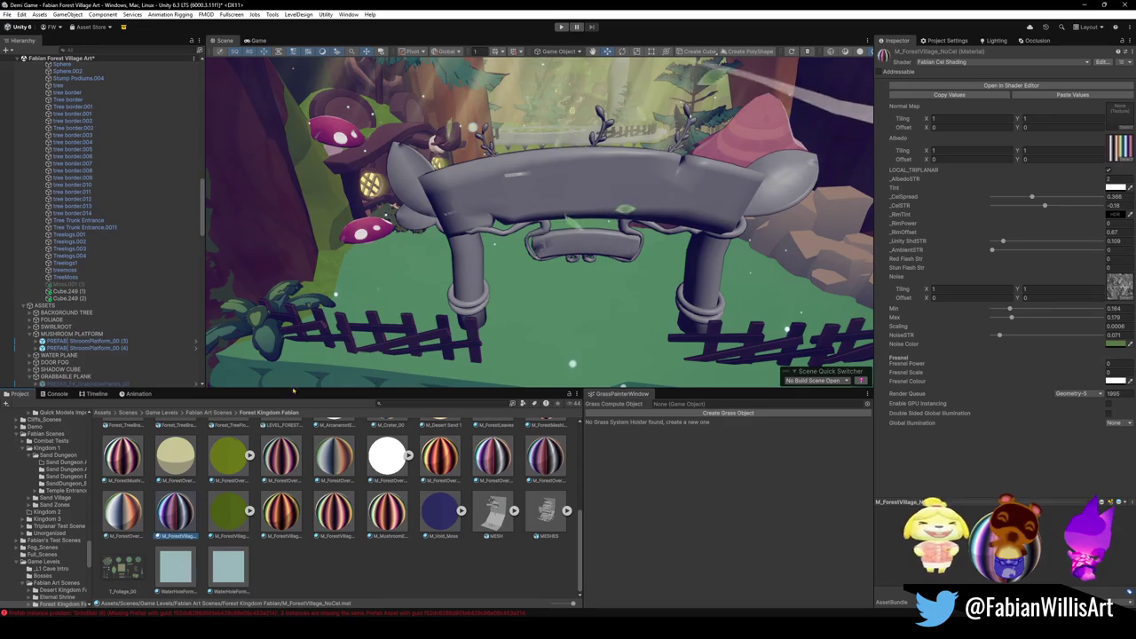
Raise the _CelSpread slider, then ease it back slightly while previewing the hedges.
right_drag(572, 362, 521, 256)
key(w)
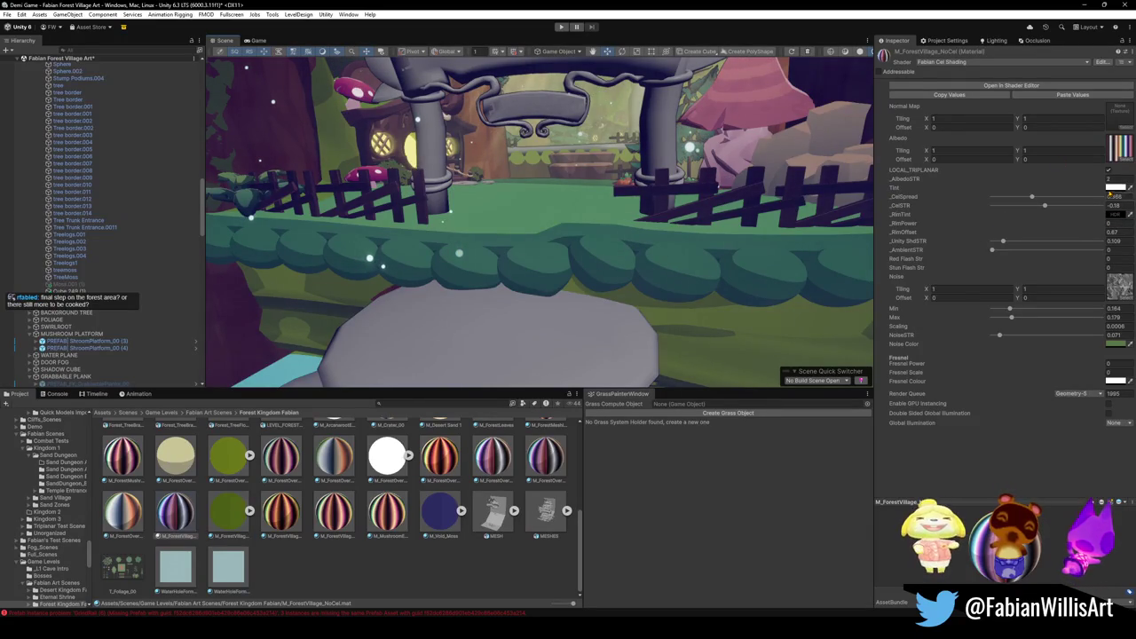
drag(1032, 196, 1074, 197)
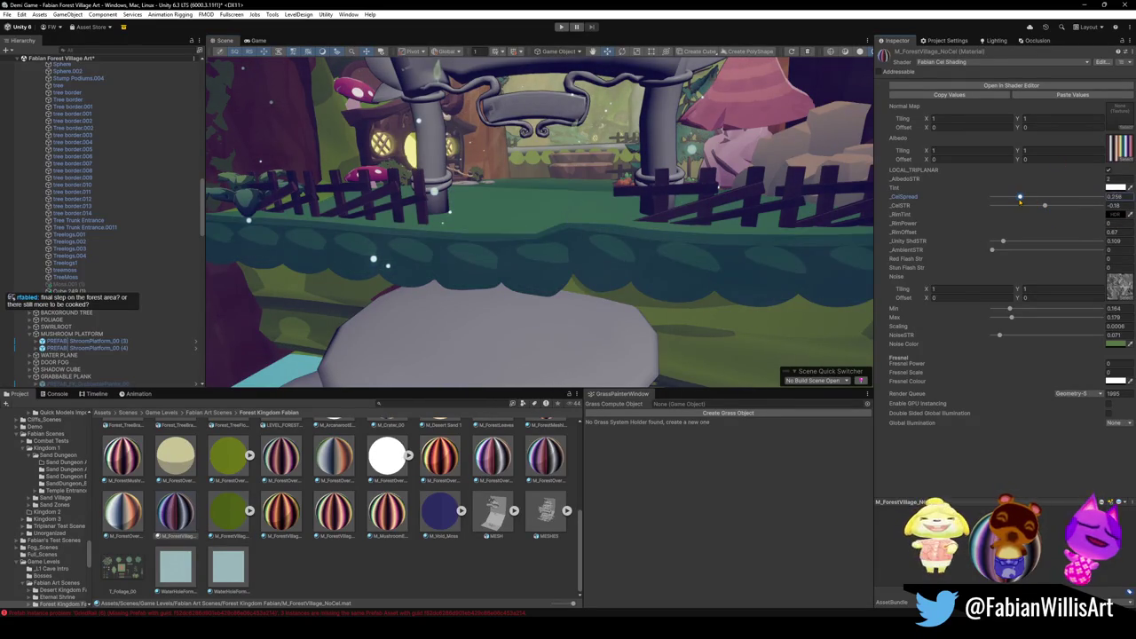
drag(1065, 205, 1051, 204)
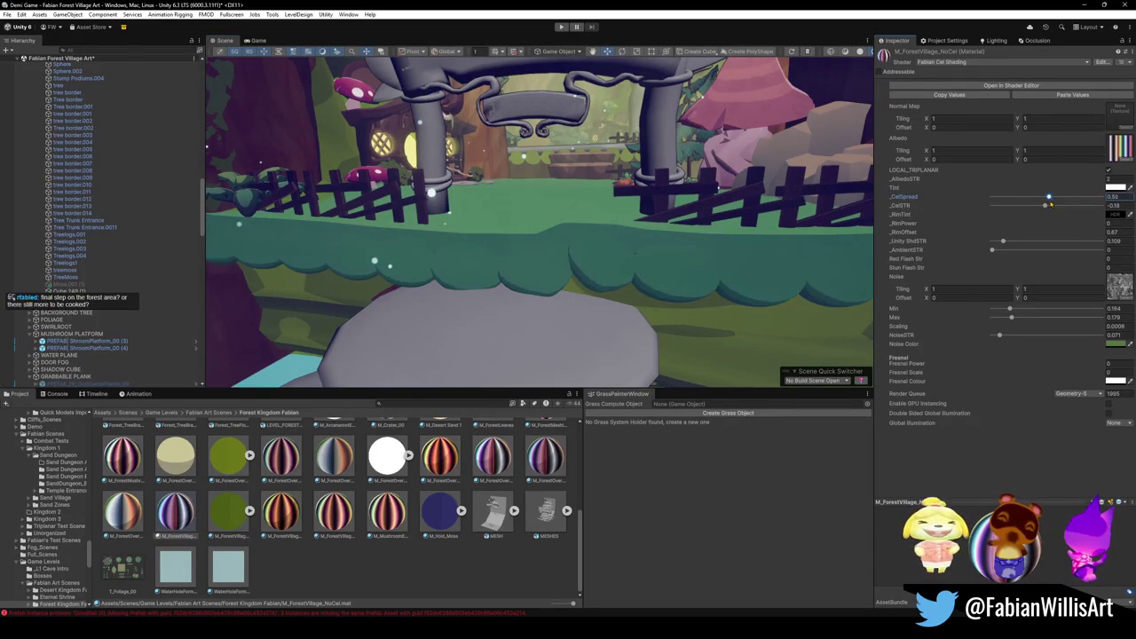
mouse_move(701, 204)
right_down()
mouse_move(719, 187)
mouse_move(746, 214)
mouse_move(712, 194)
mouse_move(726, 218)
mouse_move(731, 197)
mouse_move(776, 212)
right_up()
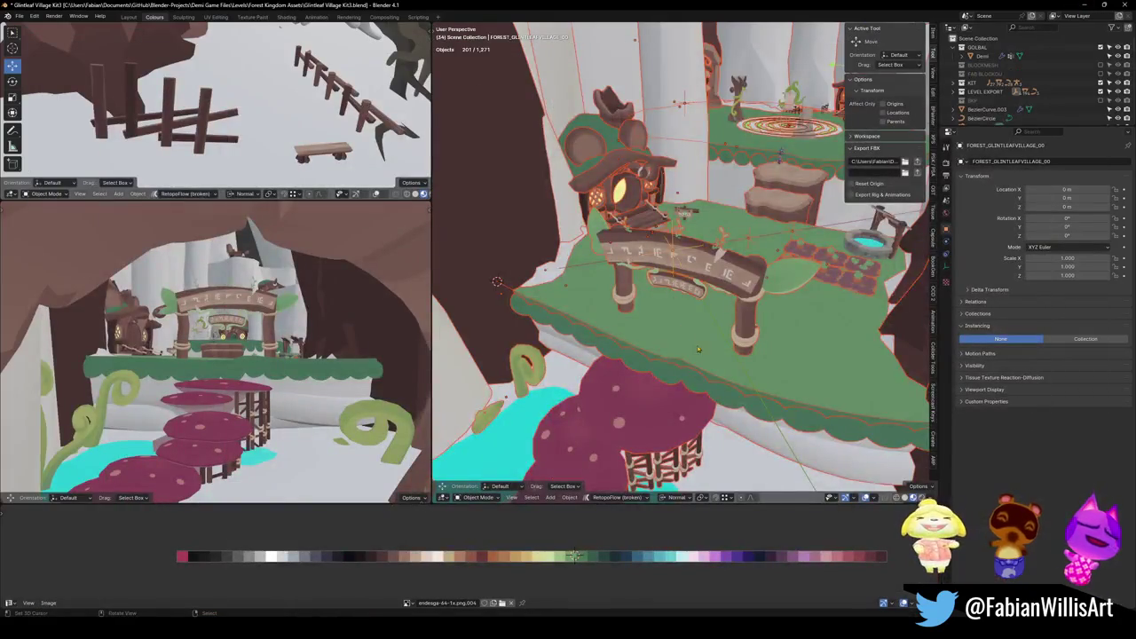
scroll(697, 349, up, 5)
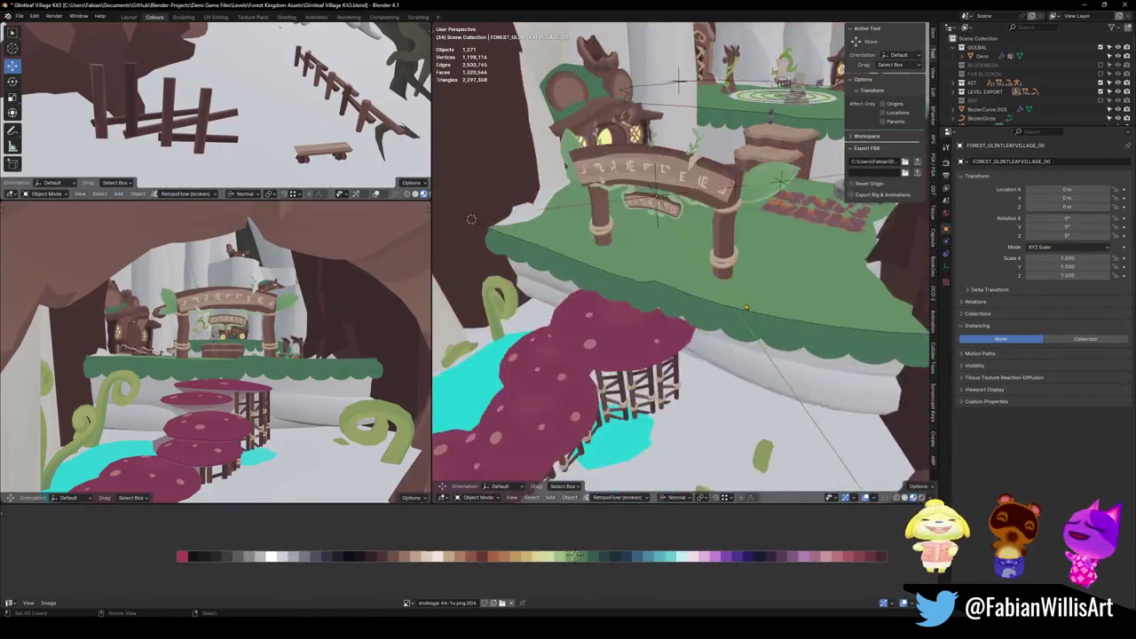
In Edit Mode on TreeMoss, select all top faces sharing the same normal.
mouse_move(697, 349)
middle_down()
mouse_move(743, 288)
mouse_move(693, 290)
mouse_move(680, 277)
mouse_move(677, 297)
middle_up()
click(744, 288)
key(Tab)
scroll(694, 289, down, 3)
key(alt+a)
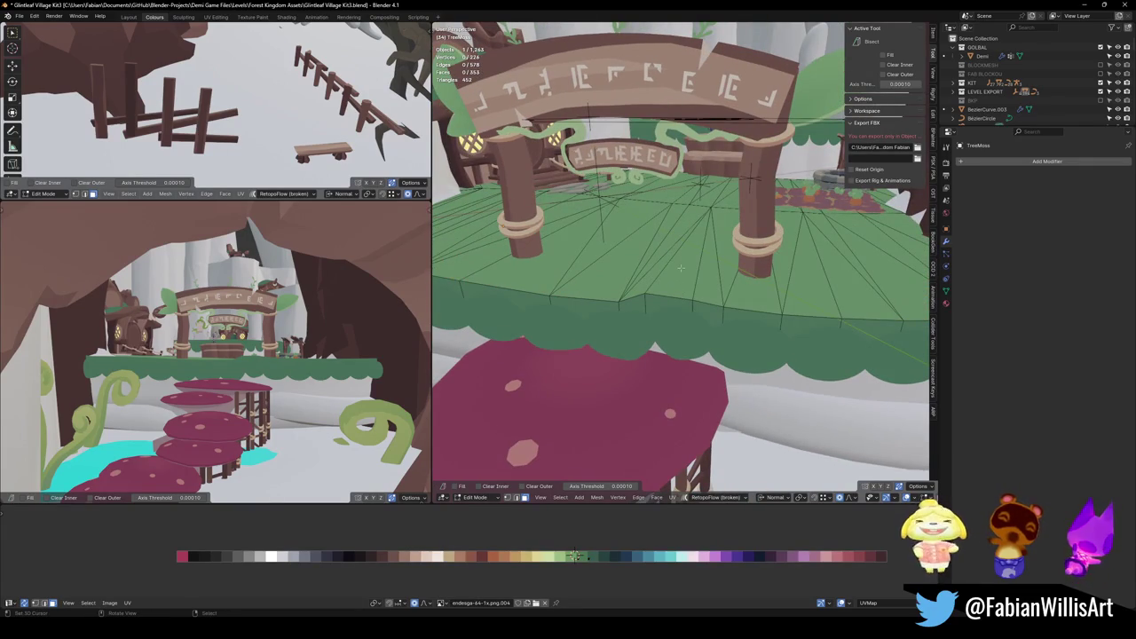
click(680, 268)
key(q)
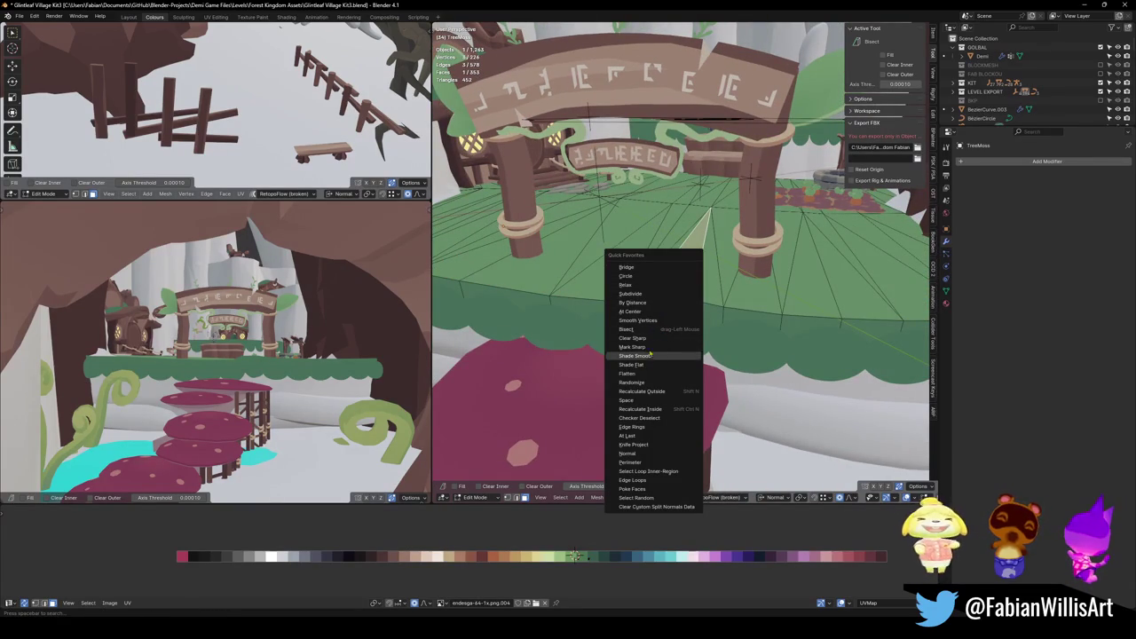
click(650, 454)
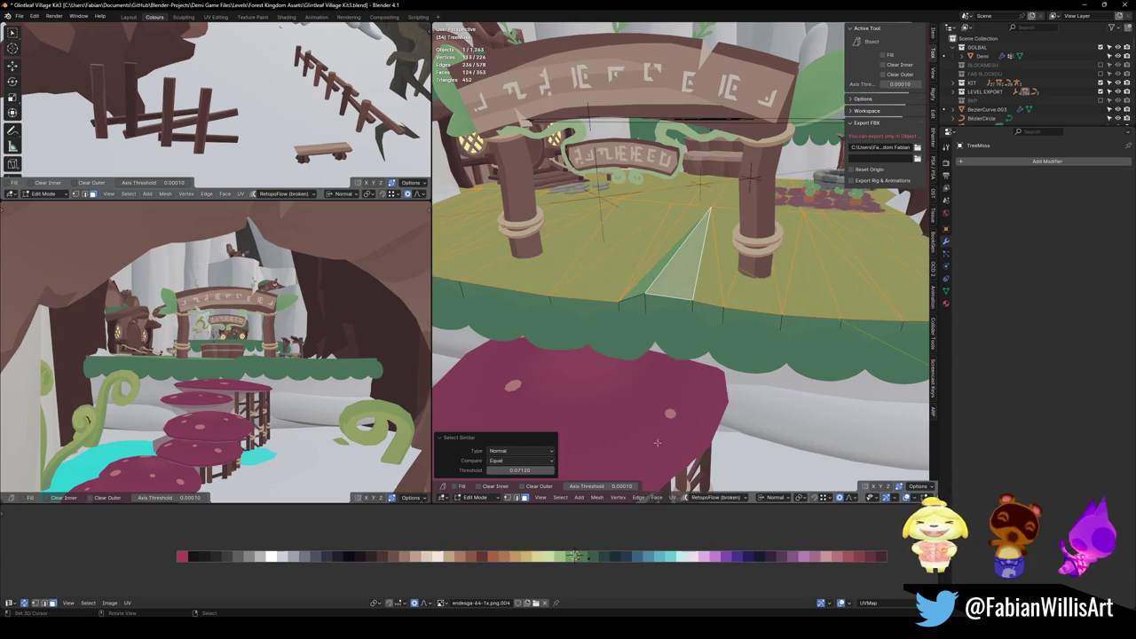
Add one more face, then scale the selection to 0 along normal Z in local view.
shift+click(647, 281)
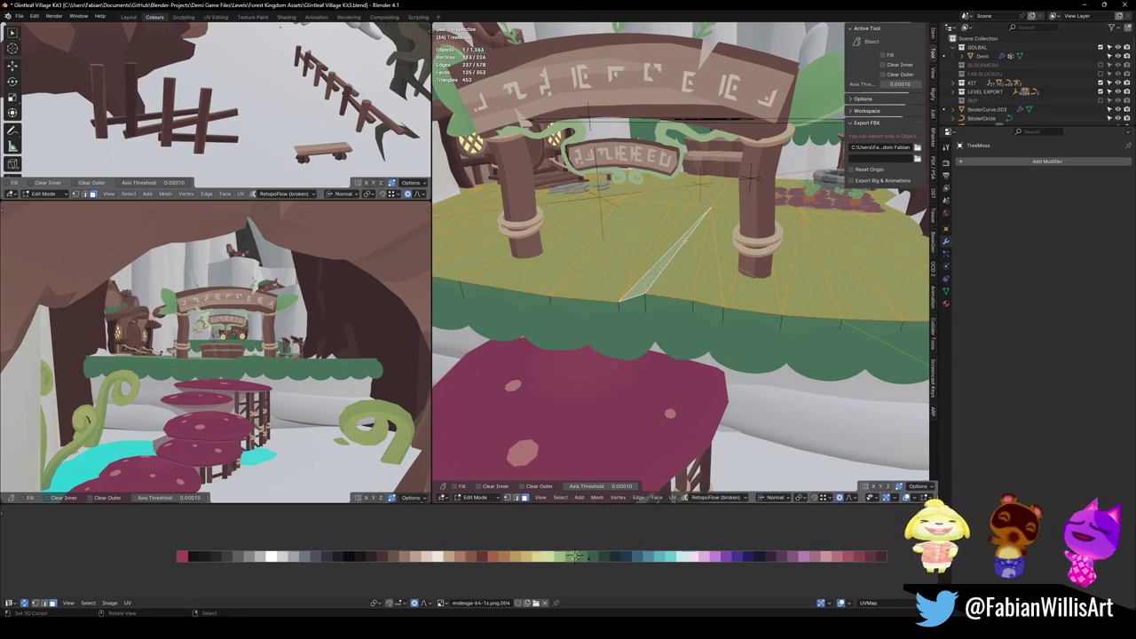
middle_drag(648, 280, 466, 263)
key(KP_Divide)
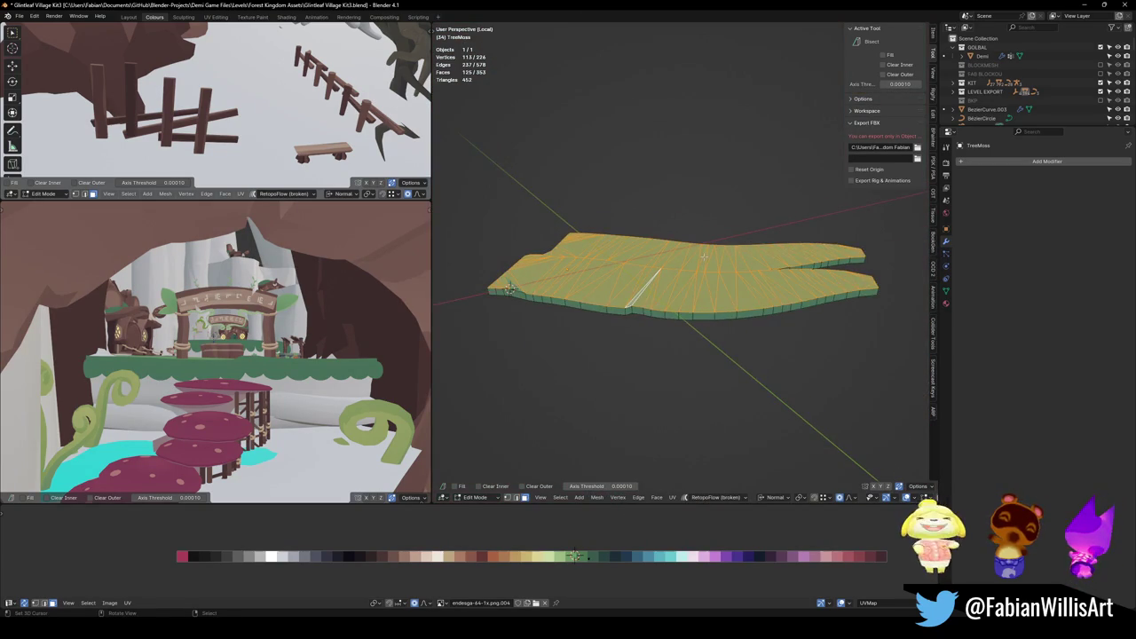
drag(683, 245, 683, 27)
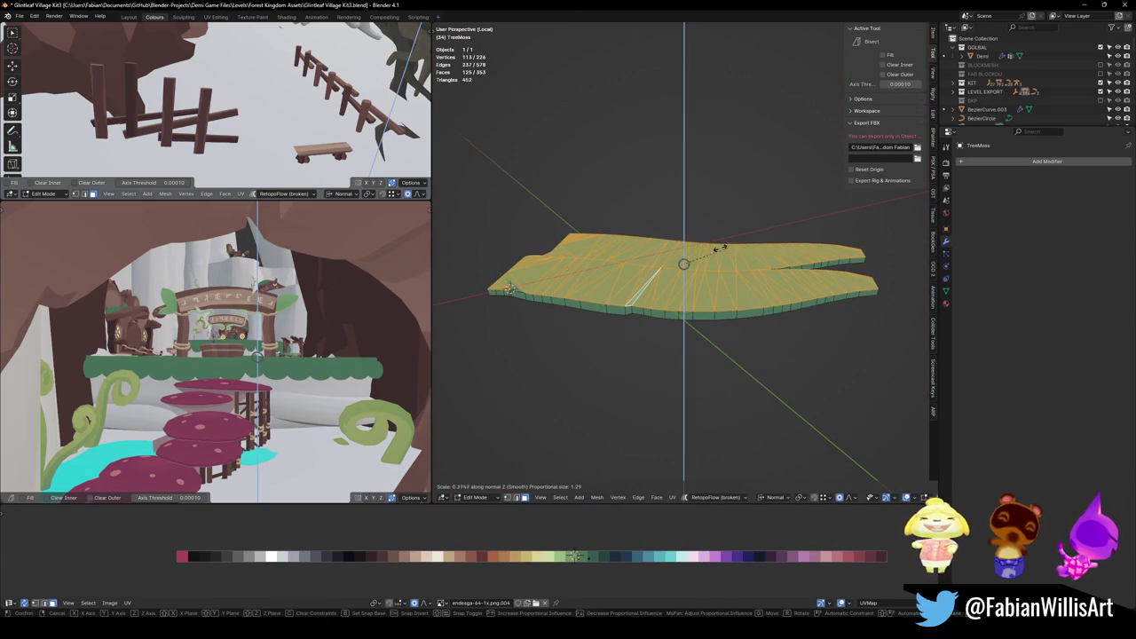
key(s)
key(z)
key(0)
key(Return)
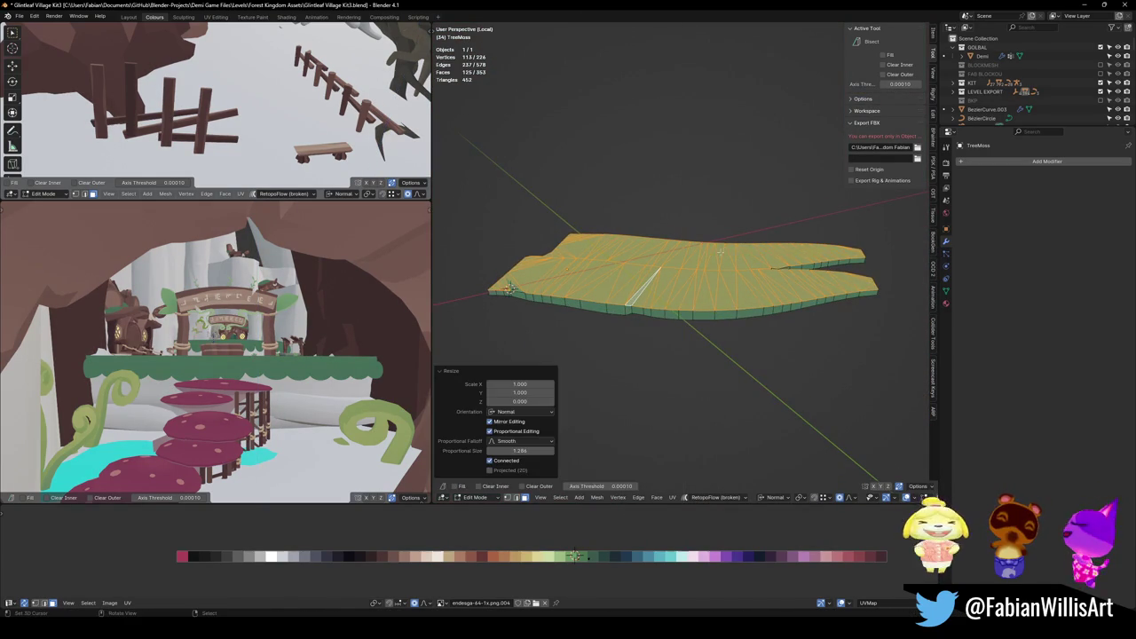
middle_drag(743, 289, 725, 286)
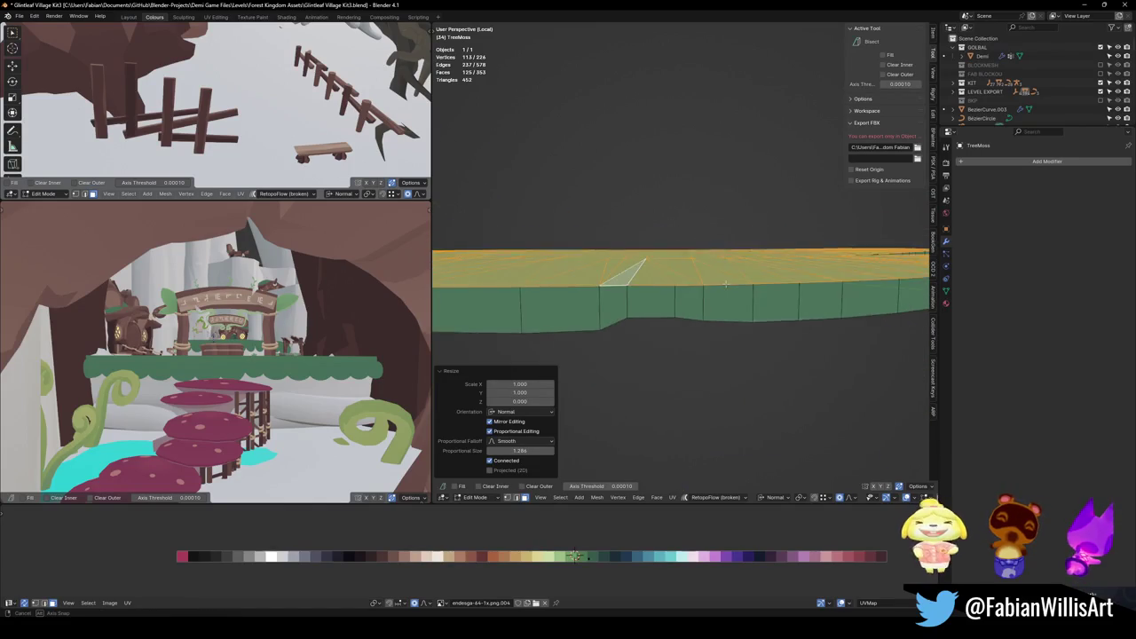
key(KP_Divide)
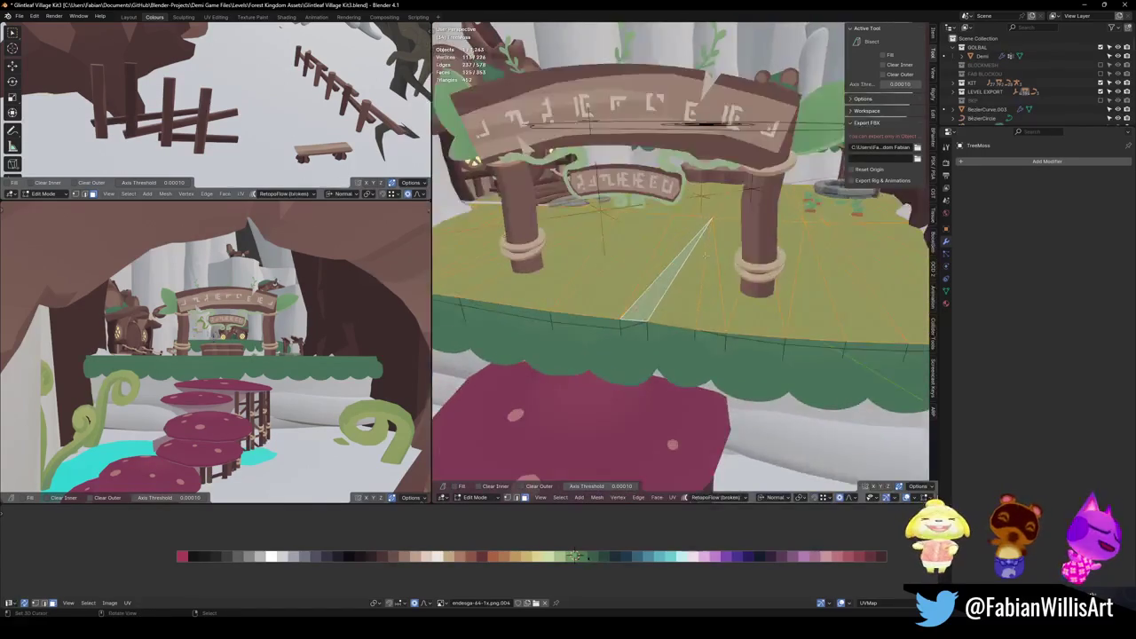
key(Tab)
middle_drag(727, 293, 761, 292)
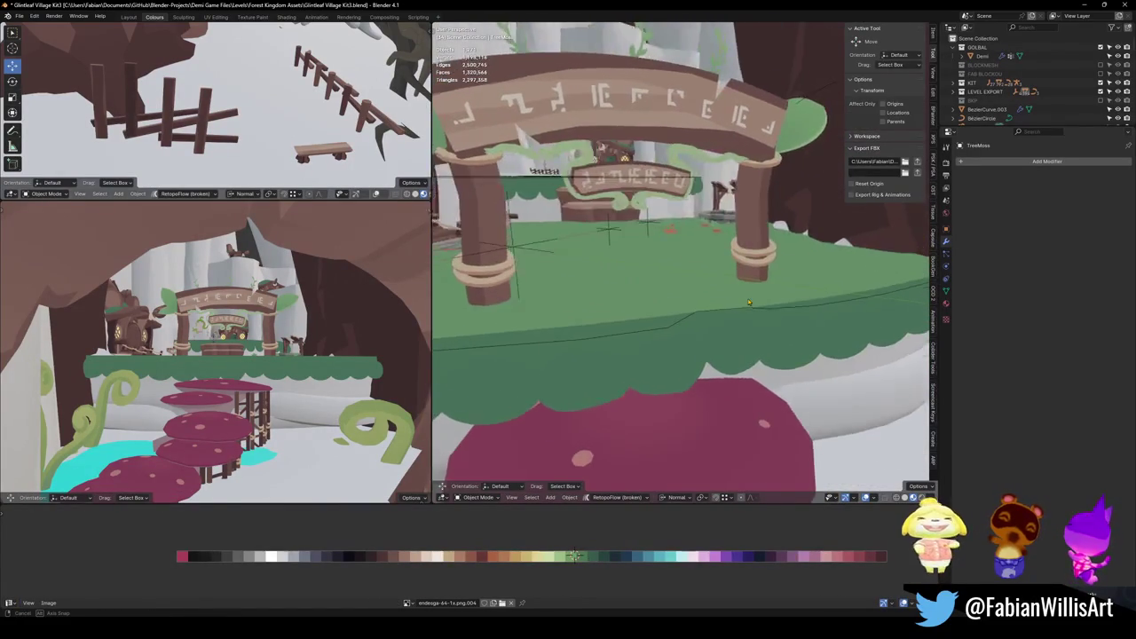
Lower the TreeMoss top faces along their normal, with a small adjustment near the carrot beds.
click(761, 292)
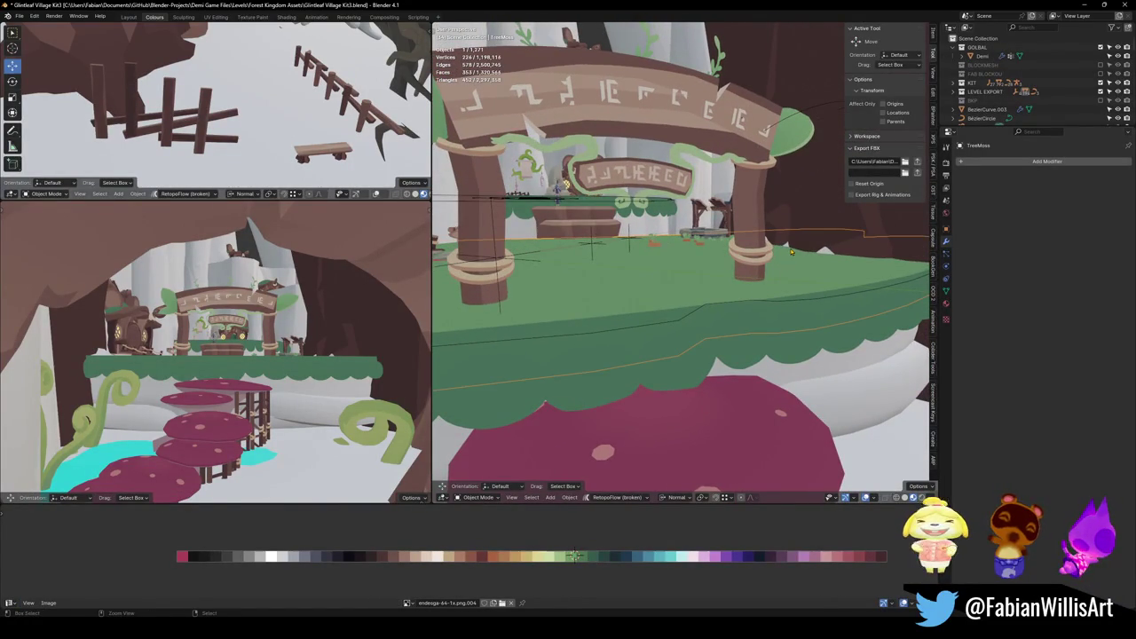
key(Tab)
key(g)
key(z)
key(z)
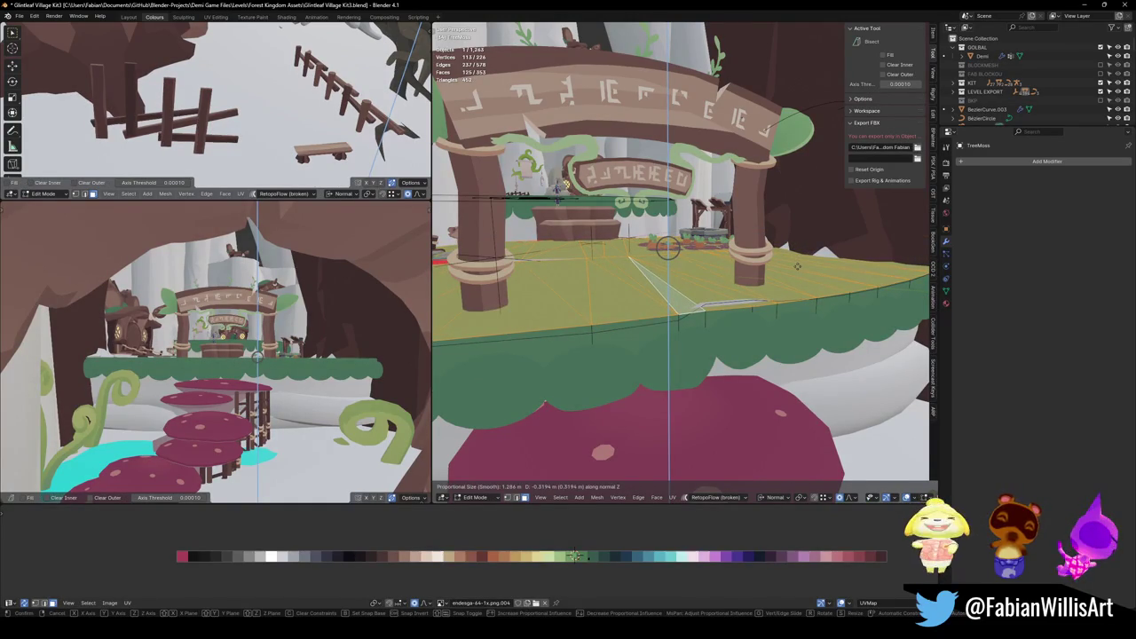
click(797, 266)
mouse_move(576, 263)
middle_down()
mouse_move(690, 274)
mouse_move(708, 261)
mouse_move(489, 203)
mouse_move(461, 168)
mouse_move(714, 268)
middle_up()
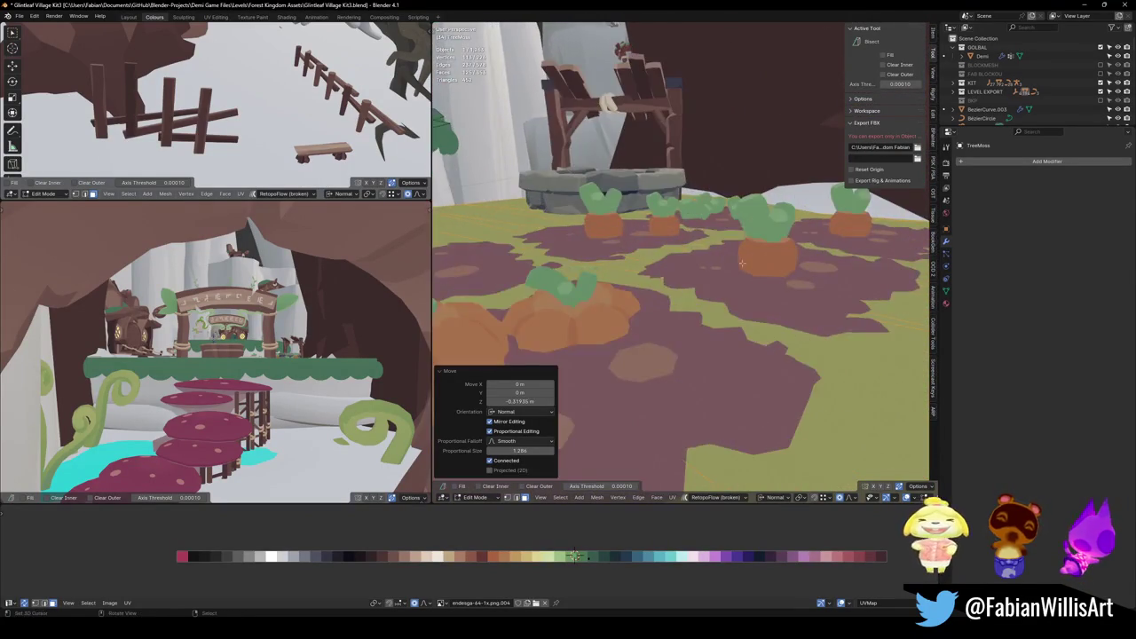
key(g)
key(z)
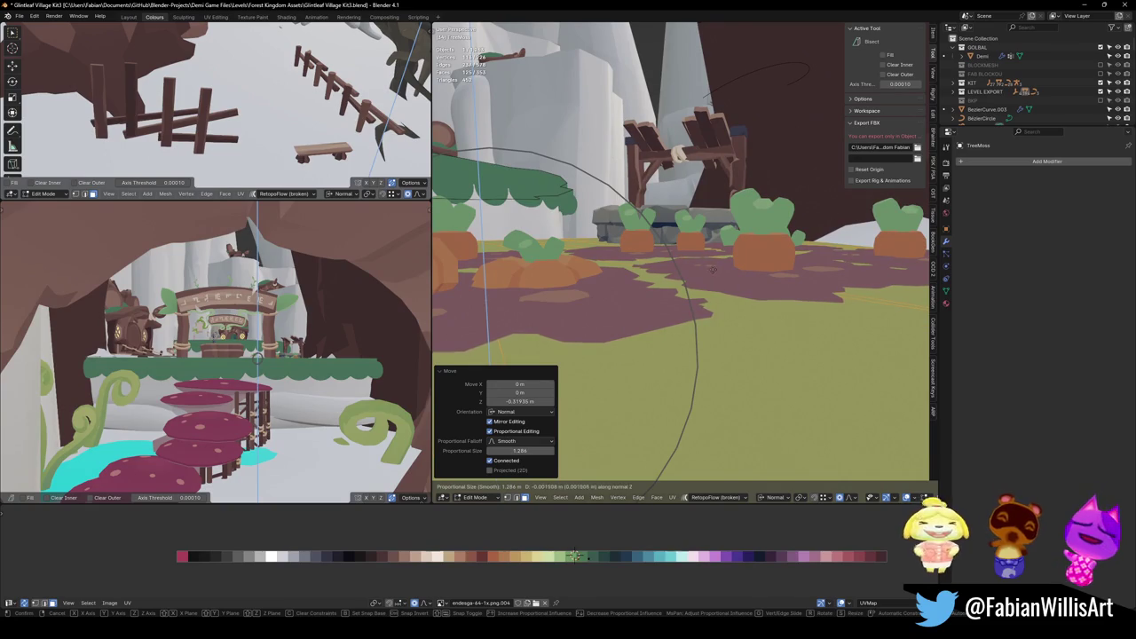
click(710, 271)
middle_drag(710, 271, 466, 299)
key(Tab)
Move Treelogs1 along Z to match the lowered moss.
click(656, 233)
key(KP_Decimal)
key(g)
key(z)
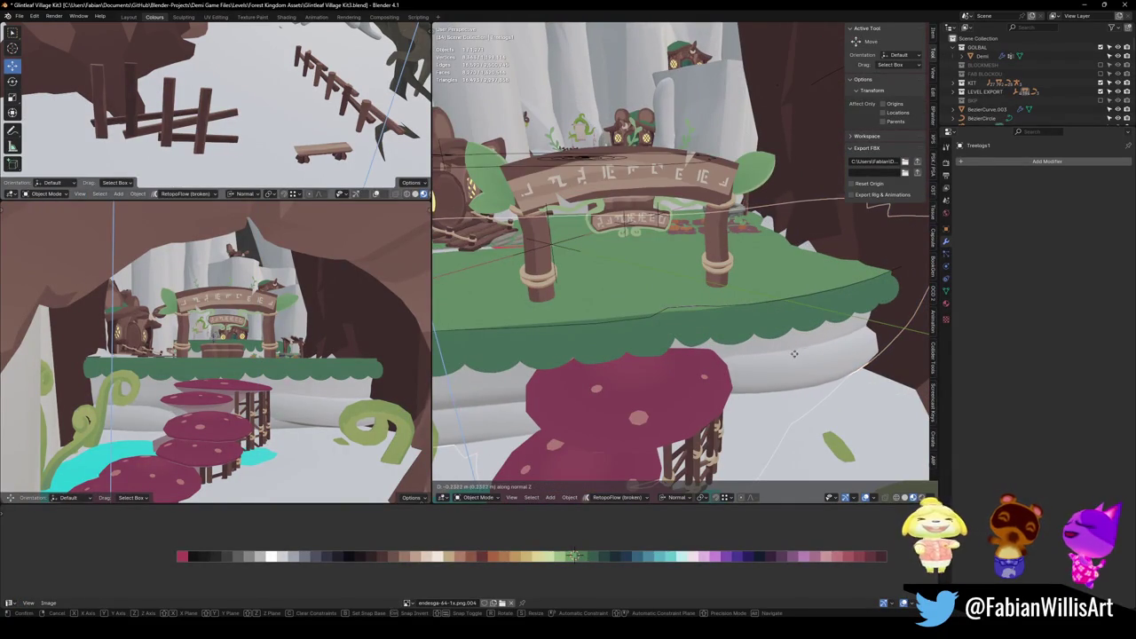
click(795, 353)
Save Glintleaf Village Kit3.blend and select the FOREST_GLINTLEAF_VILLAGE_00 root object.
middle_drag(795, 353, 636, 291)
key(ctrl+s)
click(595, 273)
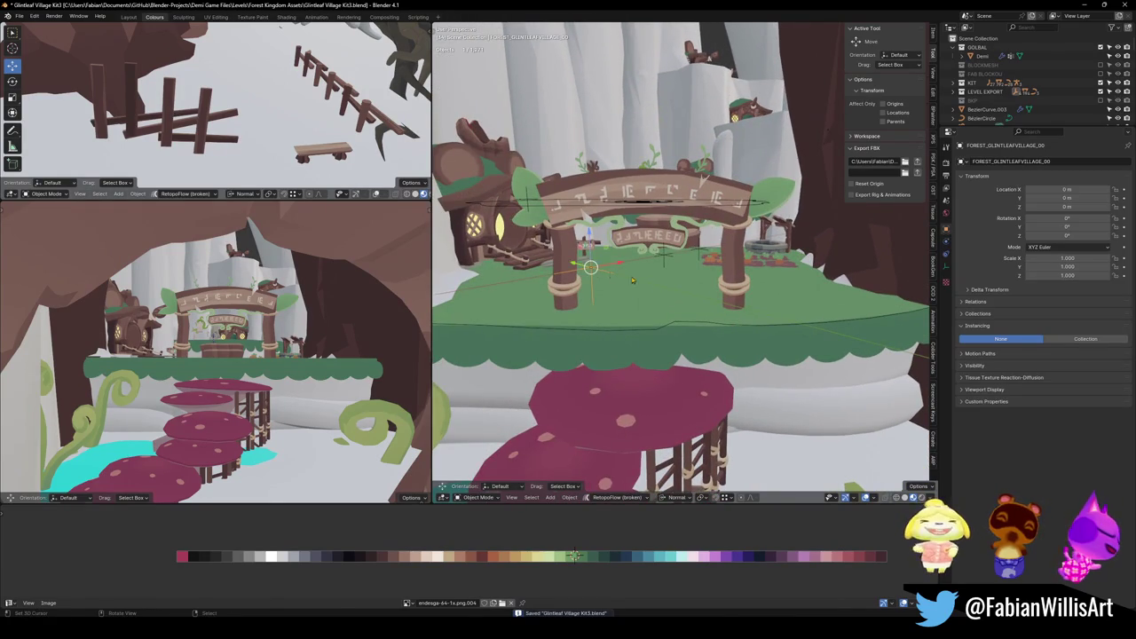
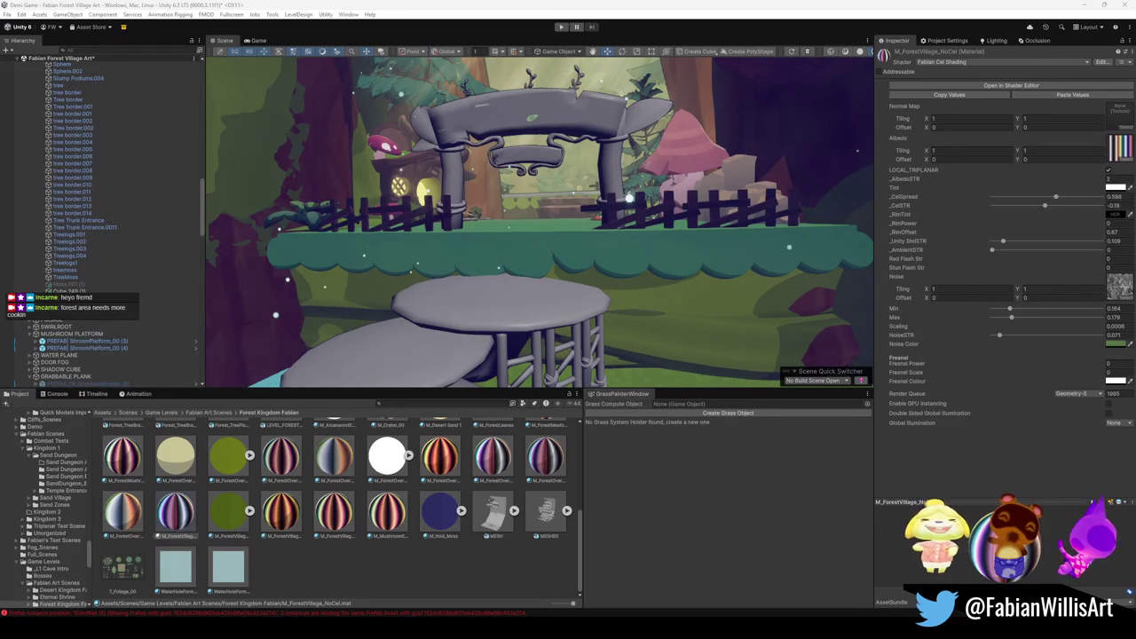
Fly the Scene camera around the forest archway to view it from several angles.
mouse_move(773, 232)
right_down()
mouse_move(732, 218)
mouse_move(604, 241)
mouse_move(710, 291)
right_up()
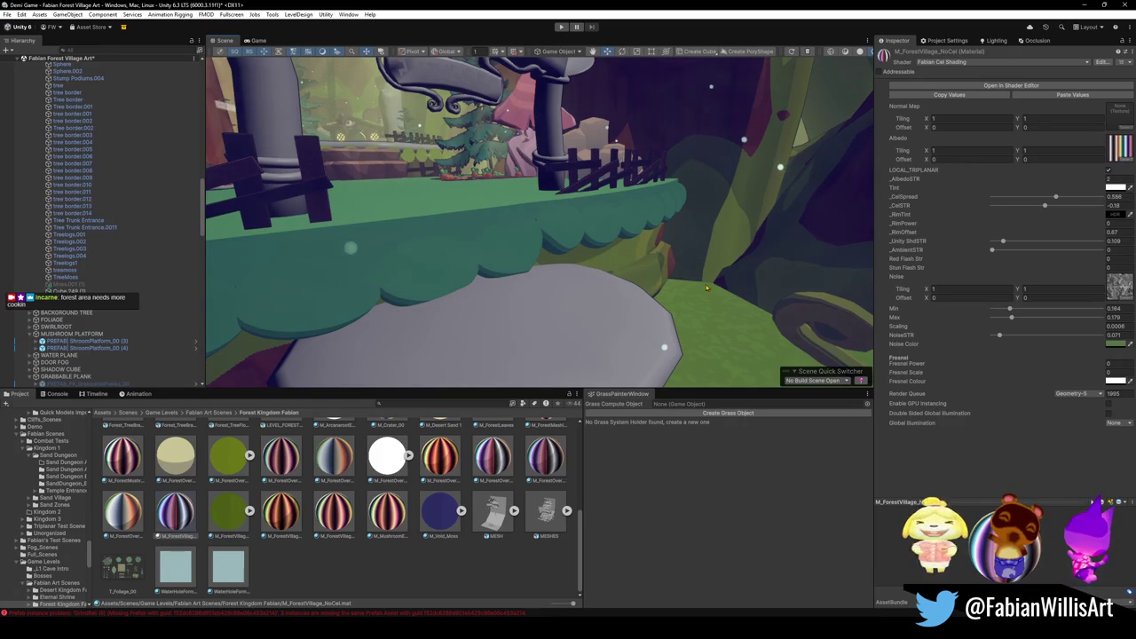
right_drag(796, 184, 726, 230)
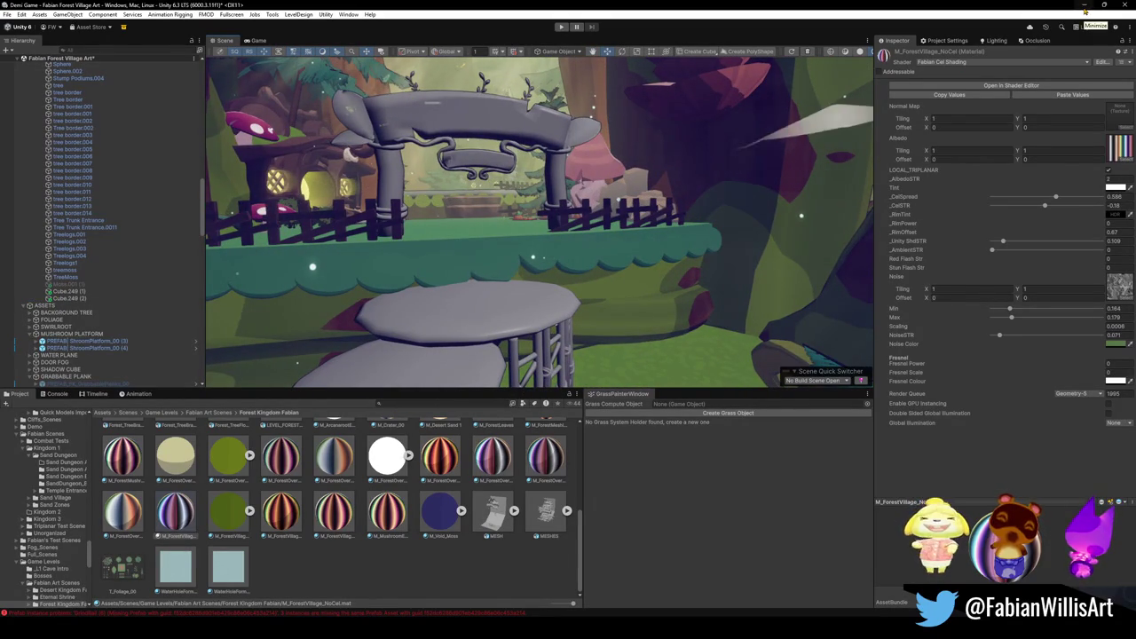
right_drag(702, 195, 666, 217)
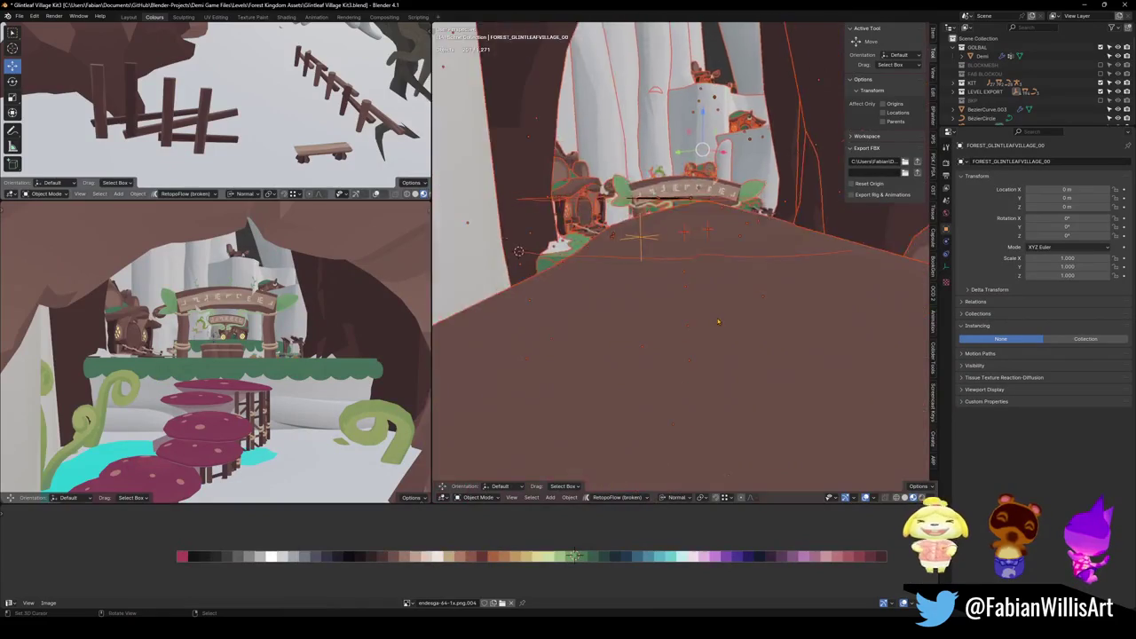
Link the shared material onto the TreeMoss object, then undo that change.
click(722, 288)
key(q)
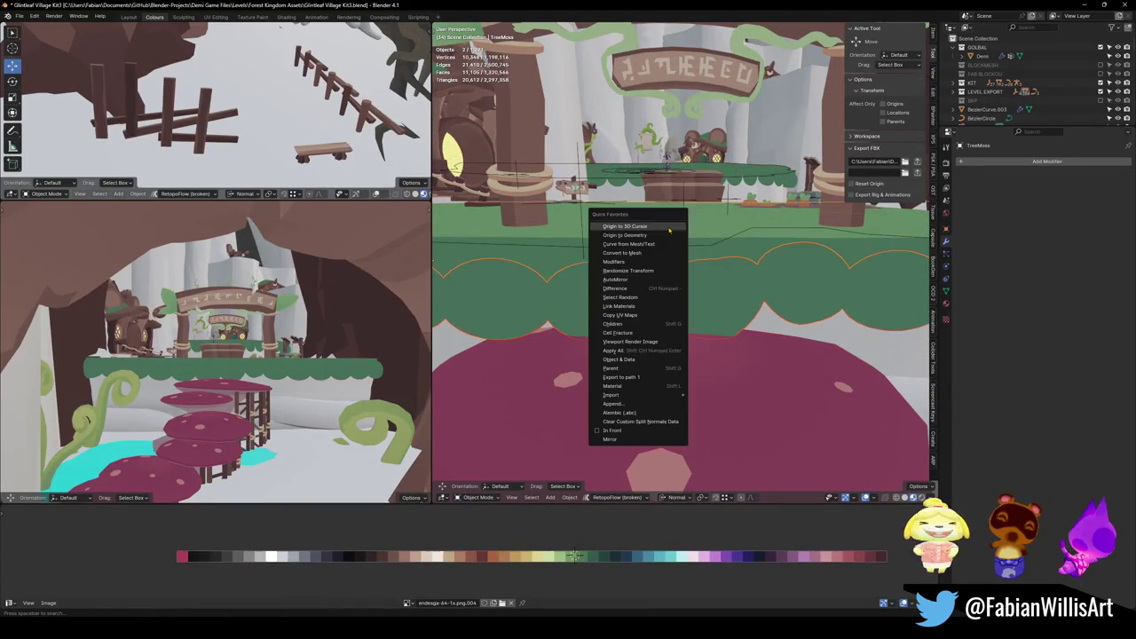
click(644, 305)
scroll(713, 289, up, 3)
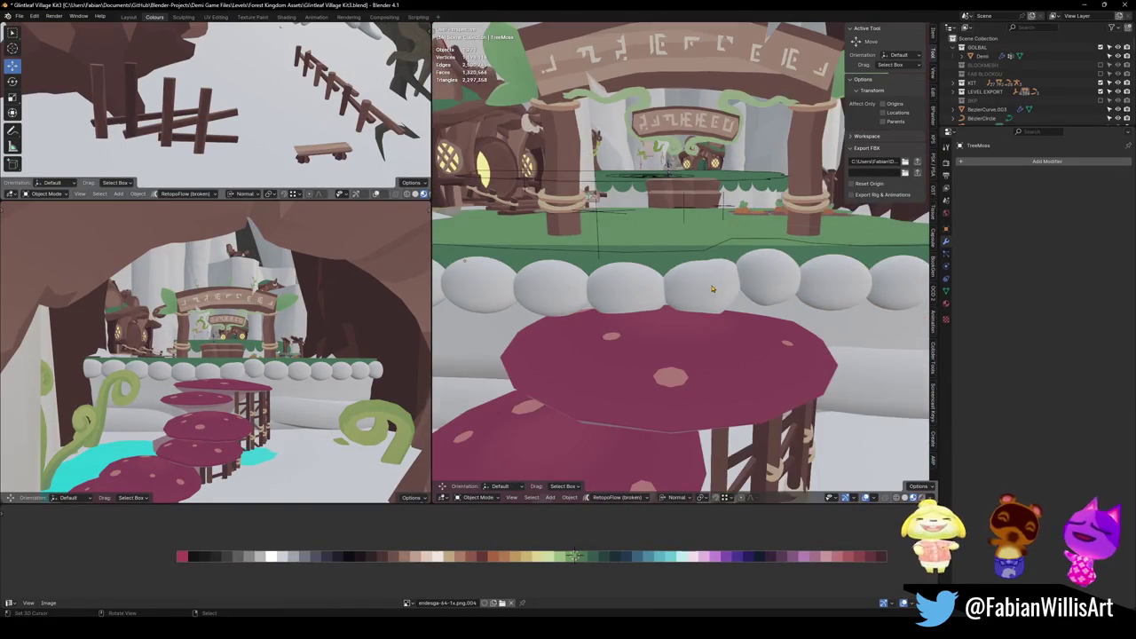
click(698, 279)
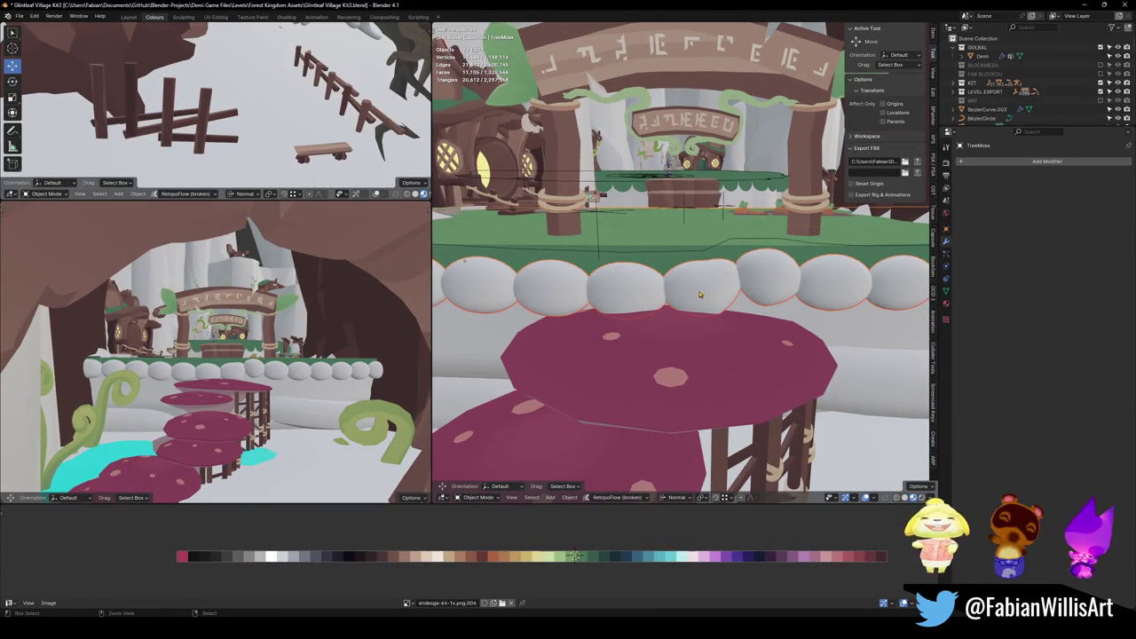
key(ctrl+z)
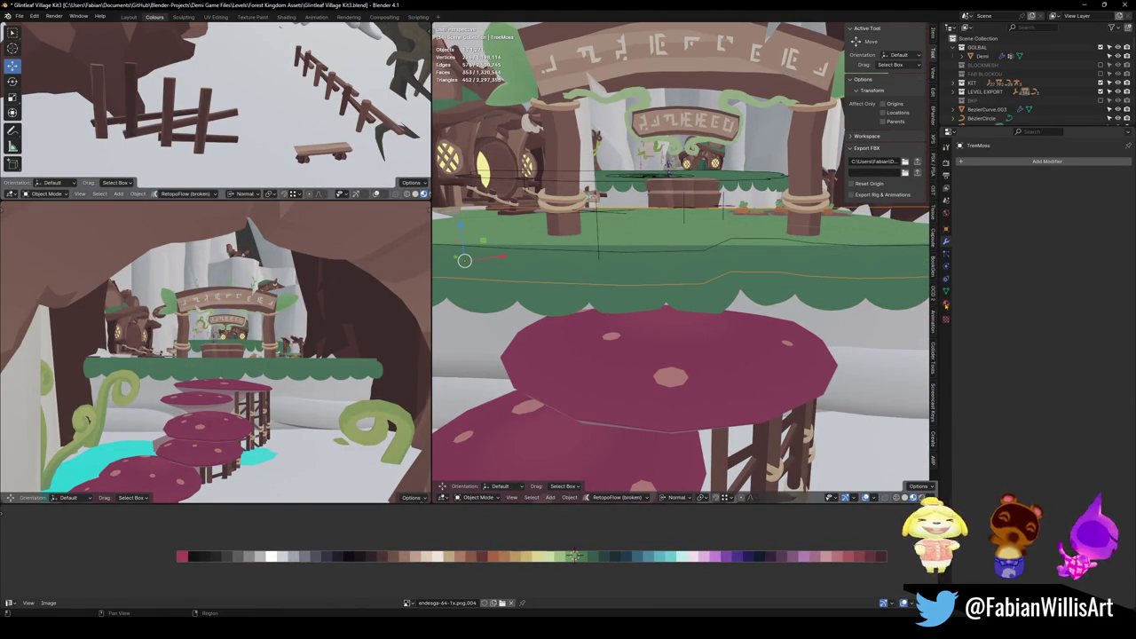
Remove the moss's Tree slot, link the Wood material to moss and green platform, and save.
click(946, 318)
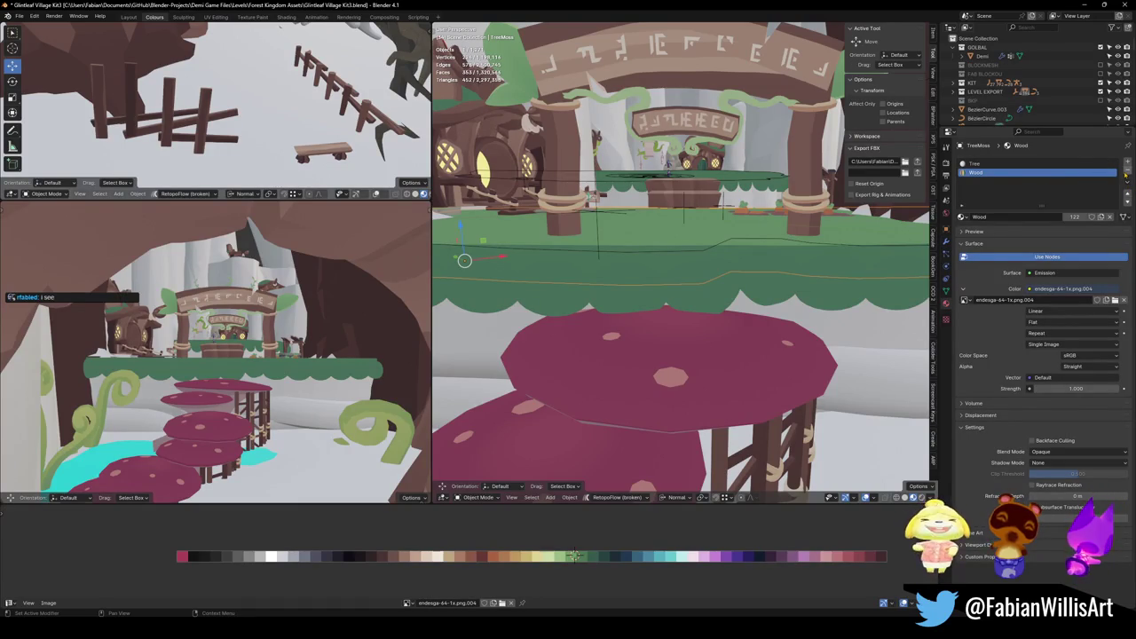
click(1073, 164)
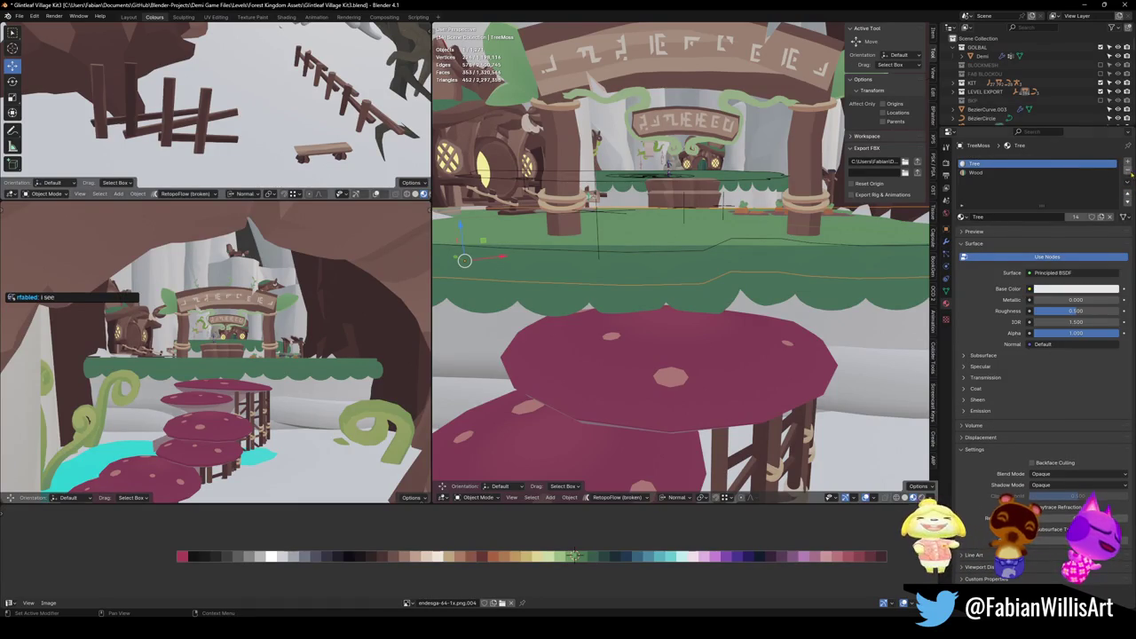
click(1127, 174)
shift+click(655, 253)
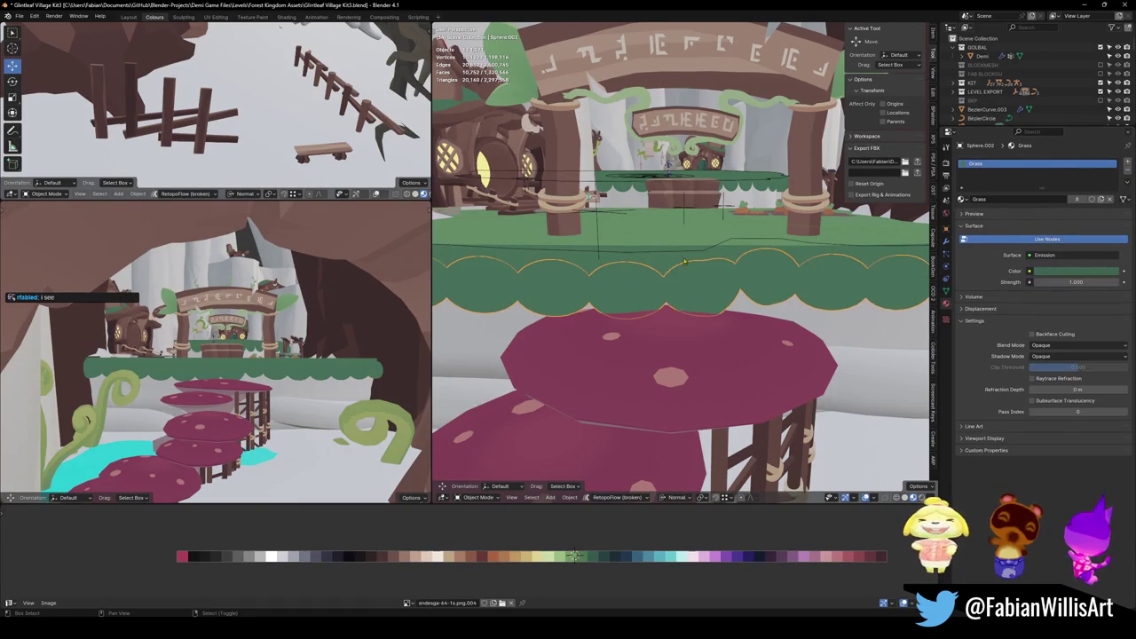
key(q)
click(655, 239)
key(ctrl+s)
Delete the stray face from the moss mesh on the platform.
middle_drag(715, 290, 683, 266)
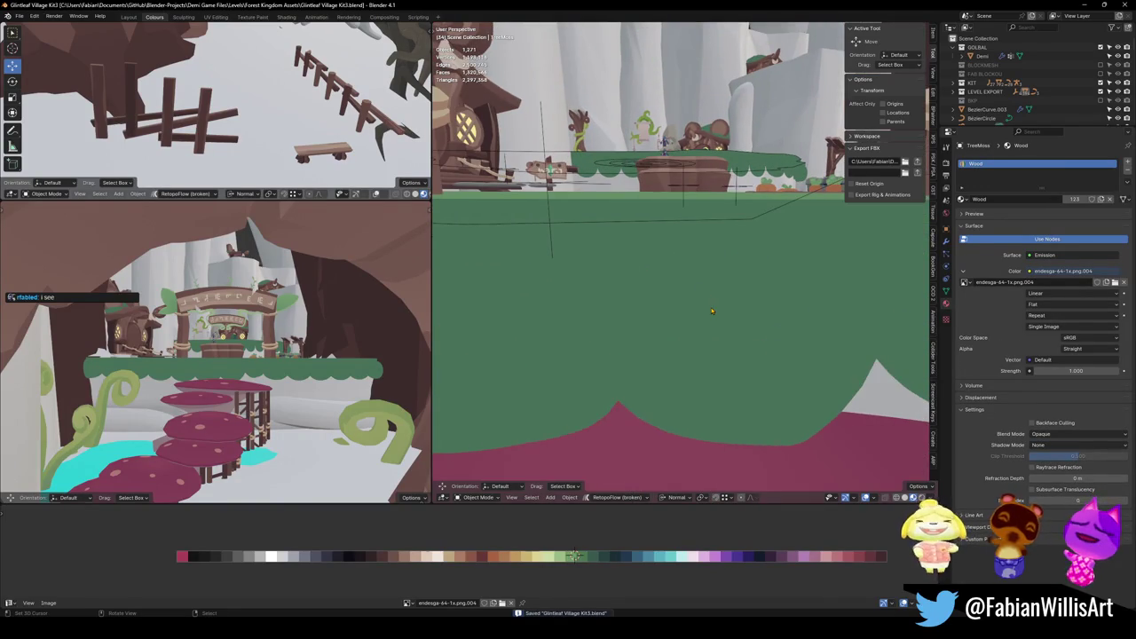
click(677, 256)
key(Tab)
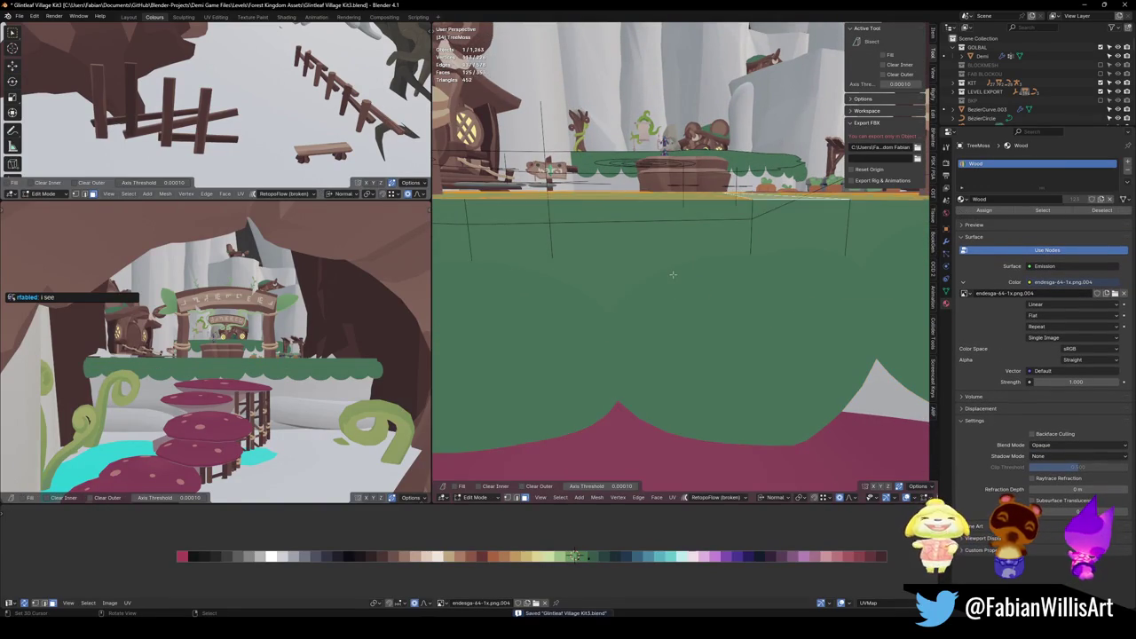
click(671, 239)
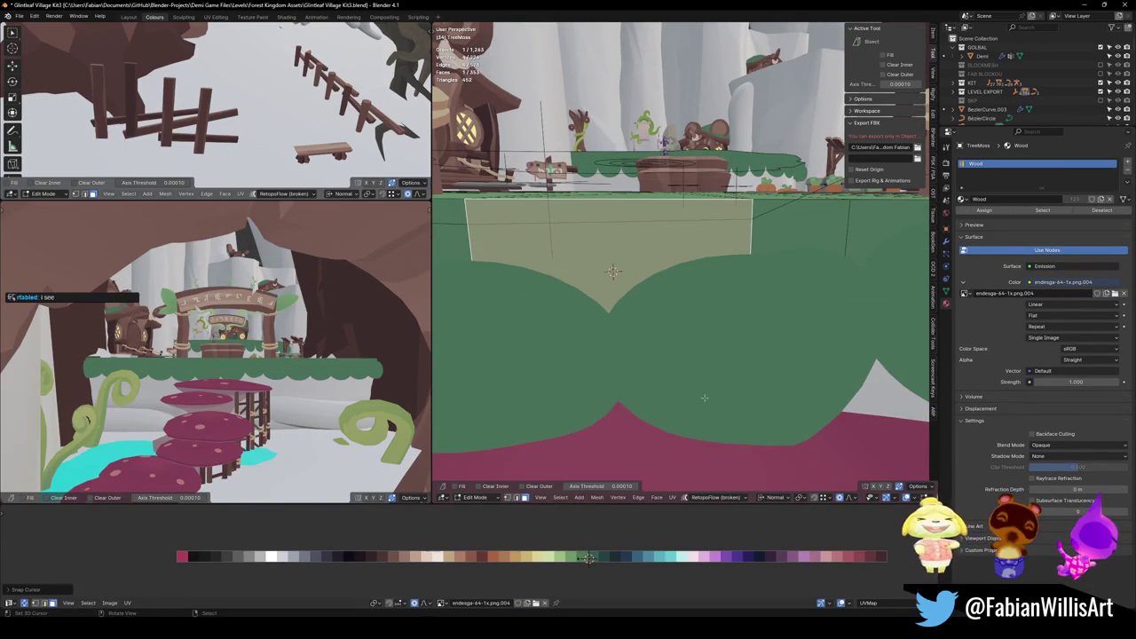
key(x)
click(660, 355)
key(Tab)
Undo and redo the deletion, inspect the platform edge up close, and save the file.
key(ctrl+z)
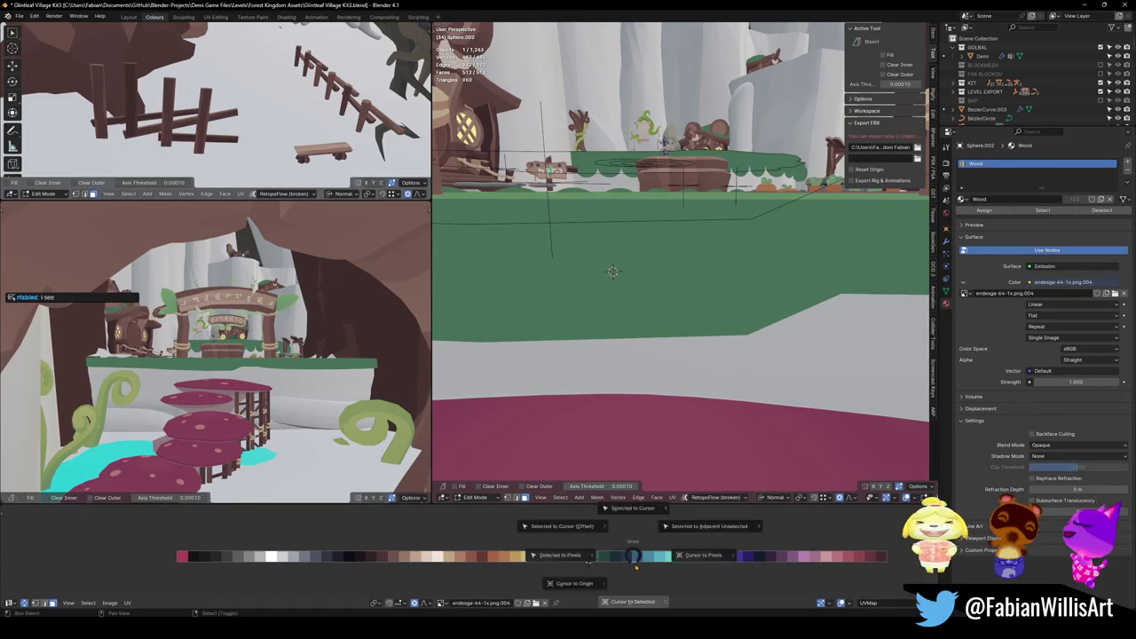
key(ctrl+shift+z)
scroll(651, 276, down, 2)
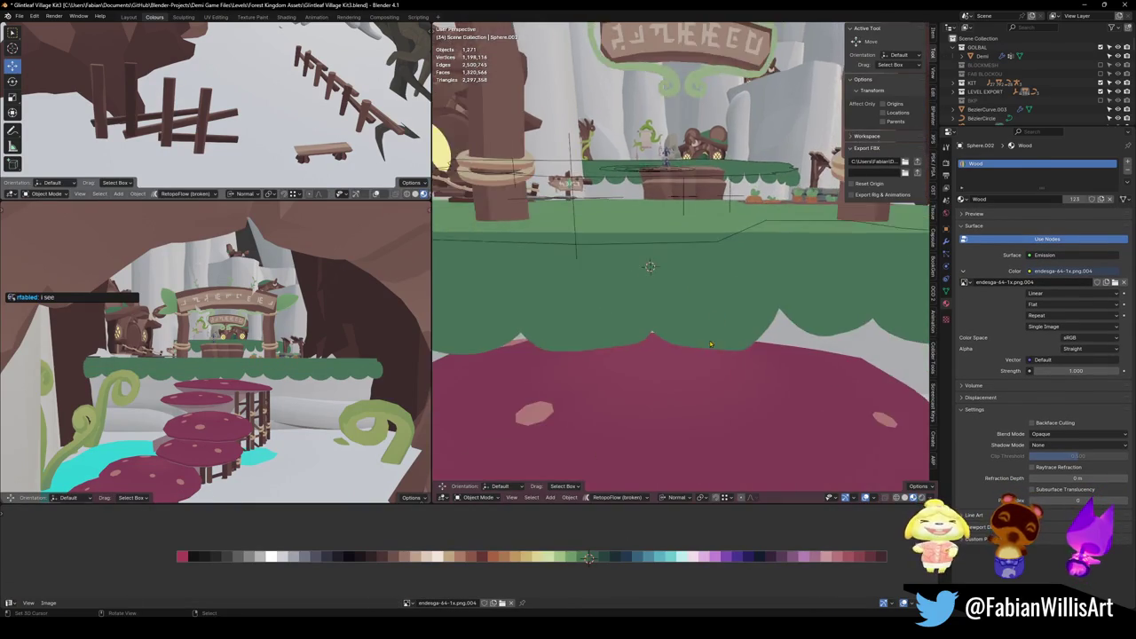
scroll(692, 293, down, 2)
scroll(769, 324, down, 2)
scroll(769, 324, up, 3)
mouse_move(769, 324)
middle_down()
mouse_move(850, 297)
mouse_move(679, 350)
mouse_move(691, 336)
middle_up()
scroll(850, 297, down, 3)
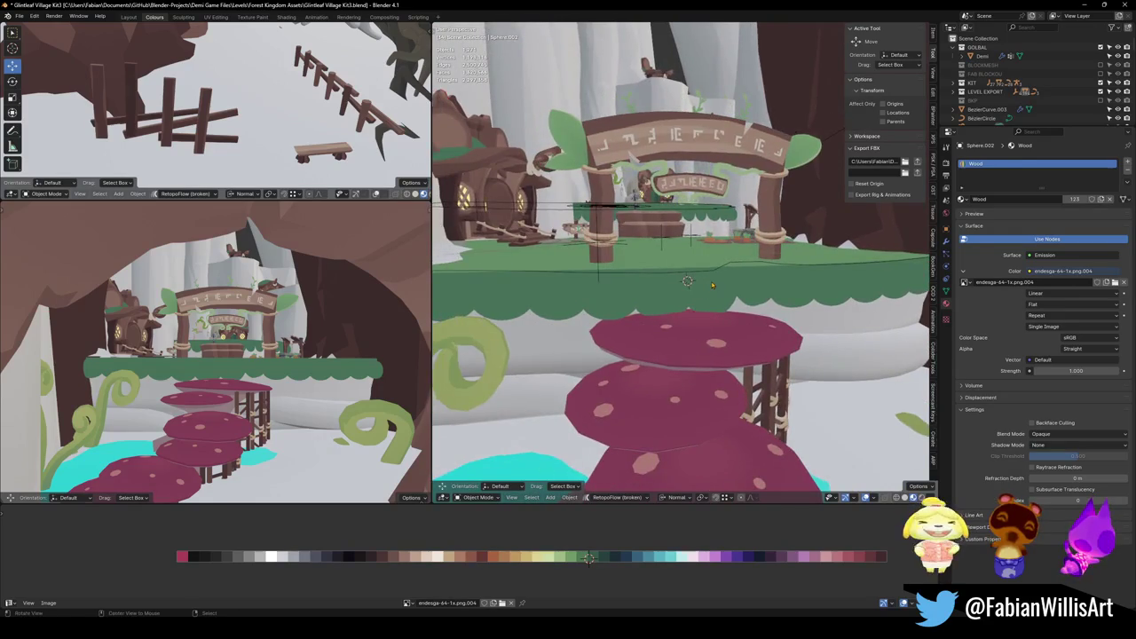
middle_drag(712, 285, 613, 238)
click(614, 229)
key(ctrl+s)
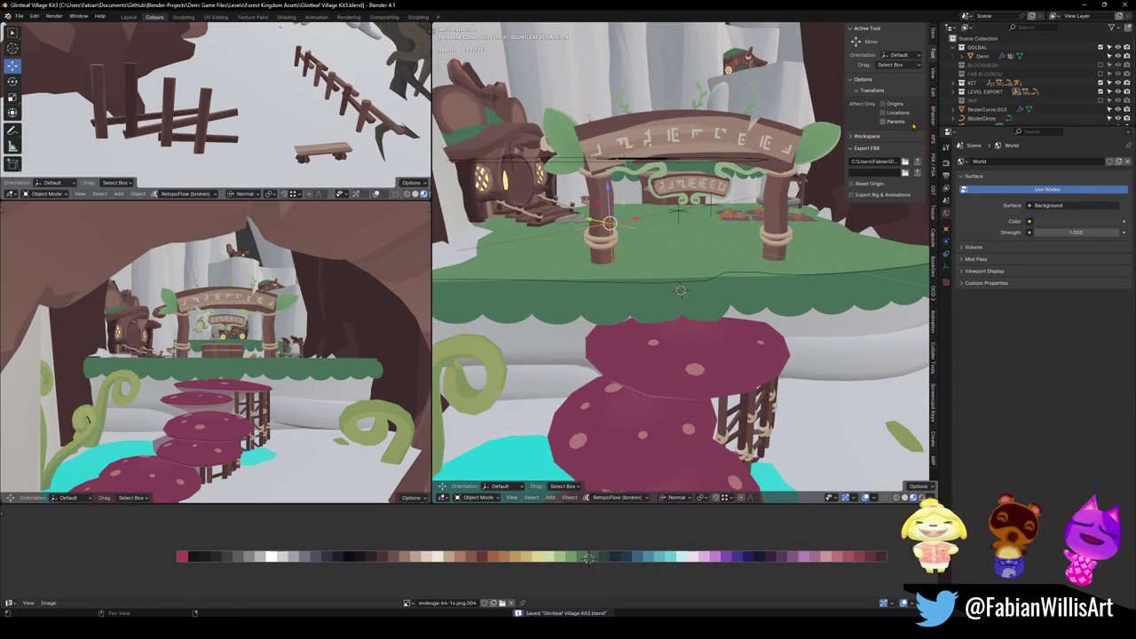
key(a)
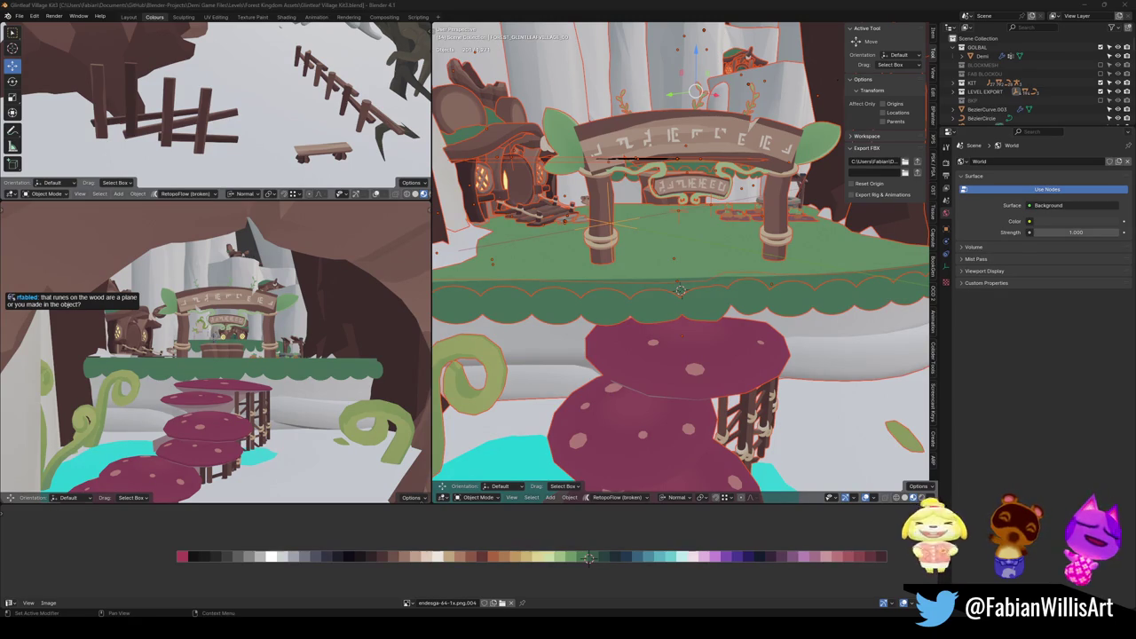
scroll(723, 265, up, 6)
mouse_move(710, 275)
middle_down()
mouse_move(724, 264)
mouse_move(751, 279)
mouse_move(693, 293)
middle_up()
scroll(724, 264, up, 5)
click(674, 293)
Select the sign's linked rune faces, test-move them to confirm a separate plane, and save.
key(Tab)
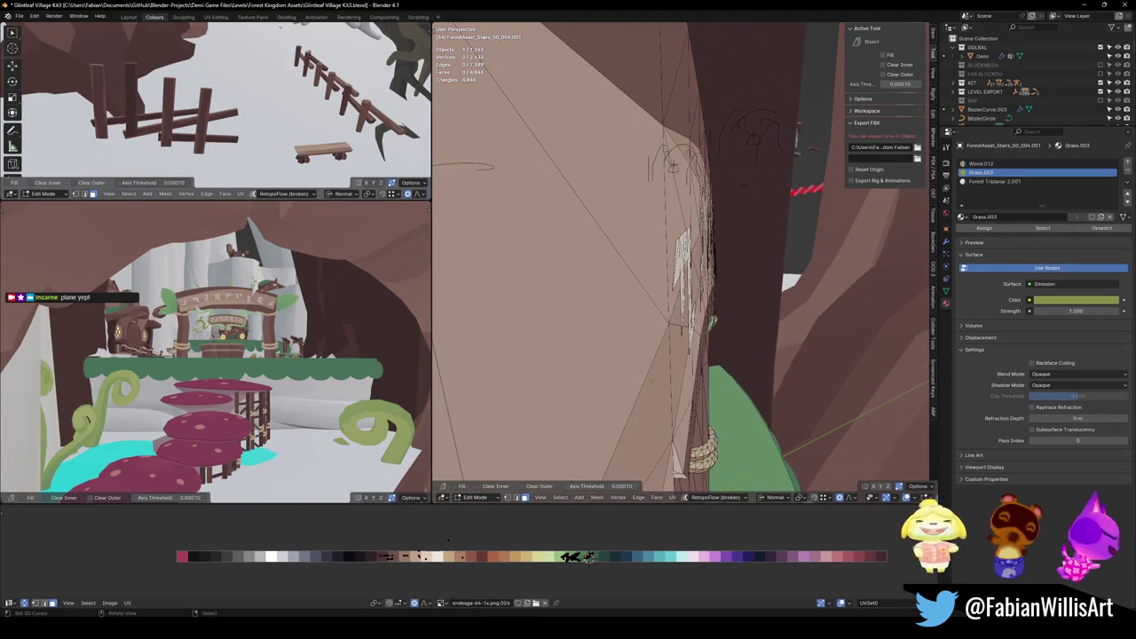
key(l)
key(KP_Decimal)
scroll(684, 266, down, 5)
mouse_move(706, 268)
middle_down()
mouse_move(684, 266)
mouse_move(662, 326)
mouse_move(640, 278)
middle_up()
key(g)
key(Escape)
key(Tab)
scroll(663, 326, down, 3)
scroll(640, 279, up, 2)
key(ctrl+s)
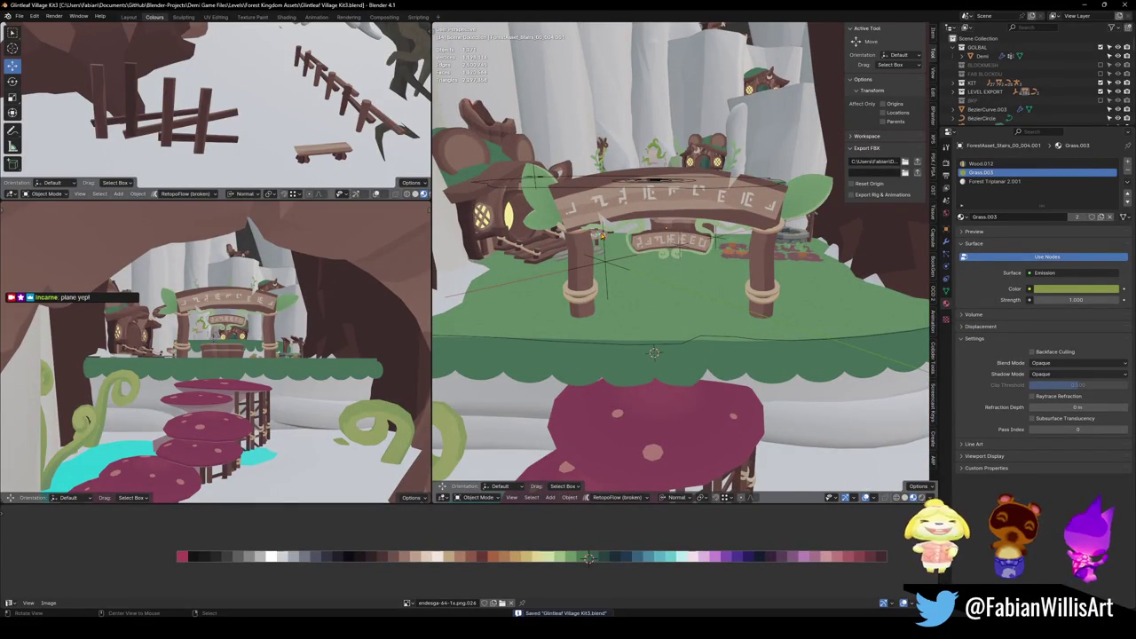
Back in Unity, fly the camera to frame the arch, mushrooms and trees.
scroll(602, 234, up, 5)
scroll(666, 267, up, 2)
mouse_move(693, 284)
middle_down()
mouse_move(753, 327)
mouse_move(804, 314)
mouse_move(801, 287)
mouse_move(734, 266)
mouse_move(667, 347)
middle_up()
scroll(714, 300, up, 2)
scroll(733, 266, down, 4)
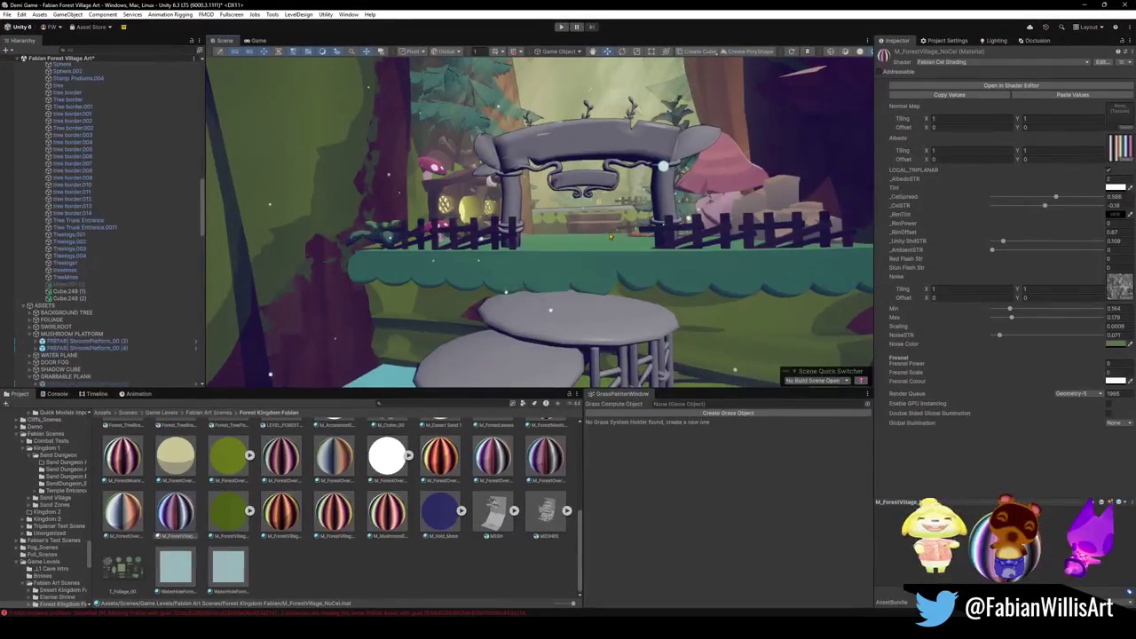
right_drag(610, 235, 615, 230)
key(s)
right_drag(632, 227, 626, 215)
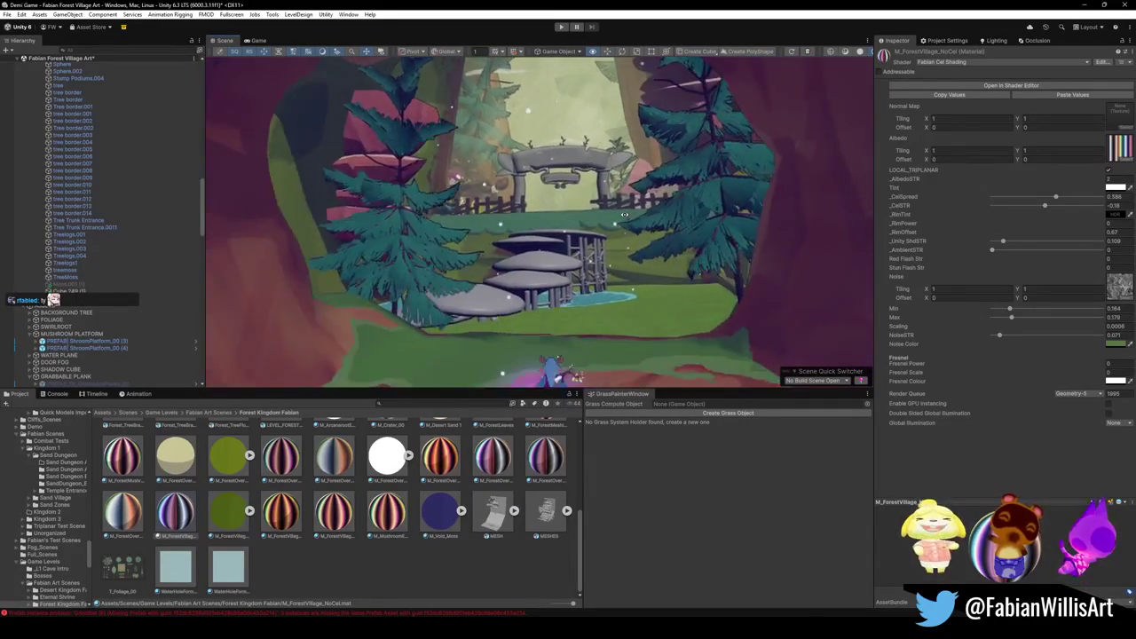
Select the TreeMoss ledge by the stumps and expand its M_ForestVillage_NoCel material properties.
mouse_move(625, 215)
right_down()
mouse_move(539, 264)
mouse_move(644, 262)
right_up()
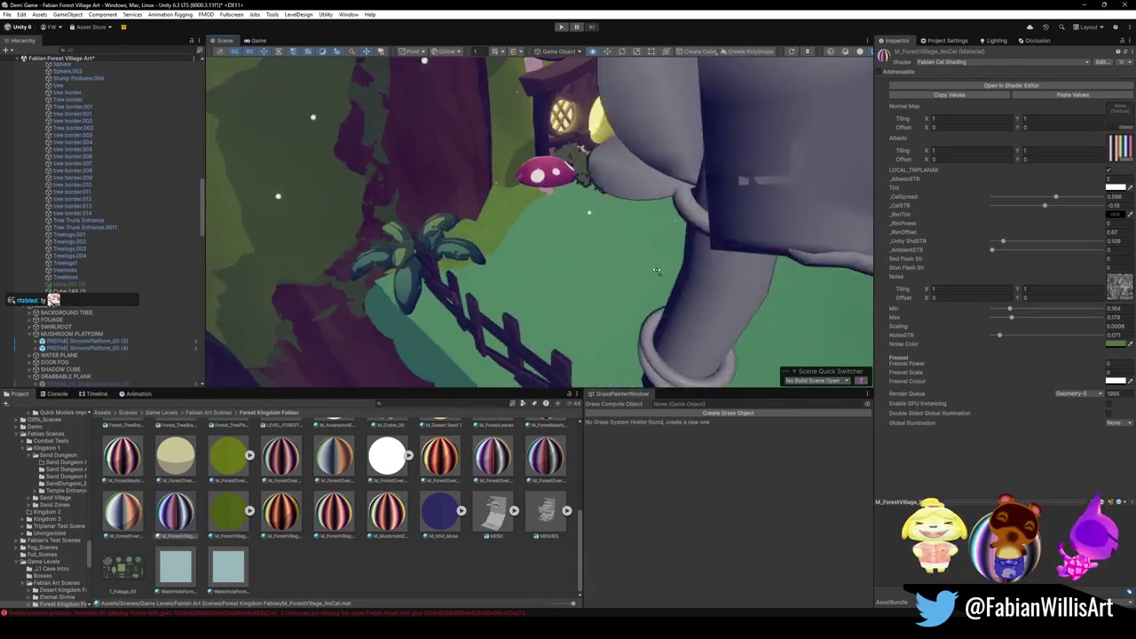
click(643, 262)
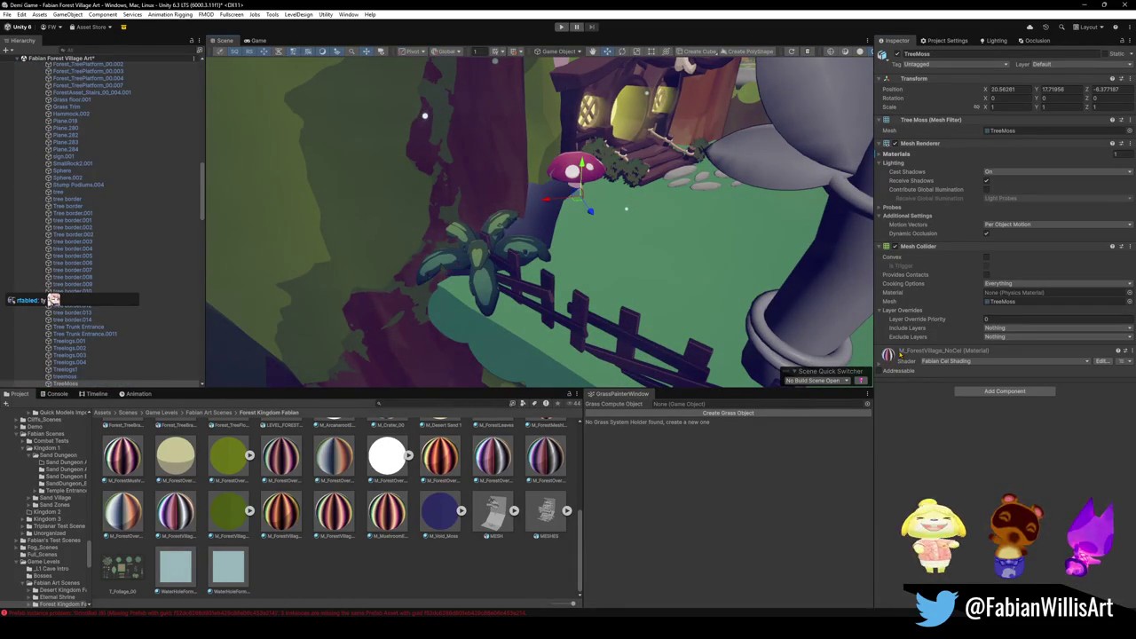
click(429, 574)
mouse_move(532, 266)
right_down()
mouse_move(648, 250)
mouse_move(660, 231)
mouse_move(679, 259)
right_up()
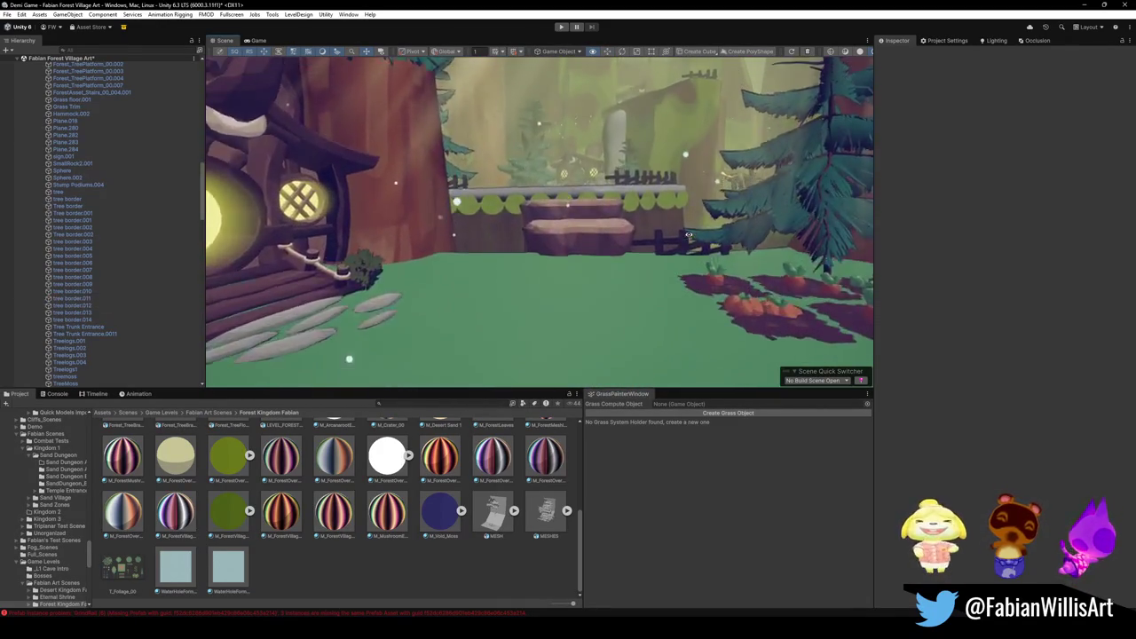
mouse_move(679, 260)
right_down()
mouse_move(542, 326)
mouse_move(577, 320)
right_up()
click(556, 337)
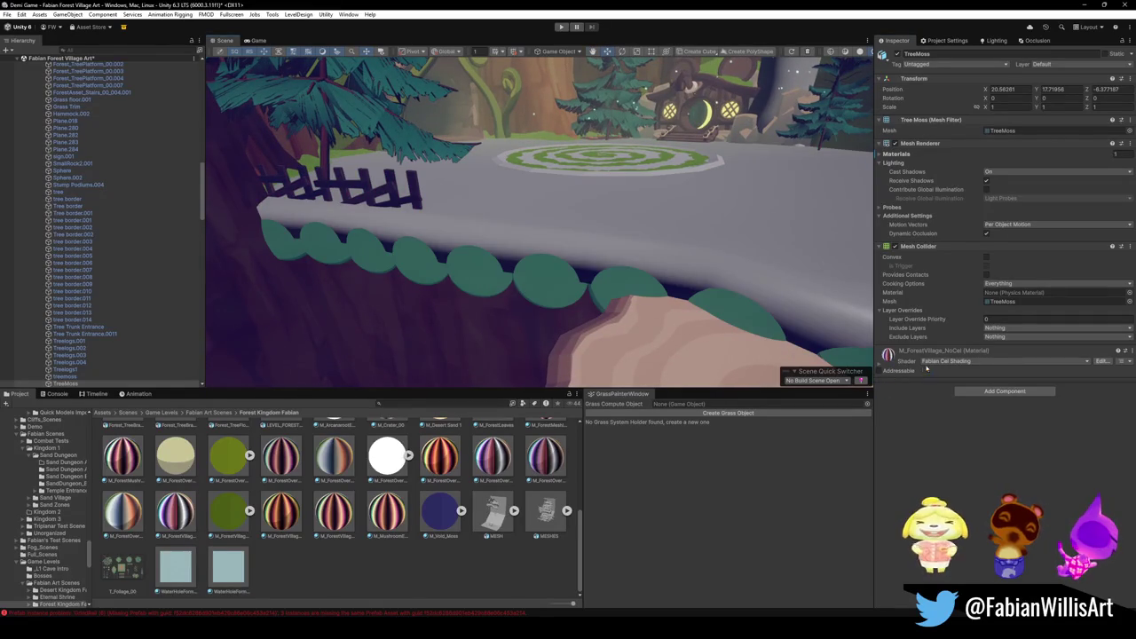
mouse_move(688, 247)
right_down()
mouse_move(664, 237)
mouse_move(730, 236)
right_up()
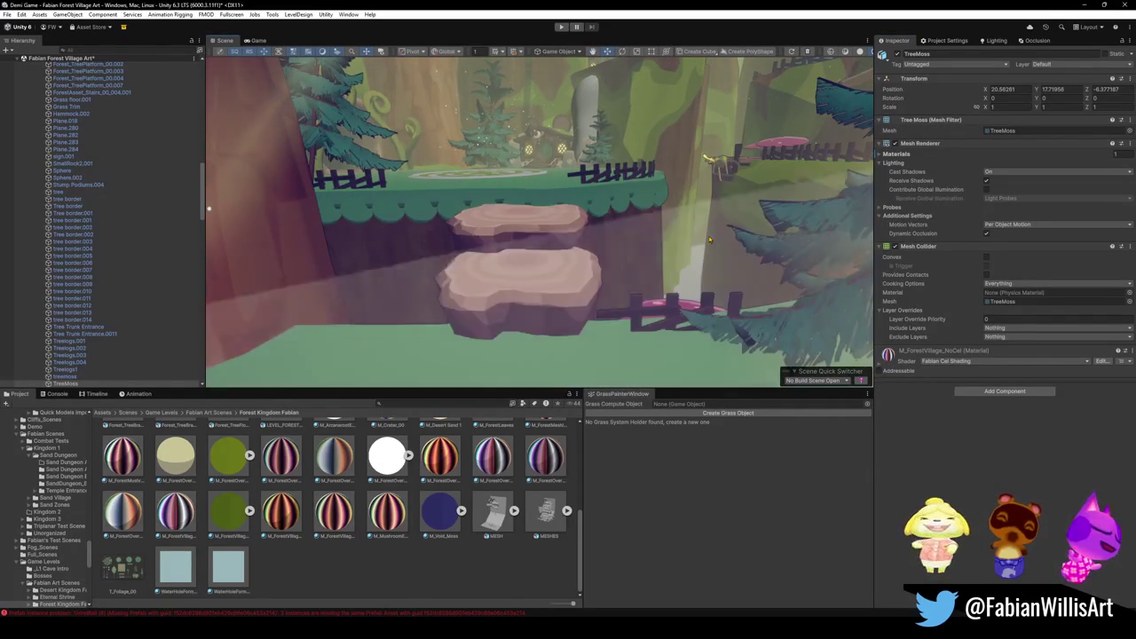
click(879, 366)
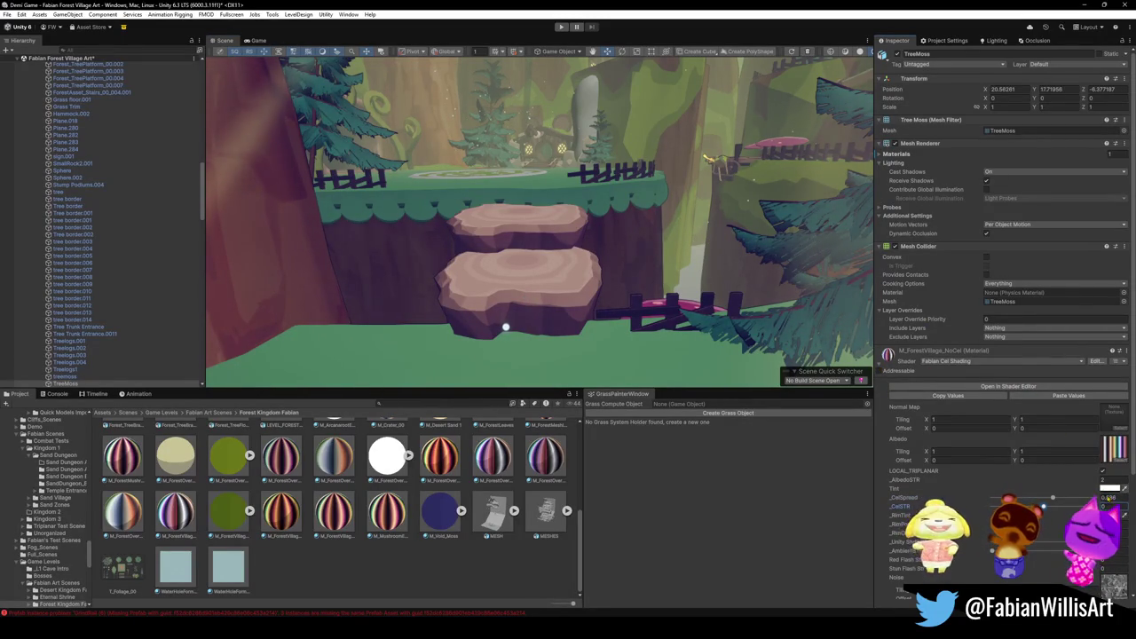
Lower the moss material's _CelSTR strength and fly around the stumps and clearing to check it.
mouse_move(1052, 499)
mouse_down()
mouse_move(991, 497)
mouse_move(1099, 499)
mouse_up()
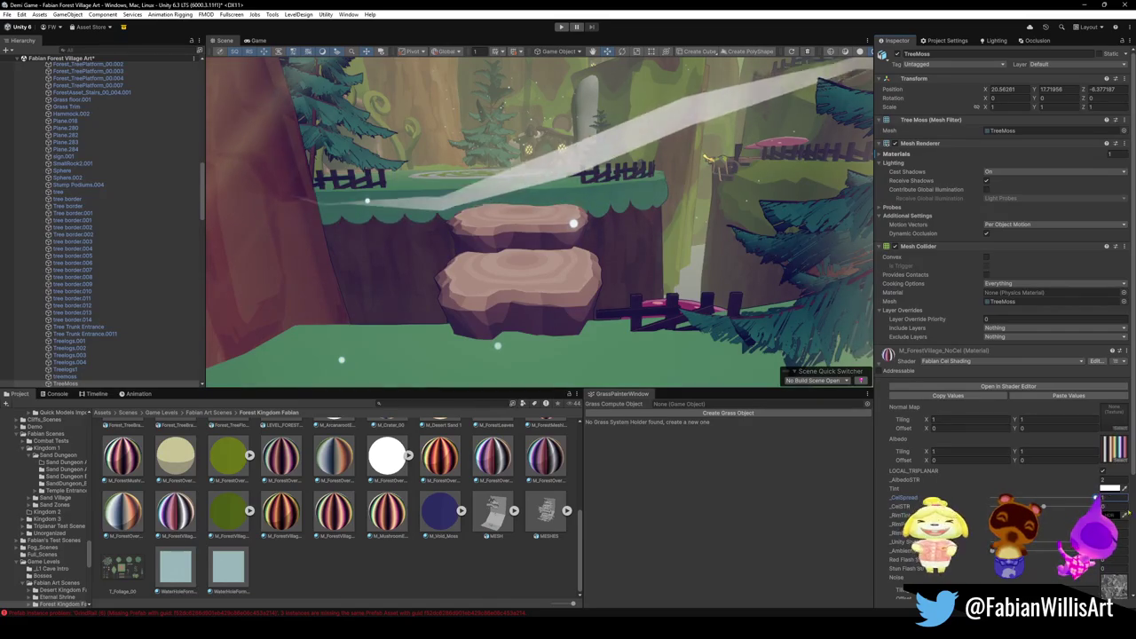
mouse_move(779, 360)
right_down()
mouse_move(704, 238)
mouse_move(680, 222)
right_up()
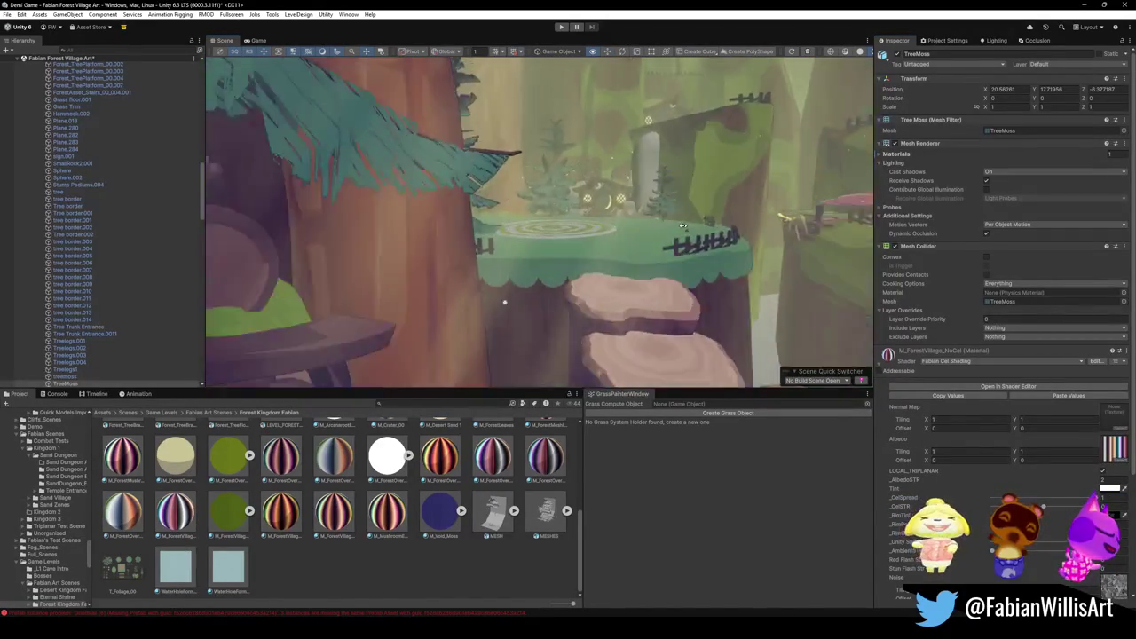
mouse_move(680, 223)
right_down()
mouse_move(732, 220)
mouse_move(685, 230)
right_up()
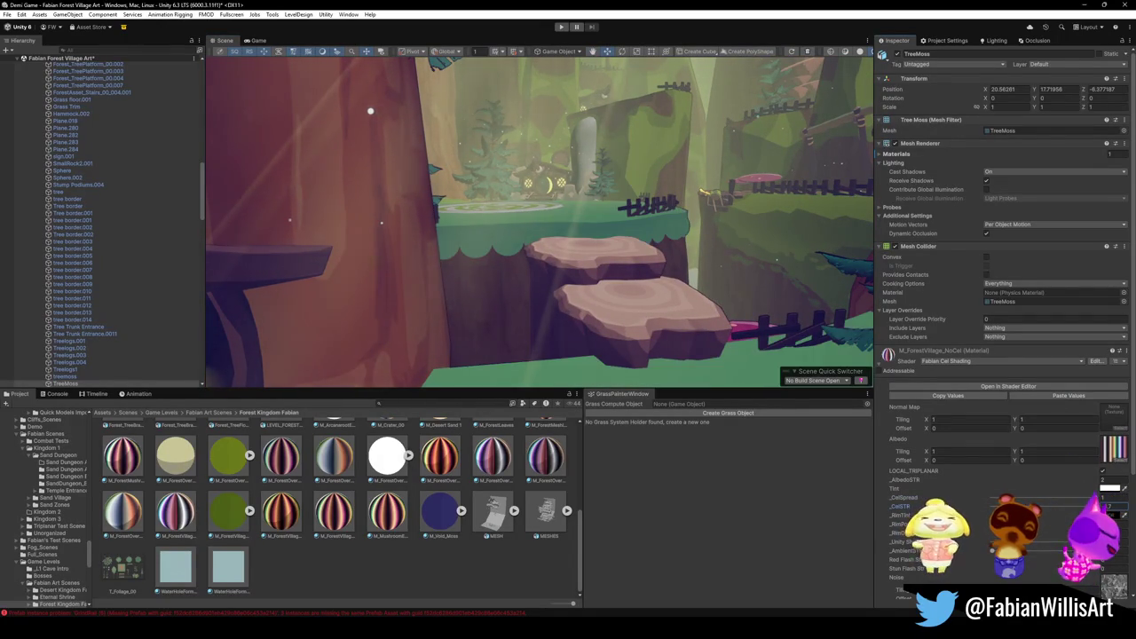
mouse_move(701, 222)
right_down()
mouse_move(718, 244)
mouse_move(750, 254)
right_up()
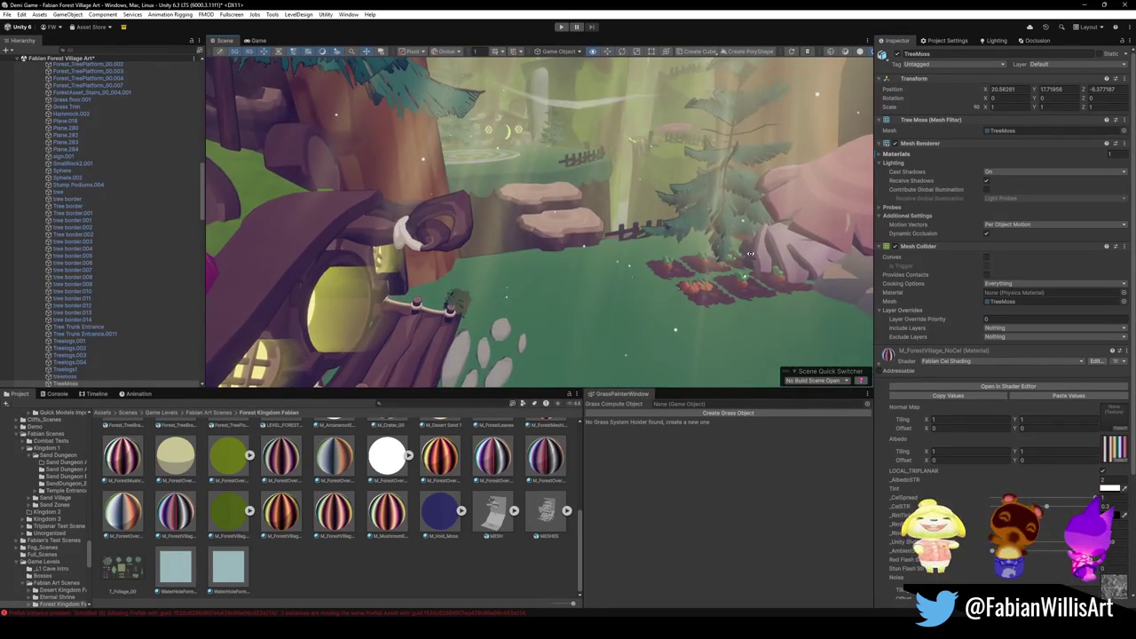
right_drag(664, 229, 654, 226)
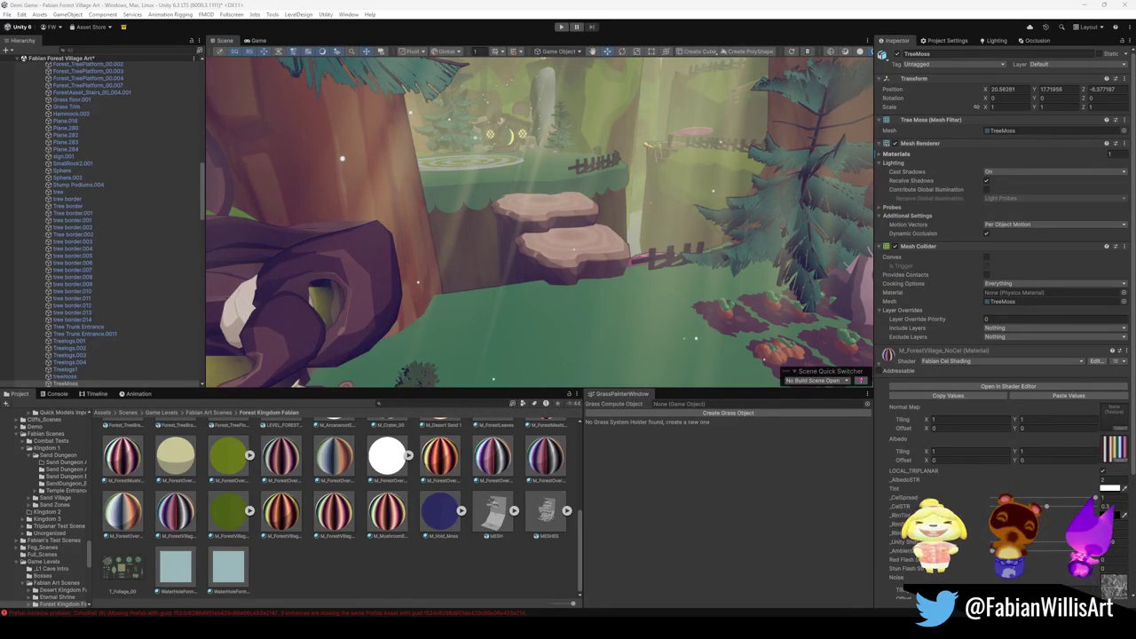
Frame the spiral platform and open the Tint colour picker, shifting the hue toward green.
mouse_move(637, 236)
right_down()
mouse_move(625, 224)
mouse_move(761, 240)
mouse_move(643, 237)
mouse_move(734, 240)
mouse_move(401, 302)
right_up()
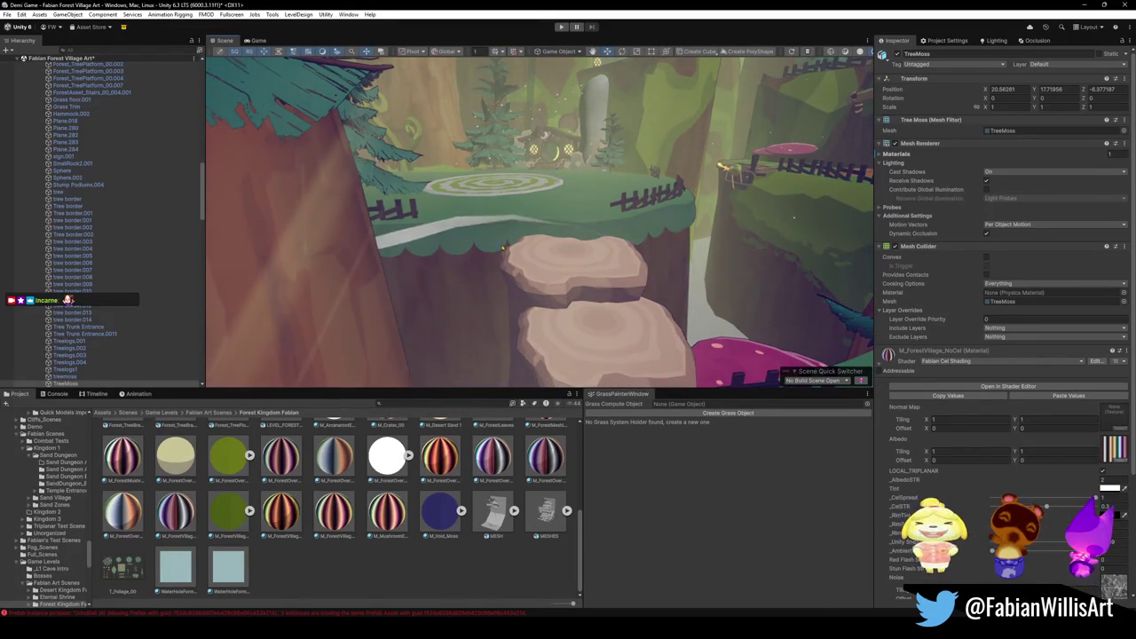
right_drag(583, 231, 597, 214)
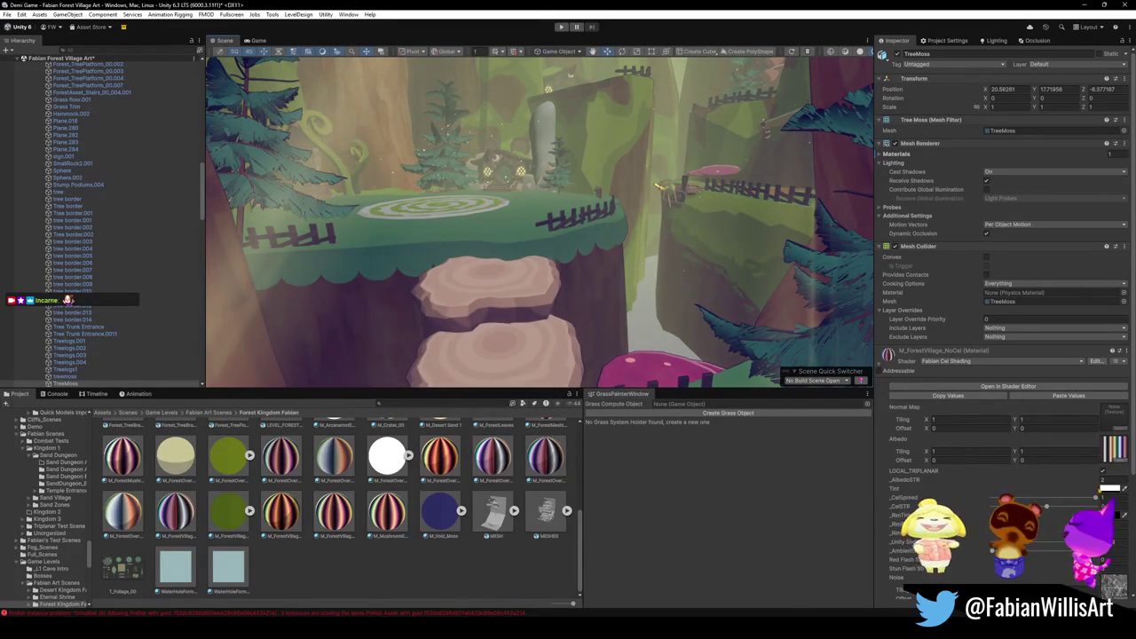
click(1110, 487)
mouse_move(1125, 468)
mouse_down()
mouse_move(1056, 438)
mouse_move(1093, 450)
mouse_move(1105, 441)
mouse_up()
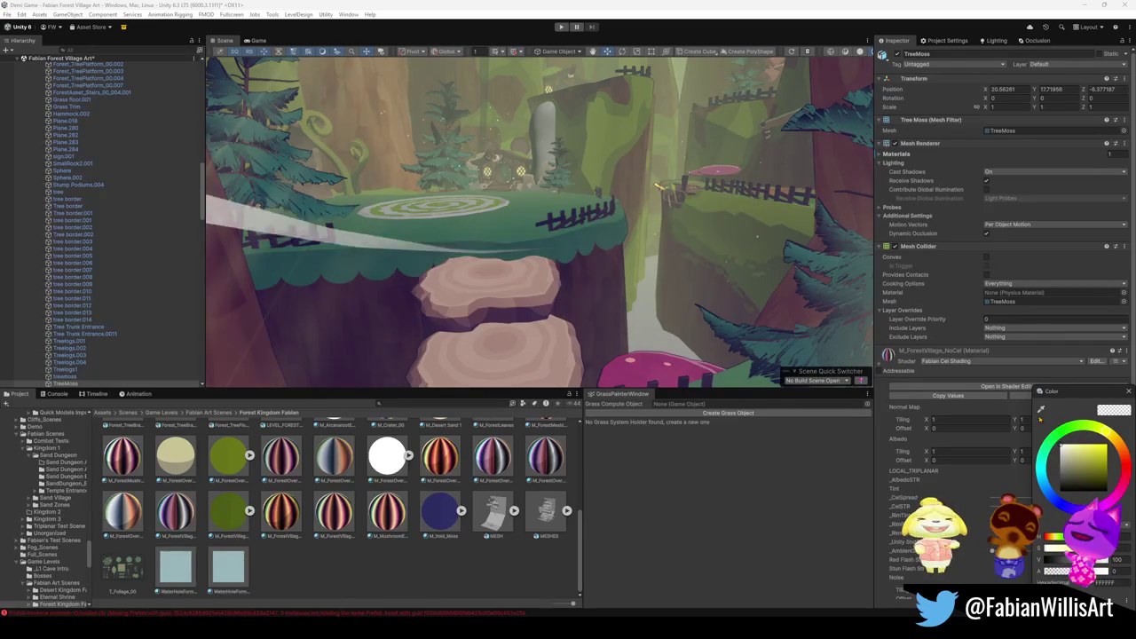
Fine-tune the moss tint to yellow and check the forest path and steps.
drag(1109, 435, 1115, 441)
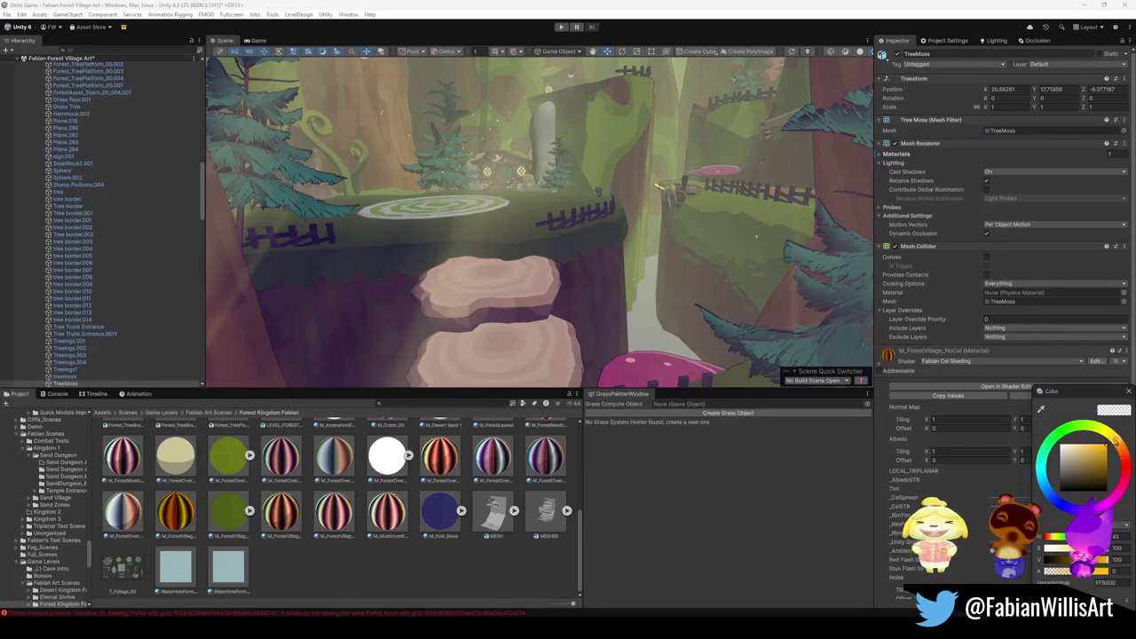
right_drag(675, 222, 664, 227)
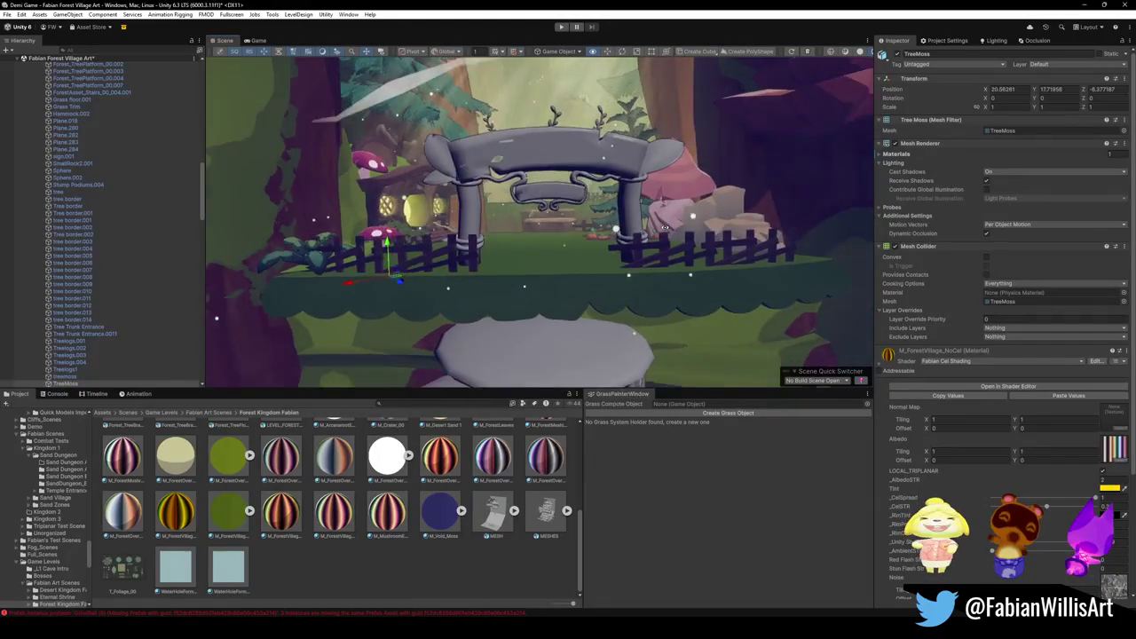
right_drag(664, 227, 664, 228)
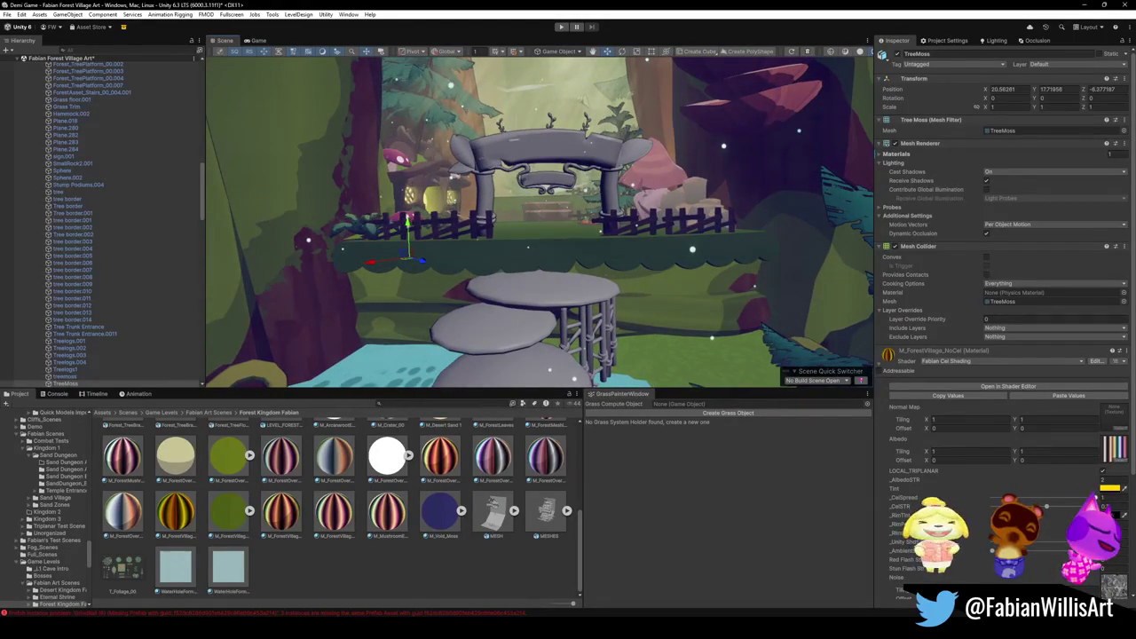
Set the moss material's _CellSpread to 0.545 and check the shading around stumps and arch.
drag(1072, 499, 1045, 498)
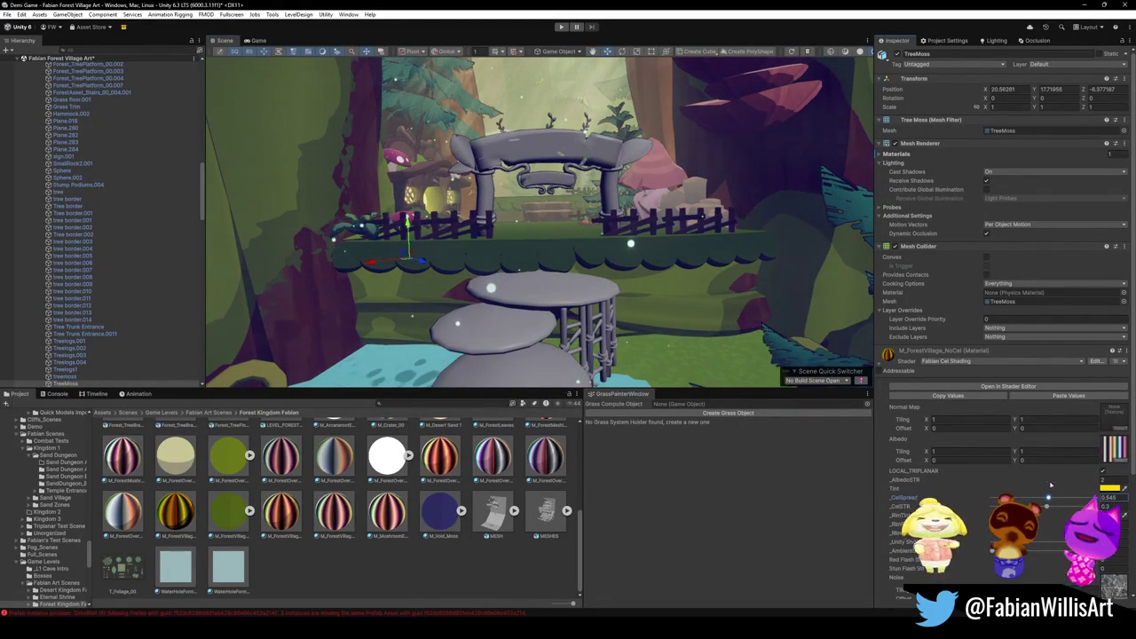
drag(1047, 499, 1049, 498)
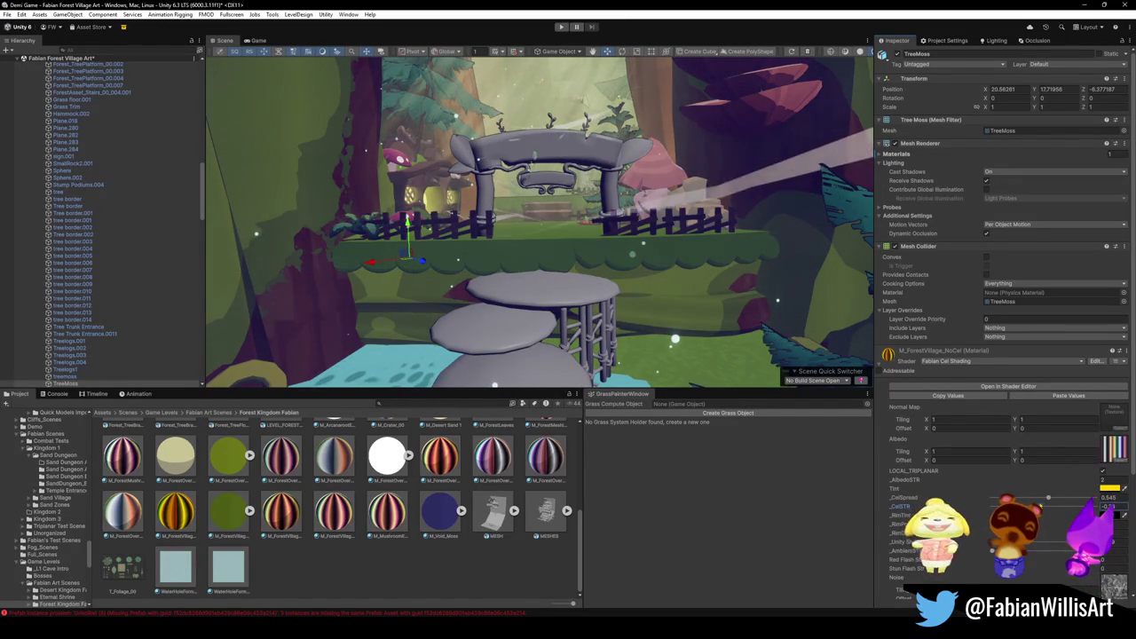
right_drag(759, 260, 746, 260)
key(w)
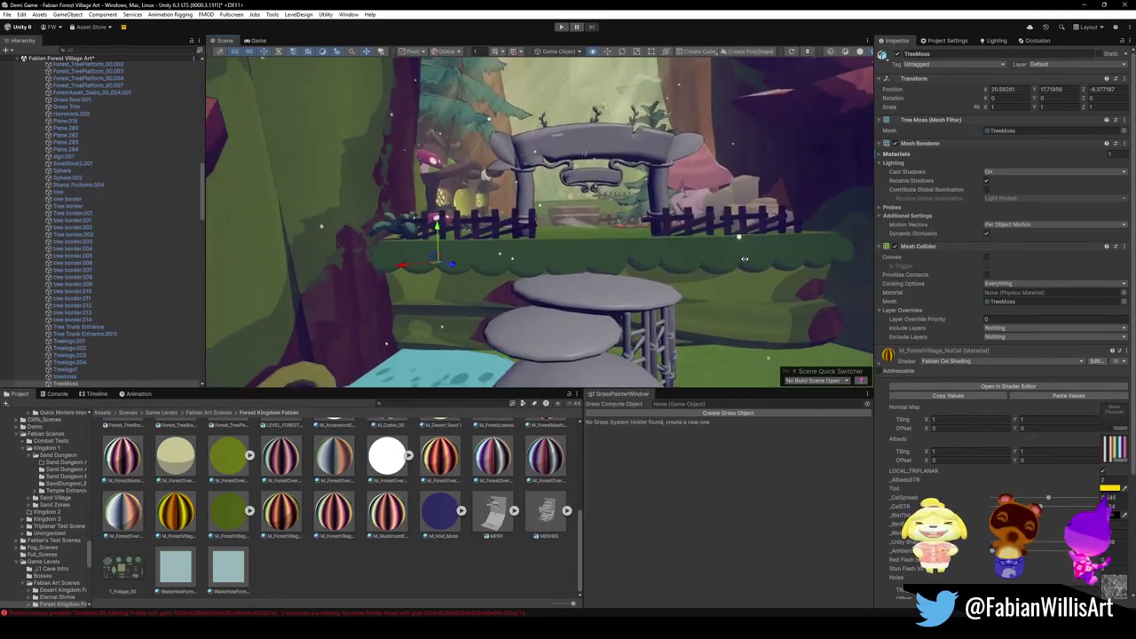
right_drag(746, 260, 790, 124)
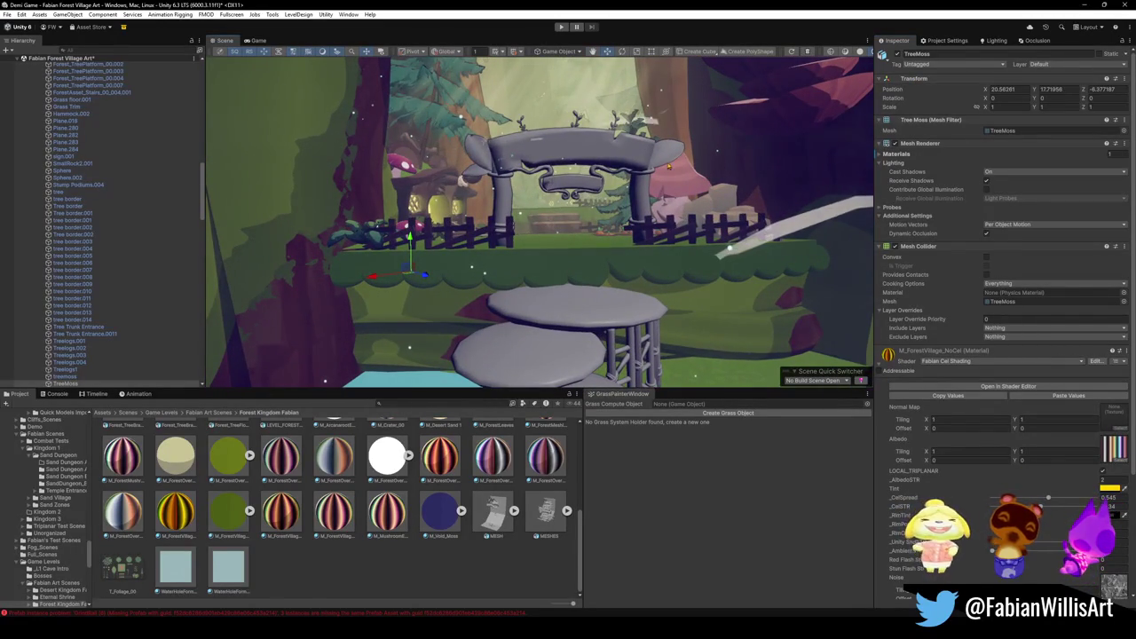
Minimise Unity and orbit down to the grass platform edge in Blender.
click(1084, 6)
scroll(668, 242, down, 8)
mouse_move(608, 309)
middle_down()
mouse_move(639, 257)
mouse_move(700, 256)
middle_up()
scroll(648, 238, up, 6)
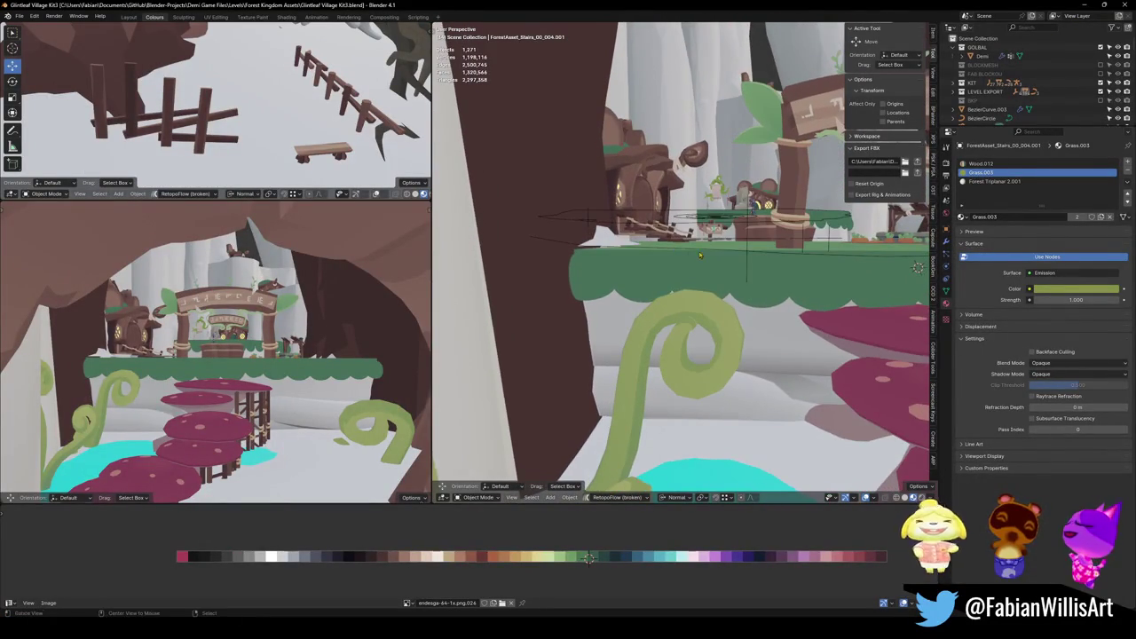
Move the Grass Trim along Z and isolate Sphere.002 in mesh editing.
click(620, 238)
key(g)
key(z)
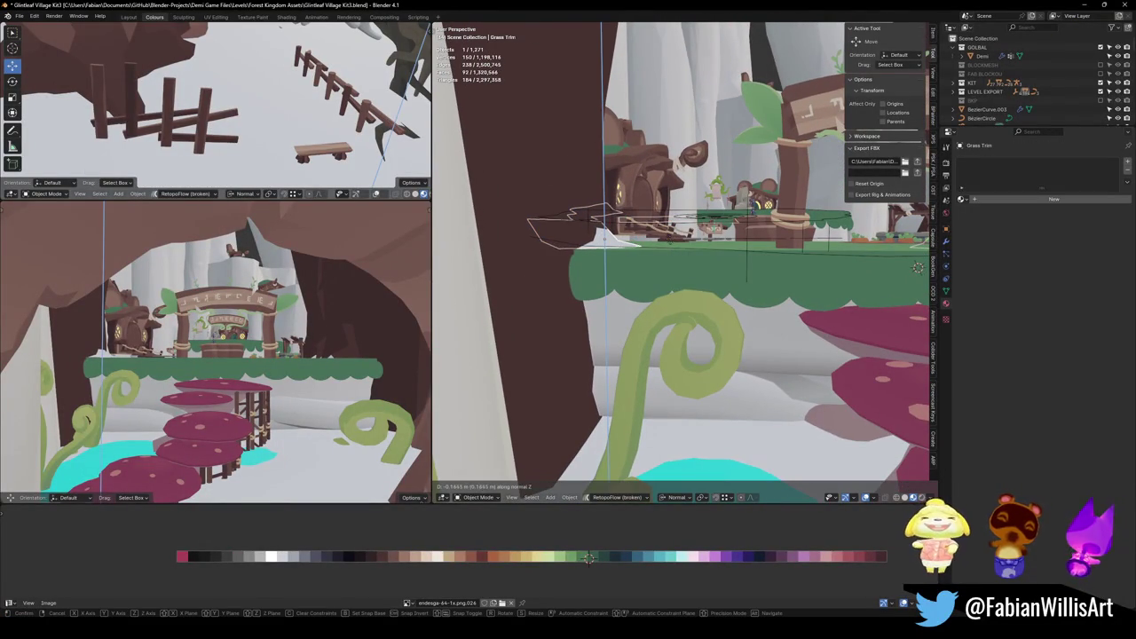
click(520, 253)
key(Tab)
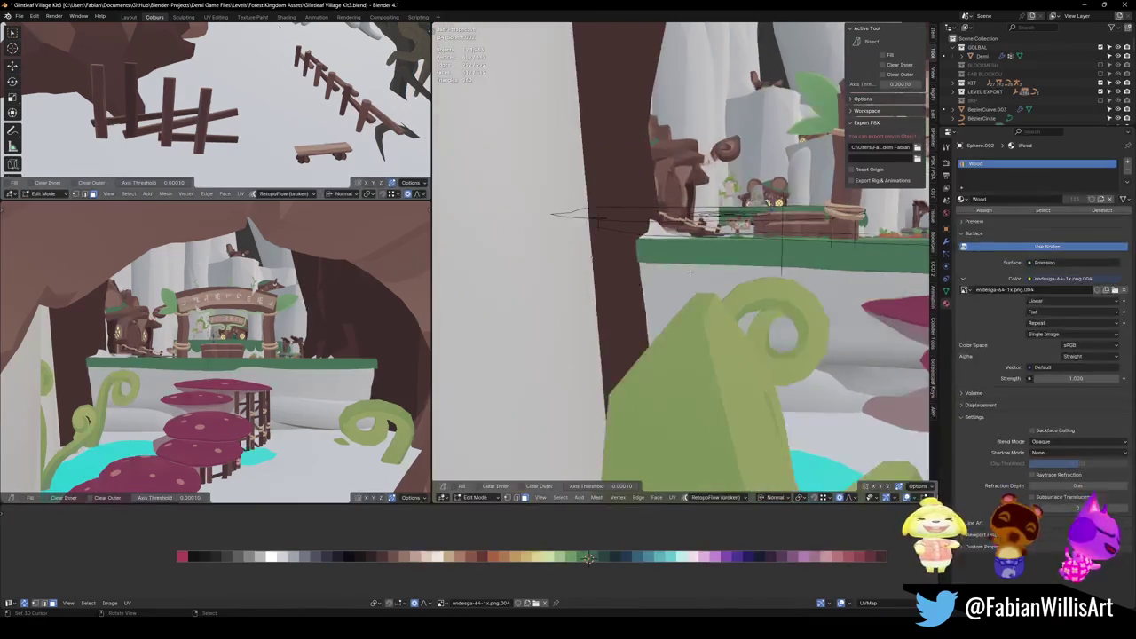
scroll(494, 256, up, 3)
key(KP_Divide)
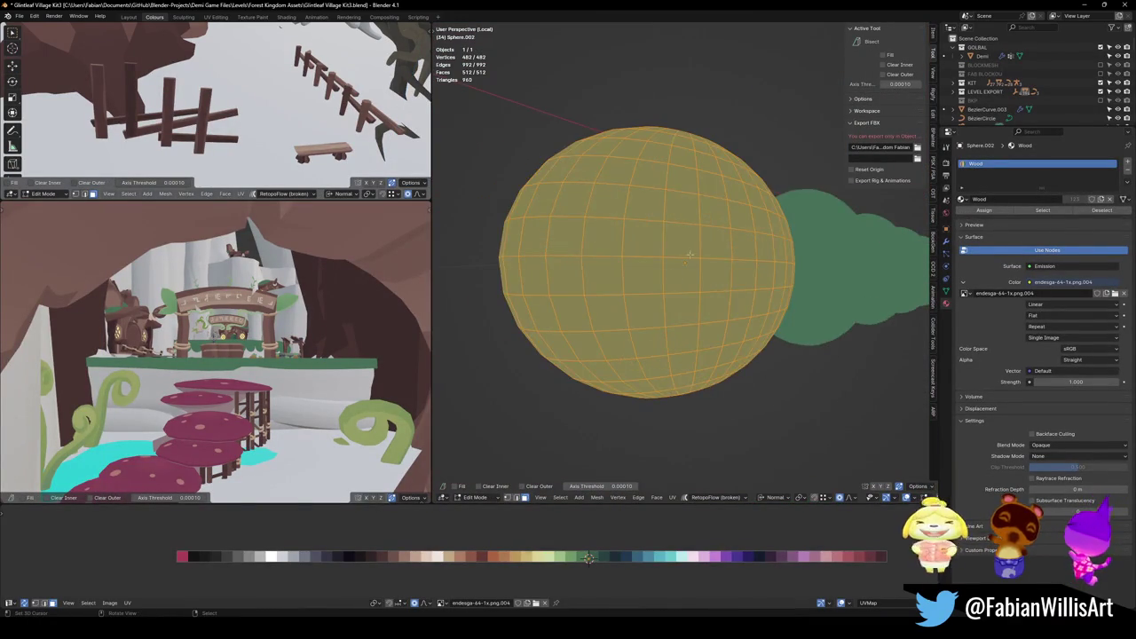
Select and inspect an 18-face strip on the sphere, then deselect it.
key(alt+a)
alt+click(575, 265)
key(3)
alt+click(551, 293)
mouse_move(550, 293)
middle_down()
mouse_move(652, 286)
mouse_move(655, 302)
middle_up()
alt+shift+click(652, 287)
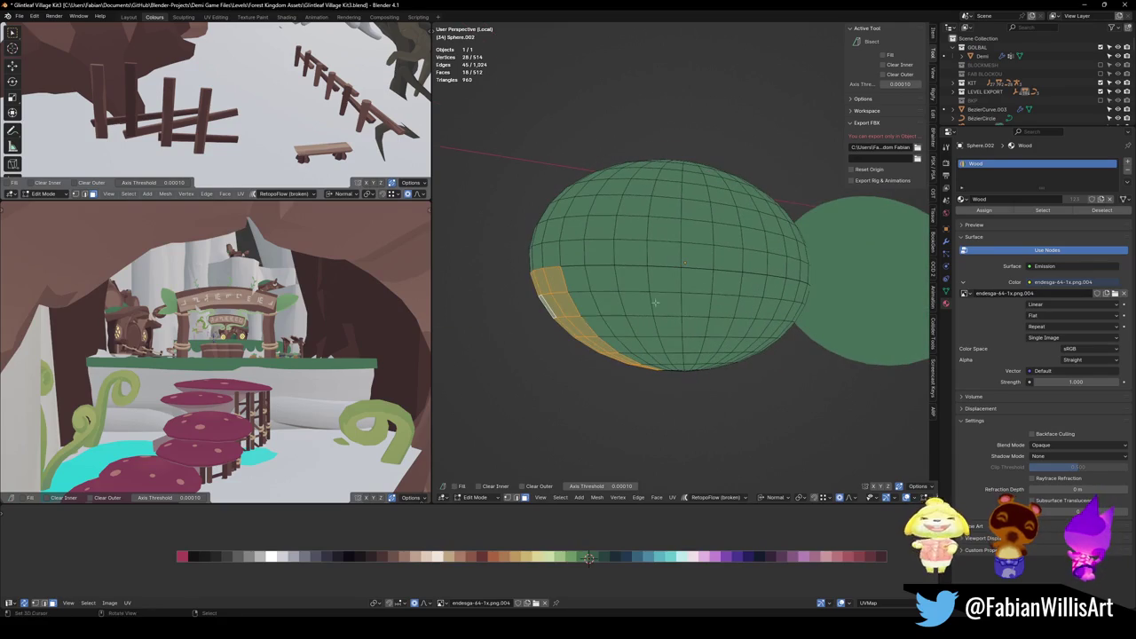
middle_drag(756, 328, 725, 259)
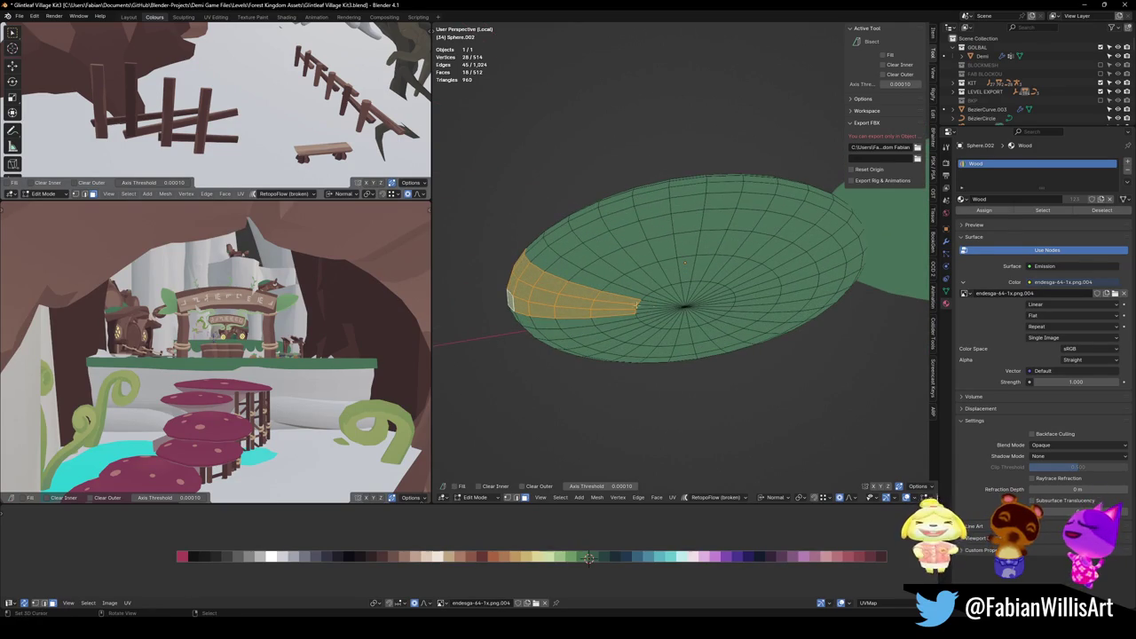
key(alt+a)
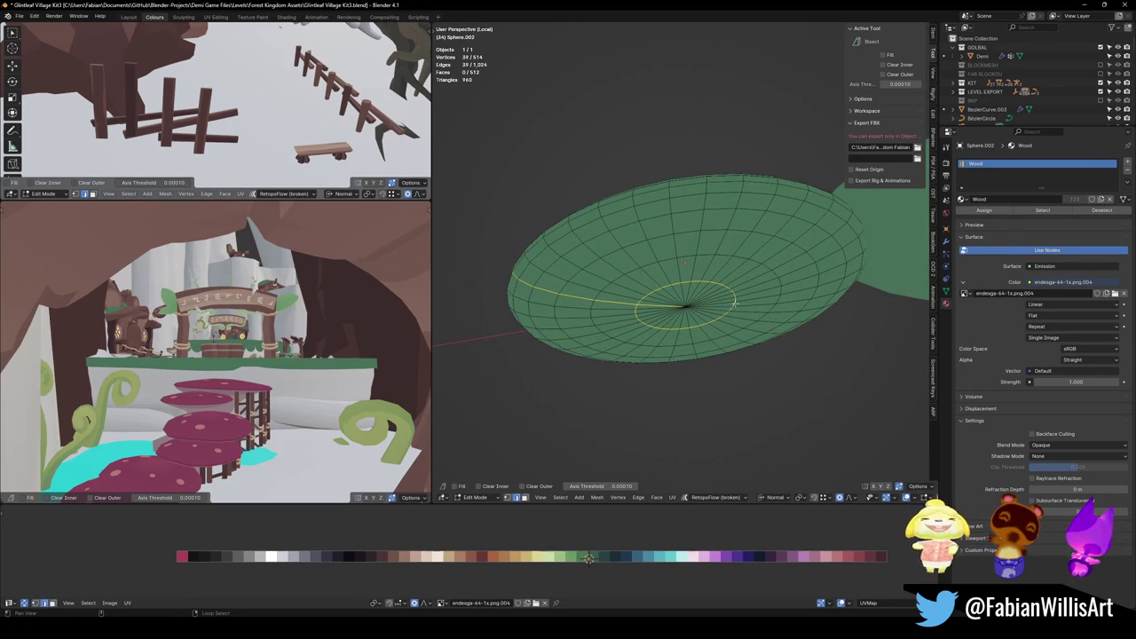
Check the sphere in side and front views and orbit toward its pole.
middle_drag(772, 269, 803, 305)
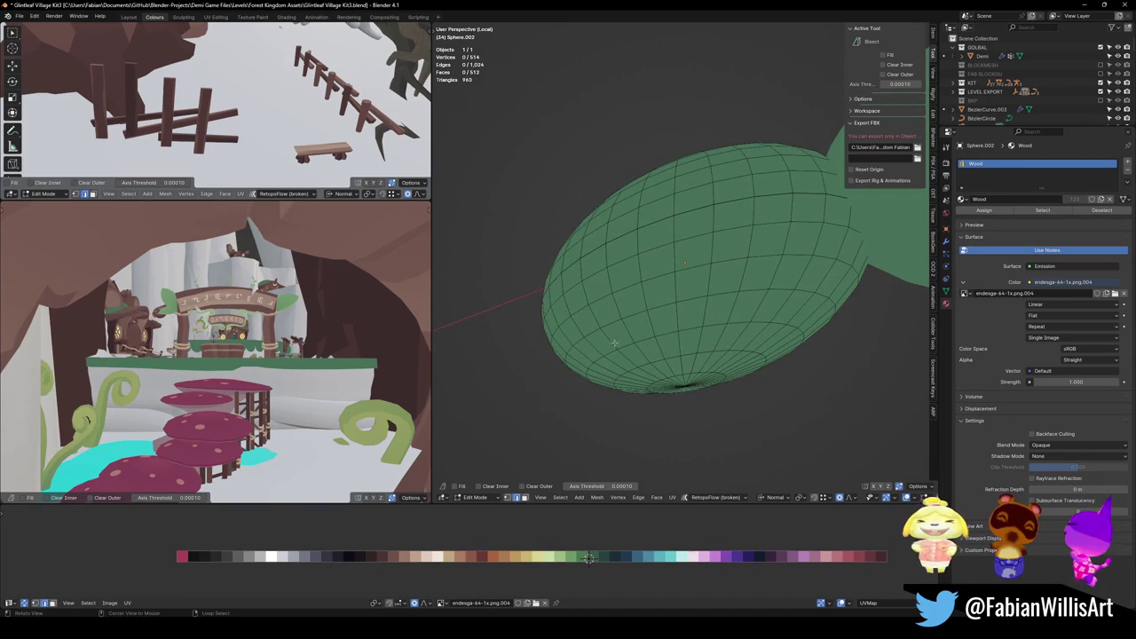
key(KP_3)
key(KP_1)
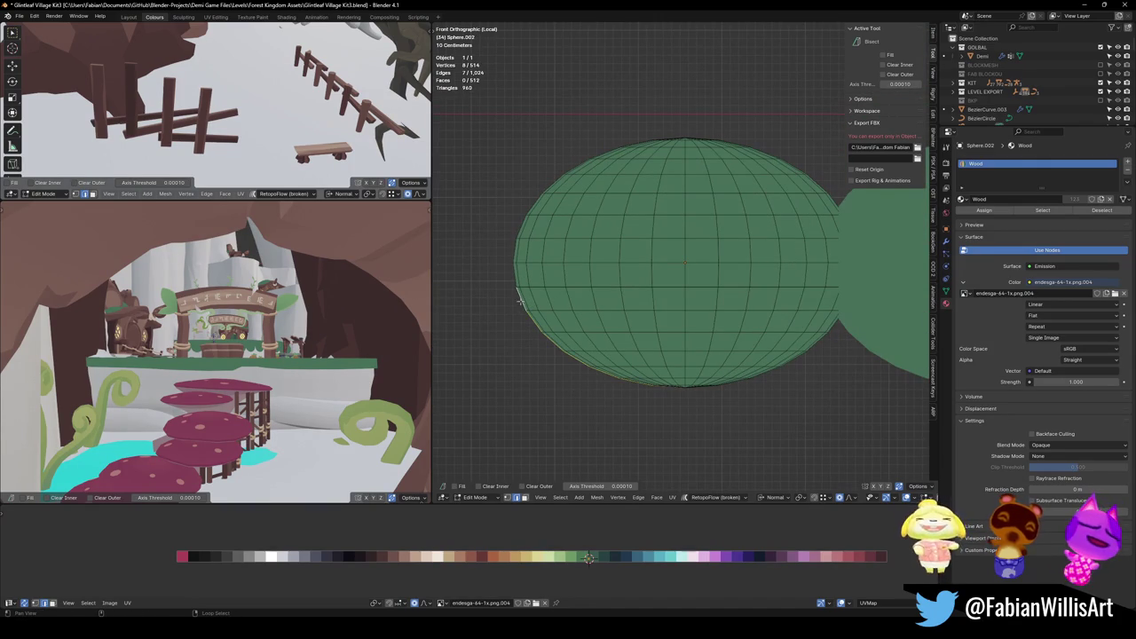
middle_drag(734, 339, 701, 299)
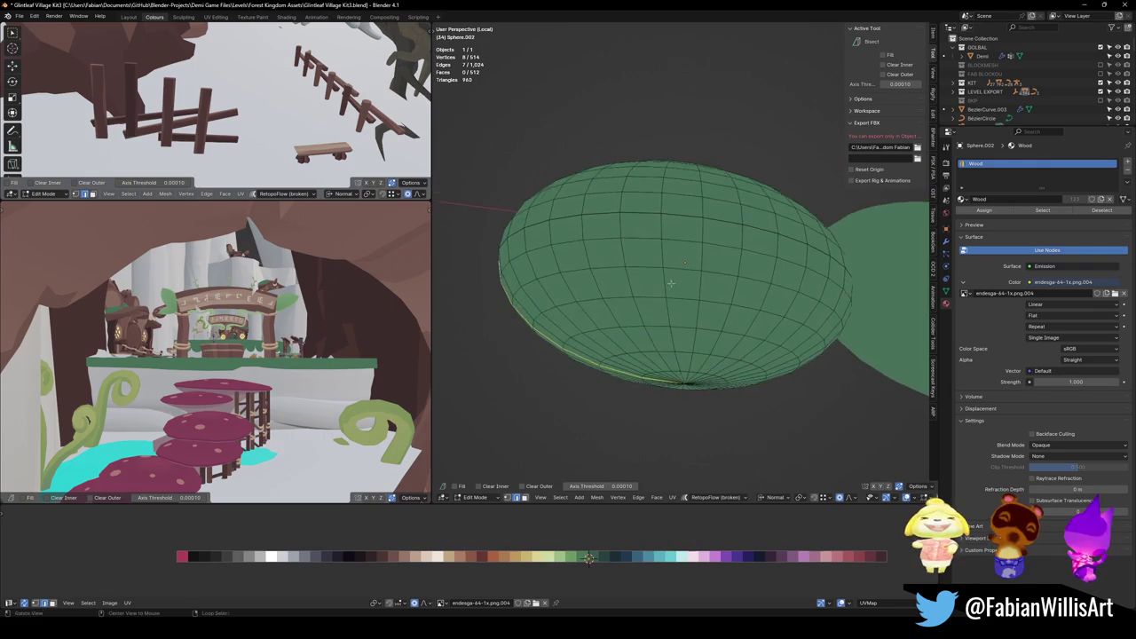
middle_drag(611, 311, 703, 351)
Rip the sphere's mesh open at its pole, cancelling a stray extrusion.
key(v)
right_click(630, 324)
scroll(717, 356, up, 3)
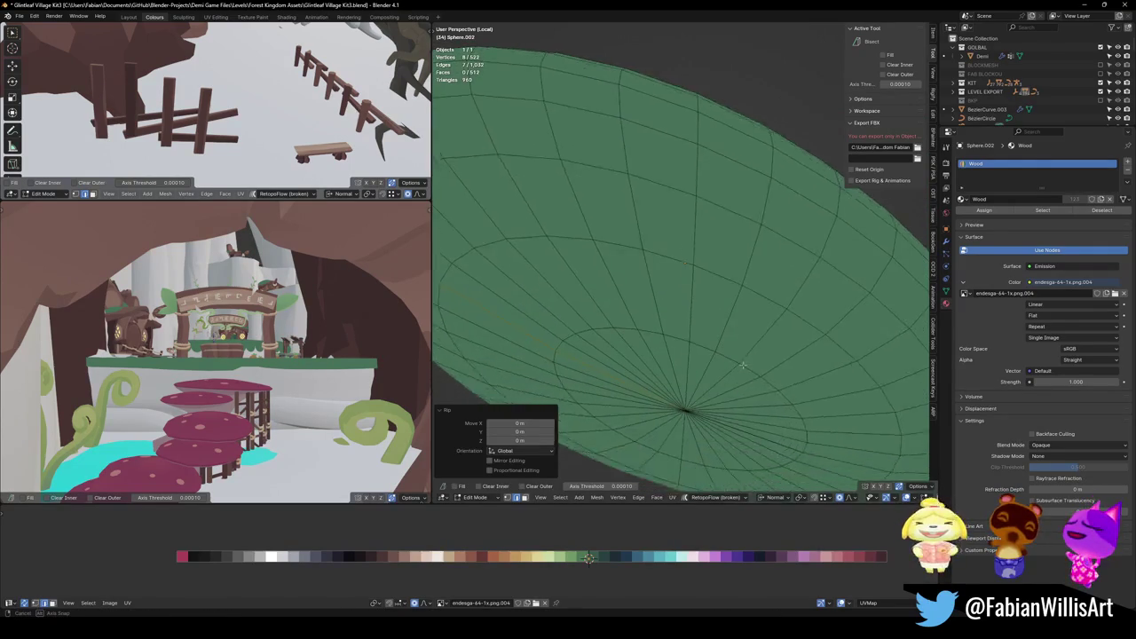
scroll(718, 353, up, 2)
middle_drag(713, 345, 723, 347)
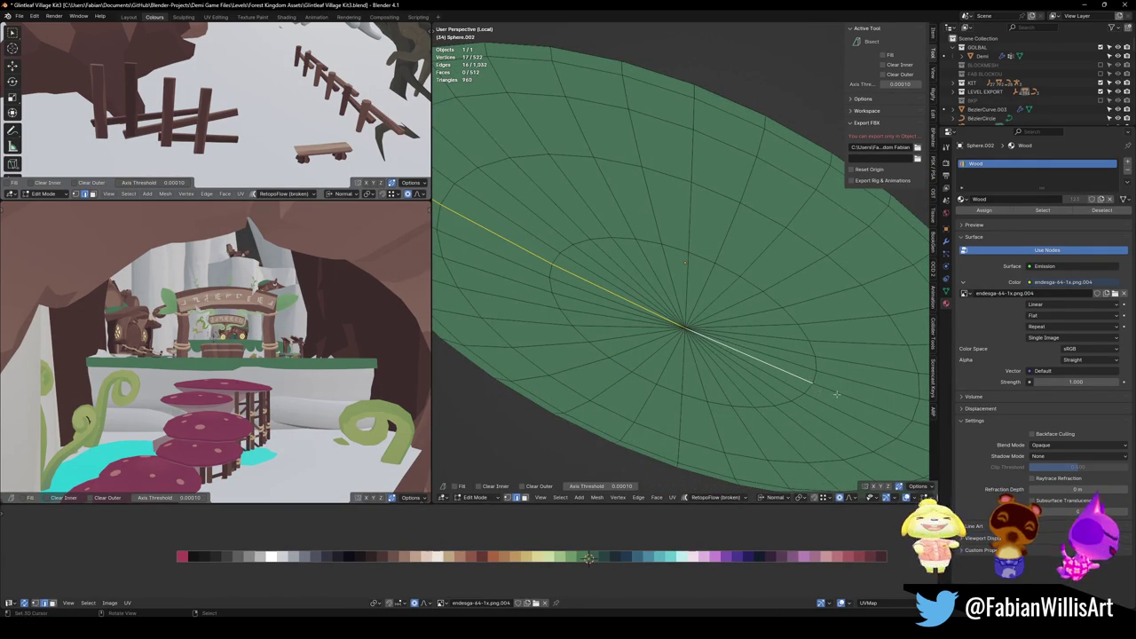
key(e)
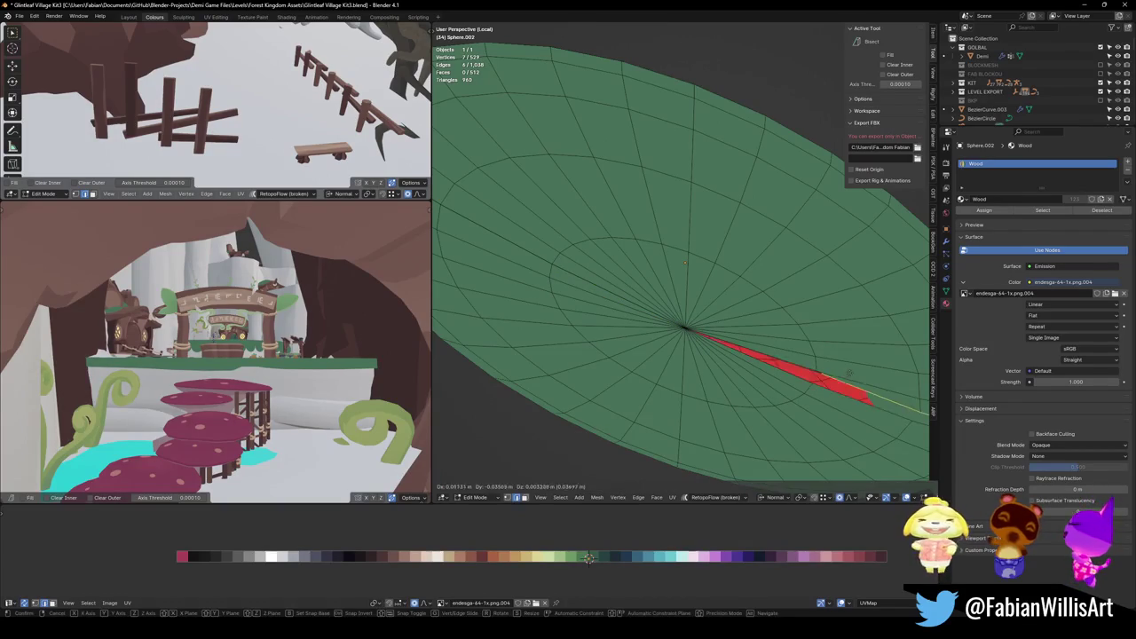
key(Escape)
scroll(854, 377, down, 3)
Select the seam-bounded upper half of the sphere and inspect it.
key(l)
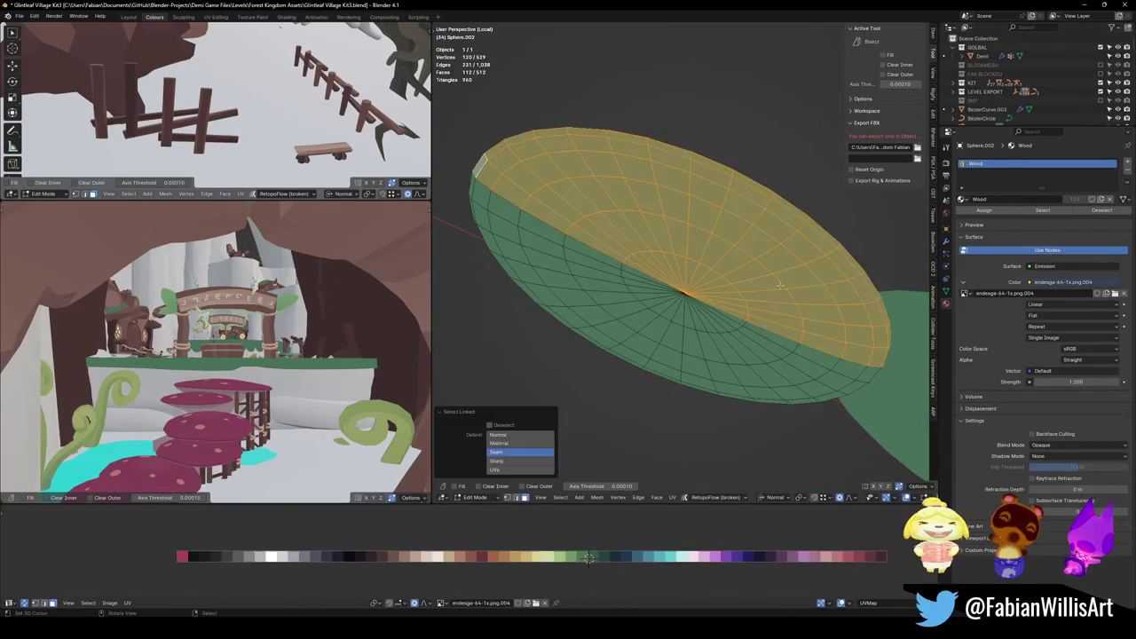
scroll(775, 217, down, 2)
middle_drag(775, 217, 722, 294)
scroll(746, 266, up, 3)
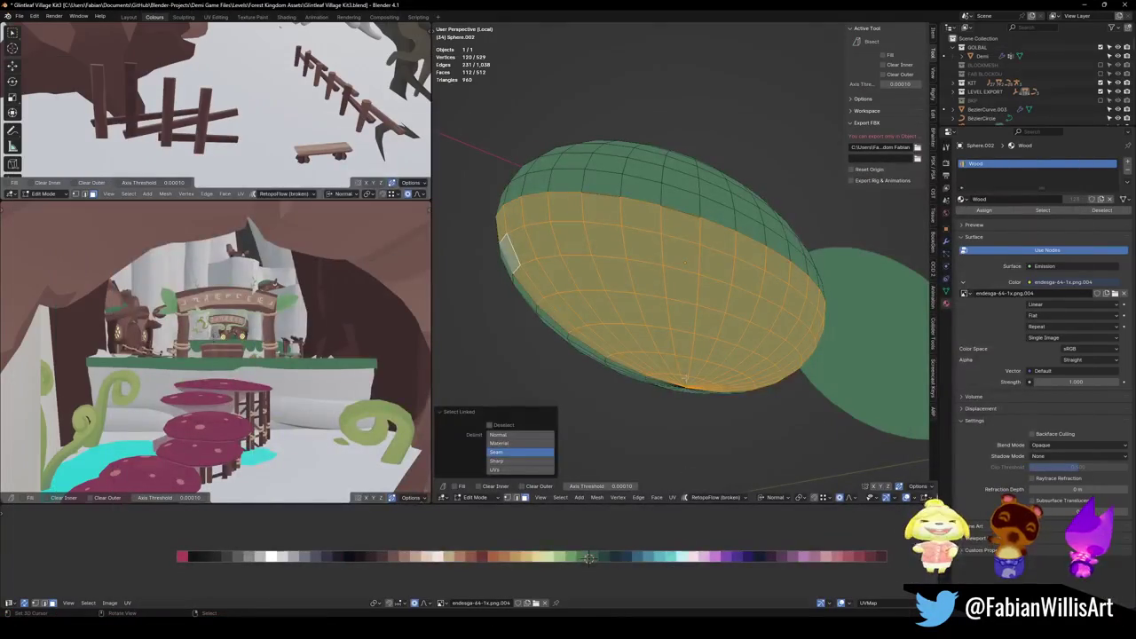
Clear the selection and rip the sphere open at the bottom pole in vertex mode.
key(alt+a)
key(2)
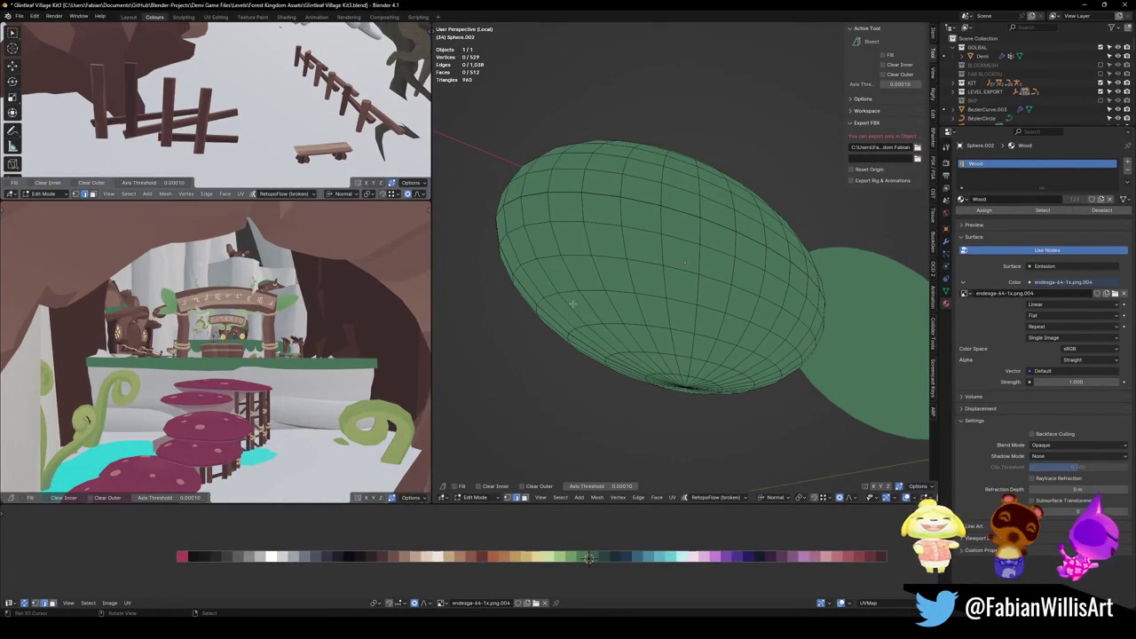
middle_drag(600, 305, 720, 333)
key(v)
key(ctrl+z)
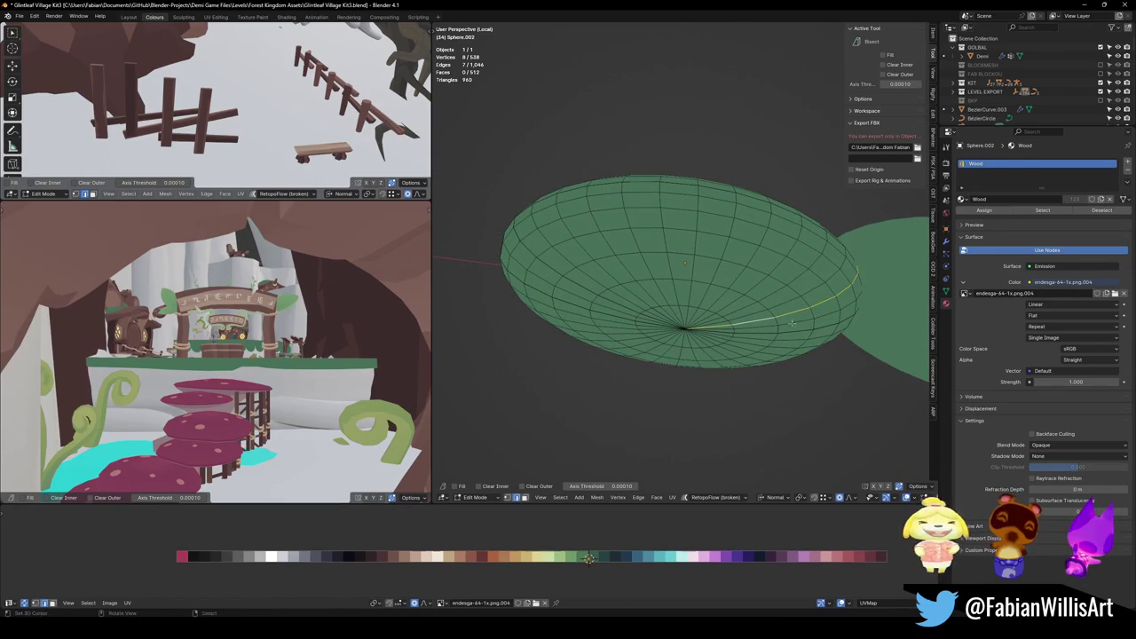
key(ctrl+z)
Select the seam-bounded region and shift it along the X axis.
key(ctrl+l)
mouse_move(810, 319)
middle_down()
mouse_move(726, 282)
mouse_move(674, 301)
middle_up()
key(g)
key(x)
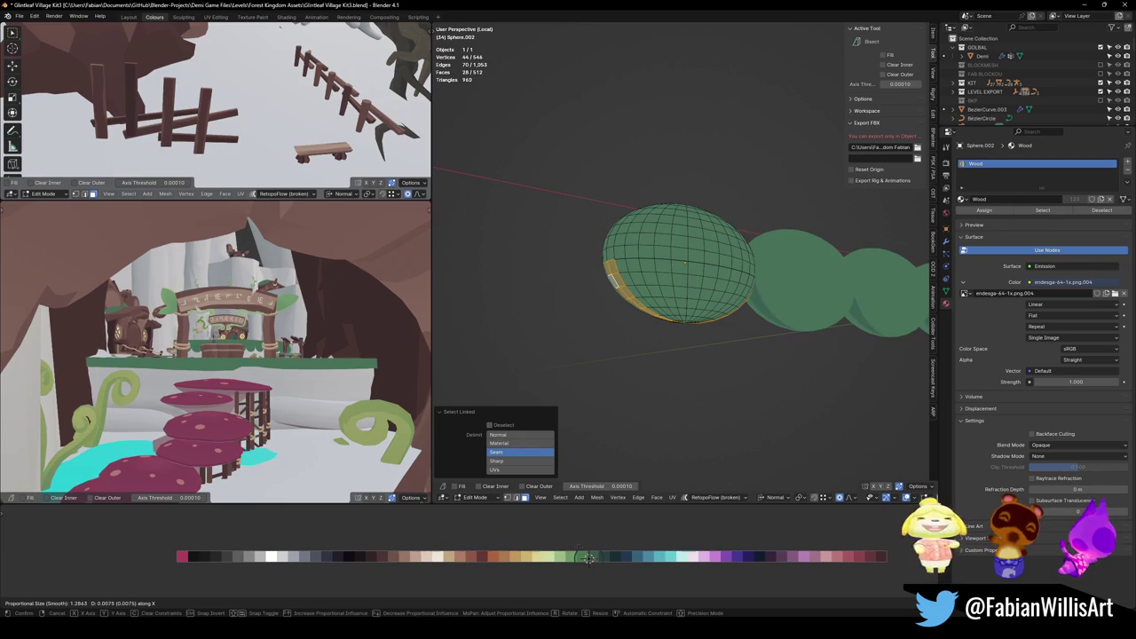
click(586, 557)
Show the edit mesh through the Curve modifier and nudge the region along X at the junction.
click(947, 241)
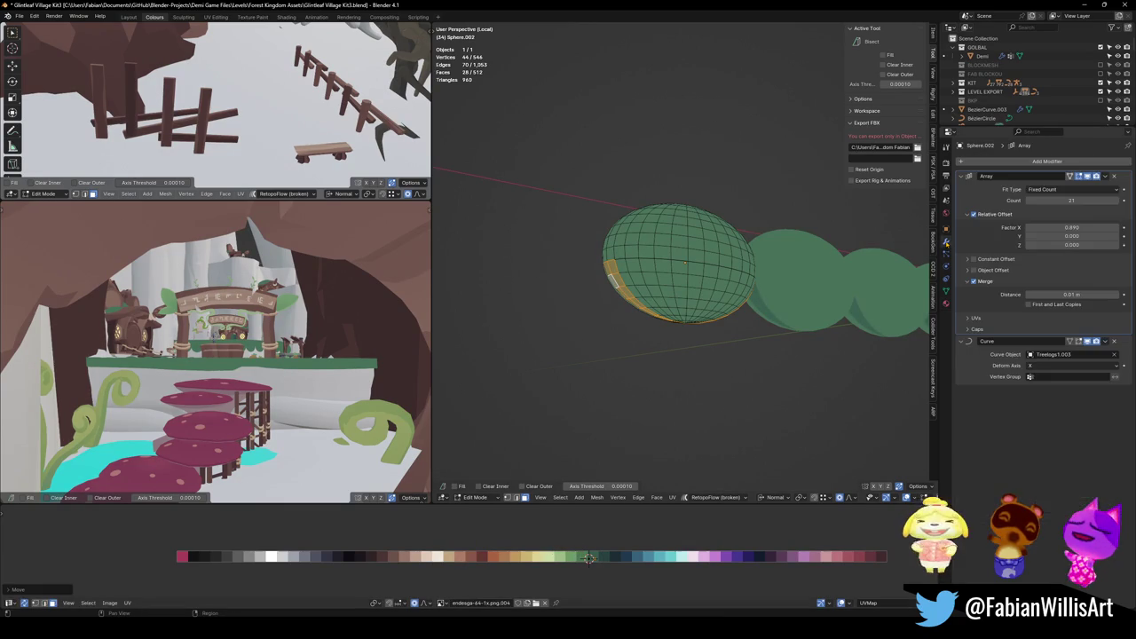
click(1070, 177)
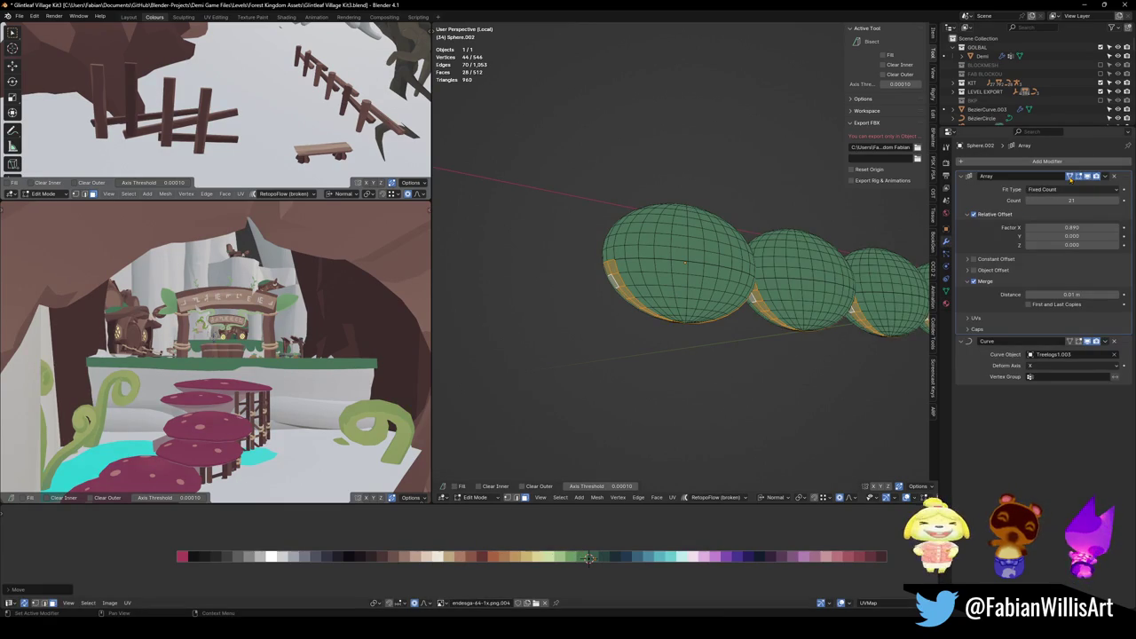
click(1077, 342)
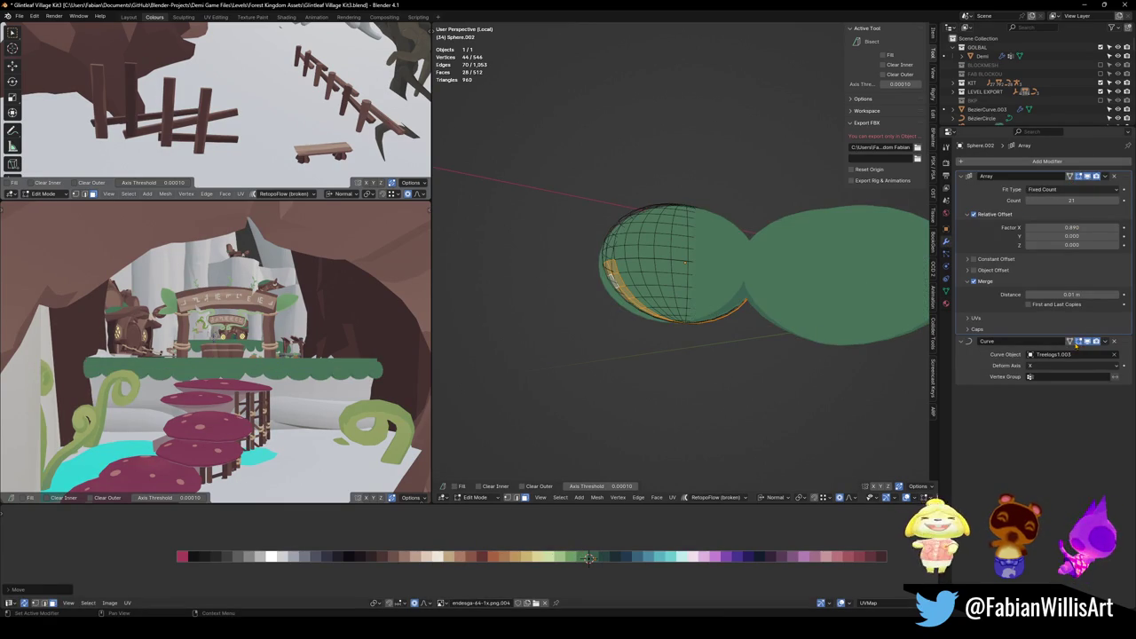
click(1071, 342)
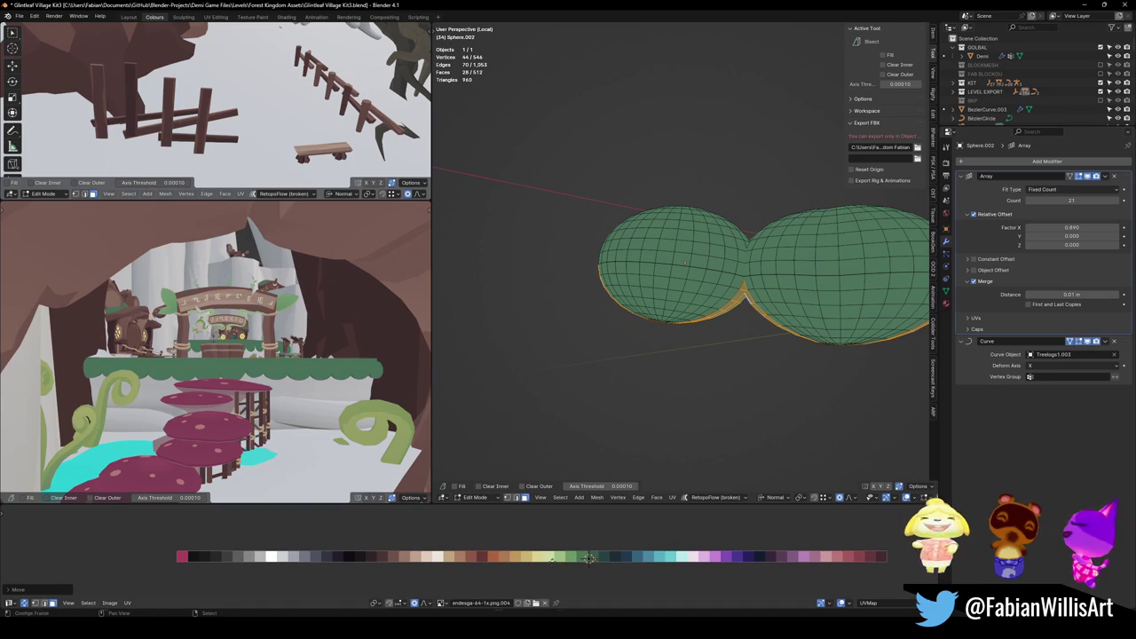
key(g)
key(x)
click(588, 557)
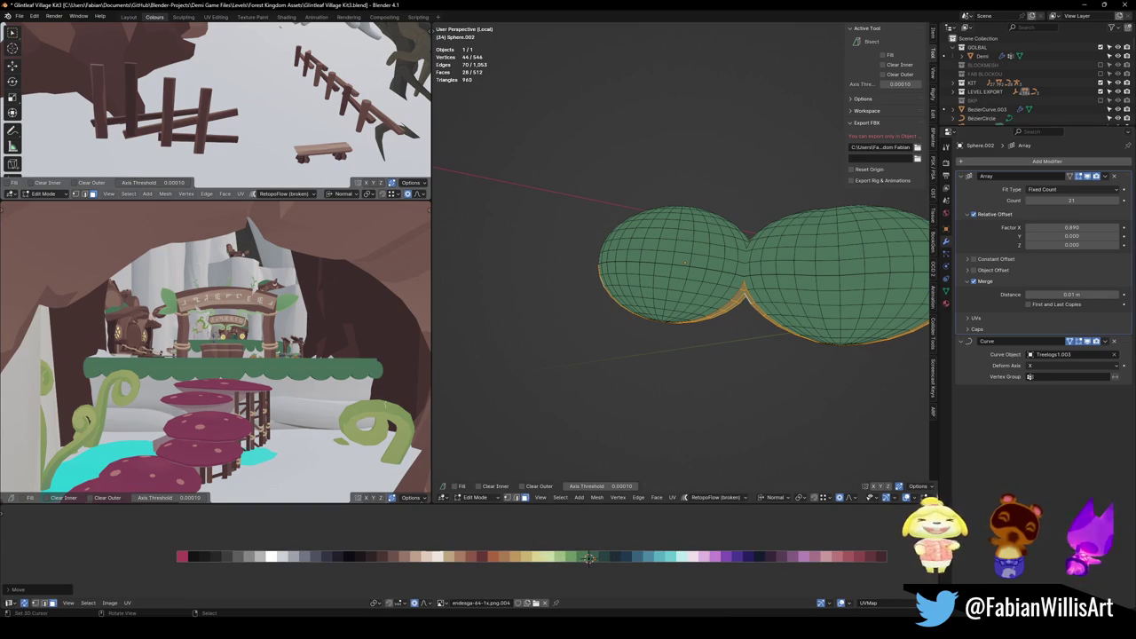
Select the lower seam-bounded half and shift it along X, checking the ledge colours.
middle_drag(144, 371, 143, 337)
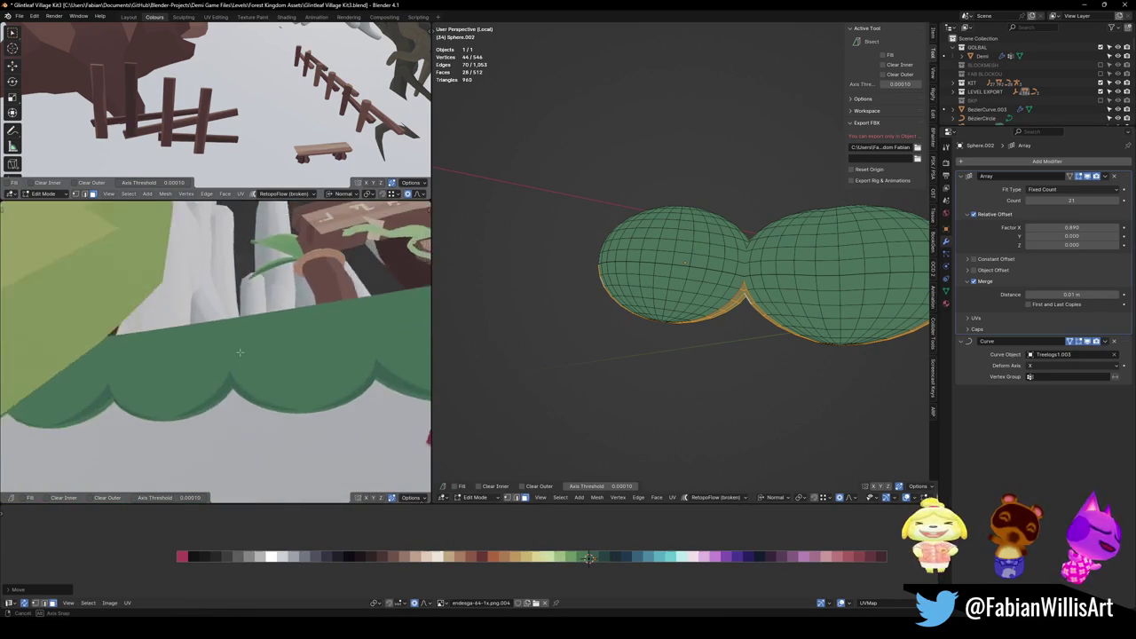
middle_drag(266, 373, 269, 392)
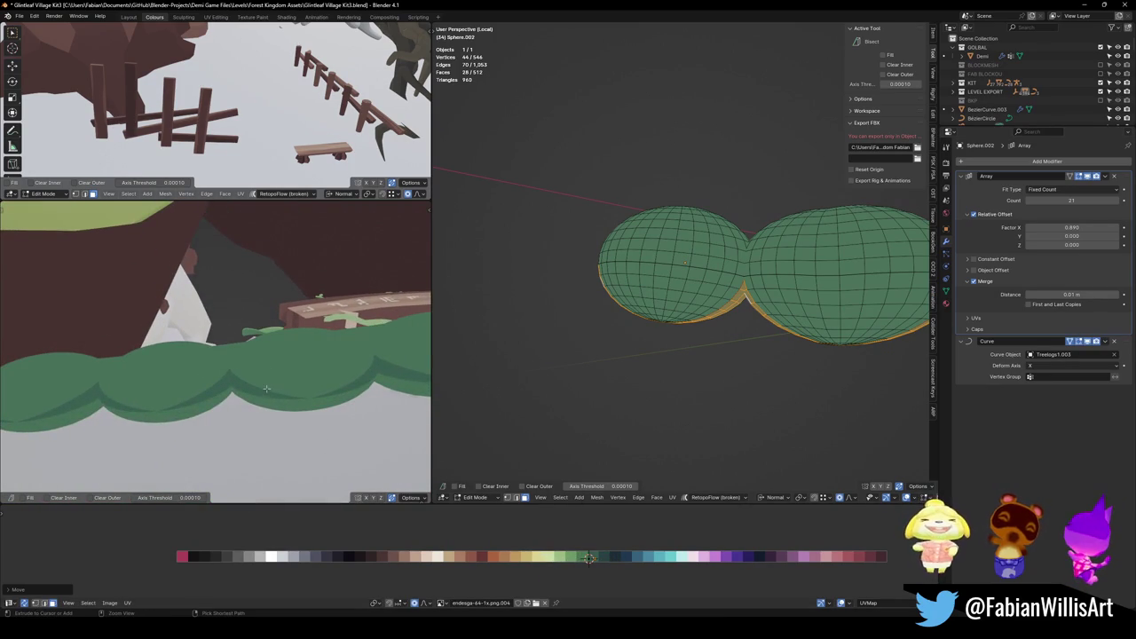
middle_drag(814, 345, 700, 263)
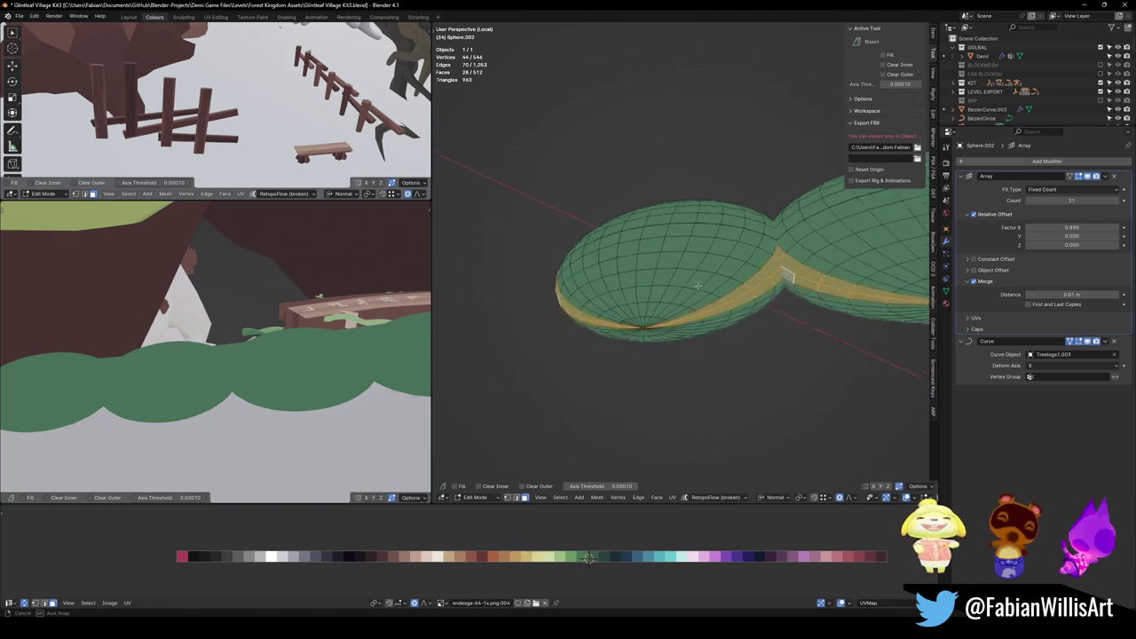
key(l)
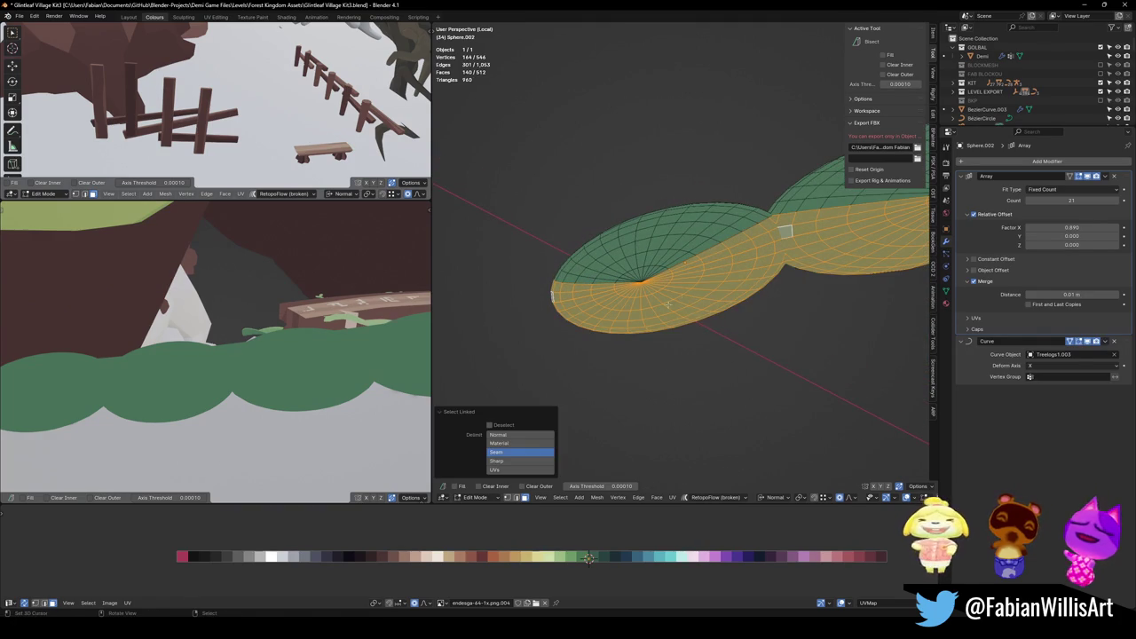
key(g)
key(x)
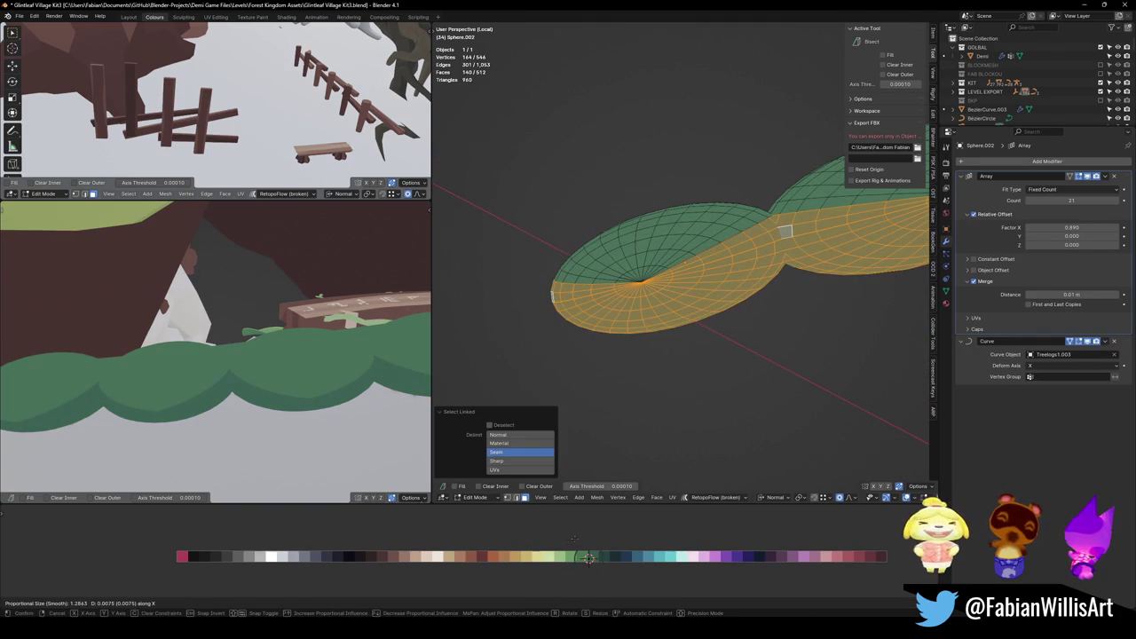
key(Return)
Select the underside face strips and snap their UVs onto the green palette swatch.
scroll(680, 267, up, 2)
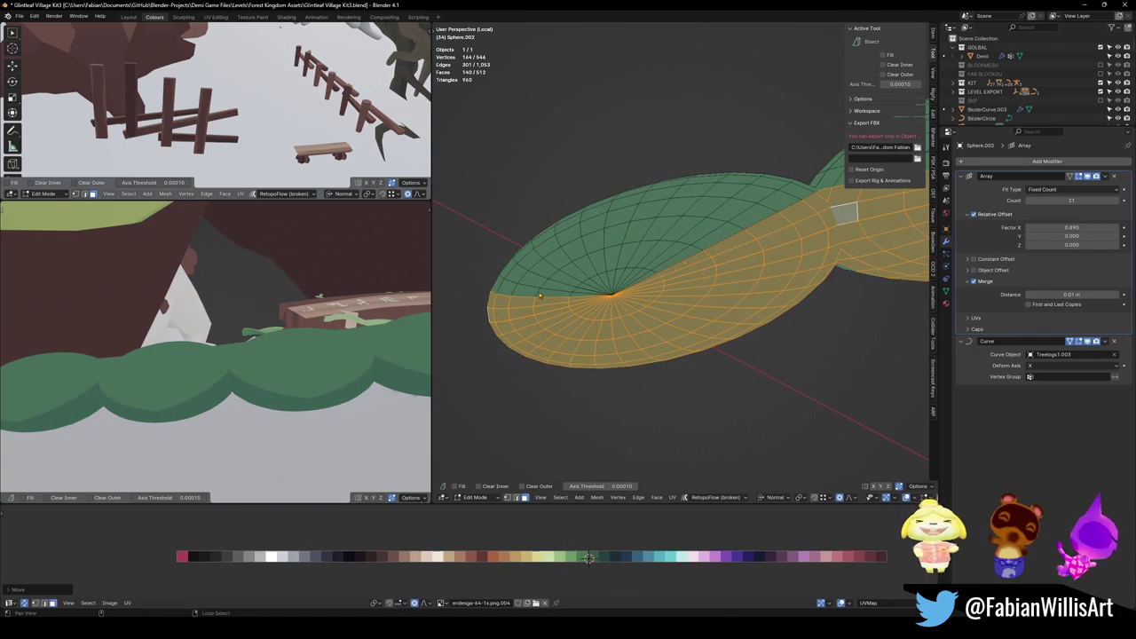
alt+shift+click(560, 296)
alt+shift+click(655, 276)
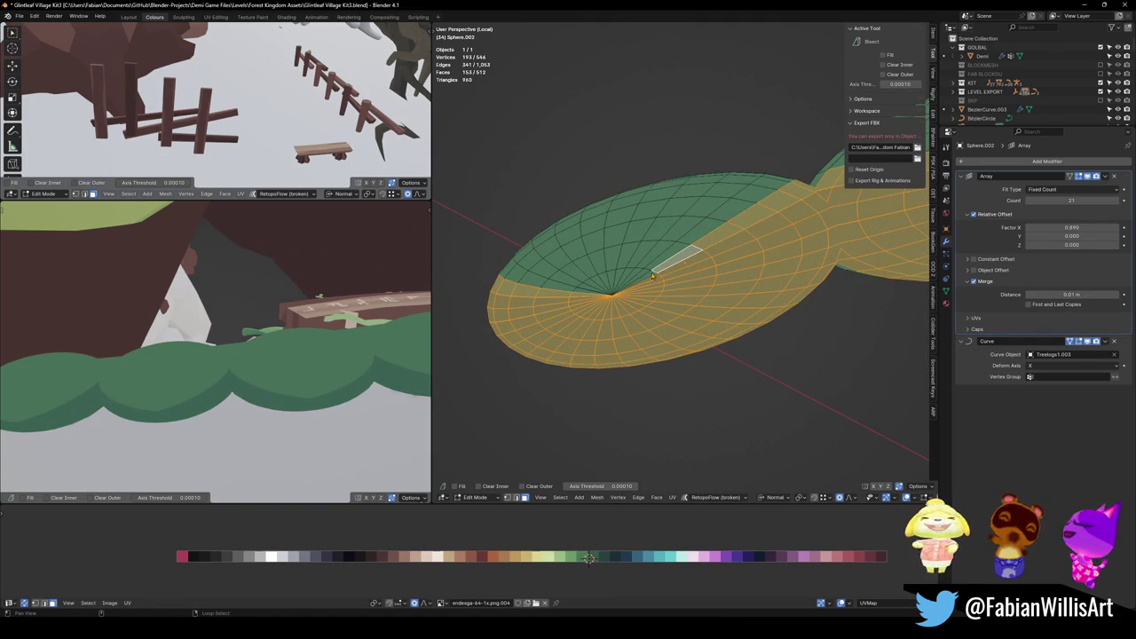
shift+click(647, 293)
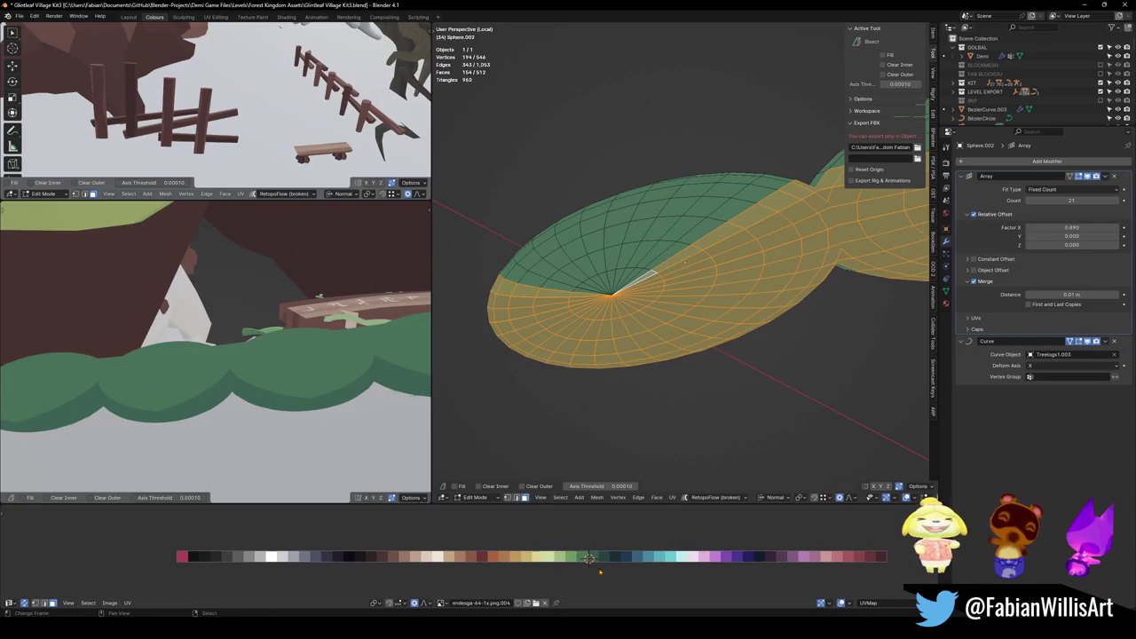
key(shift+s)
click(624, 599)
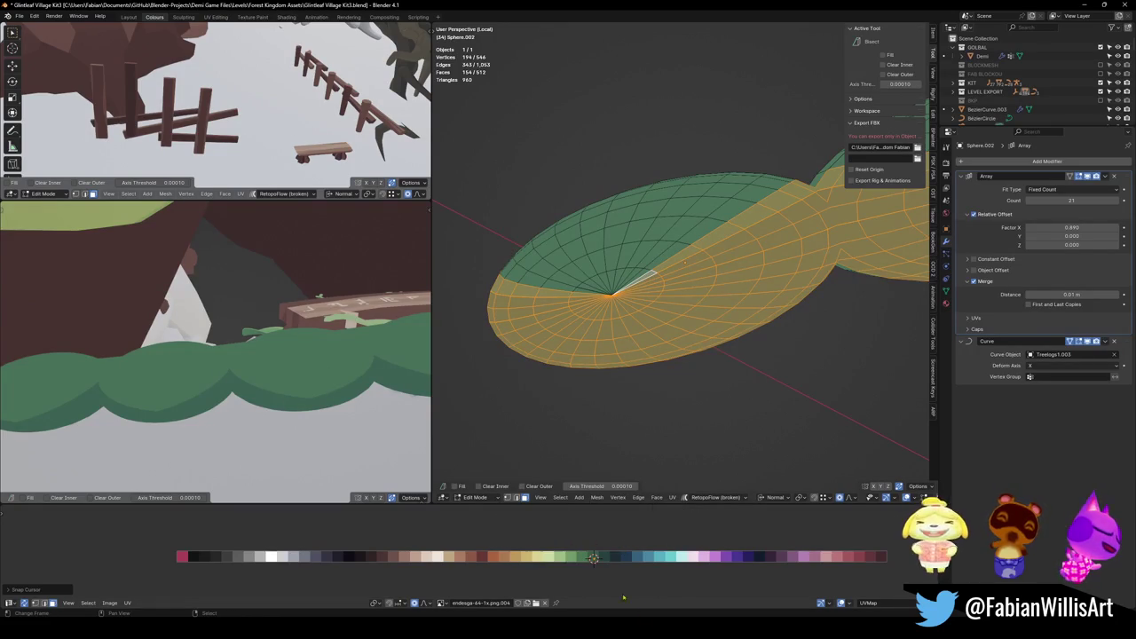
key(shift+s)
click(629, 542)
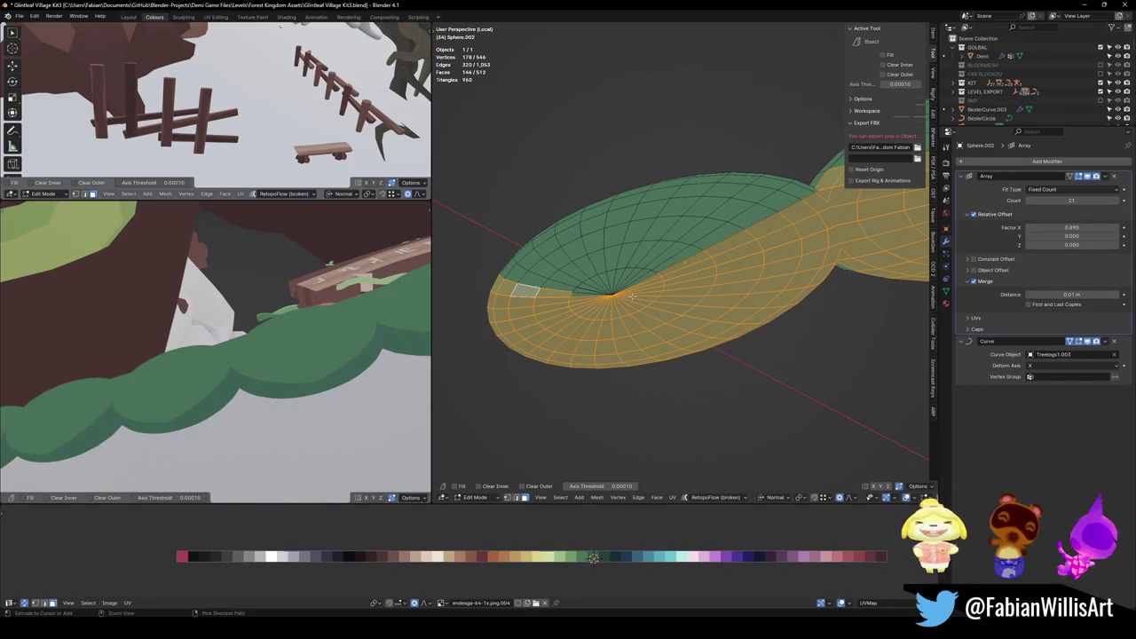
Extend the face selection along the shortest path, then deselect all faces.
ctrl+click(843, 213)
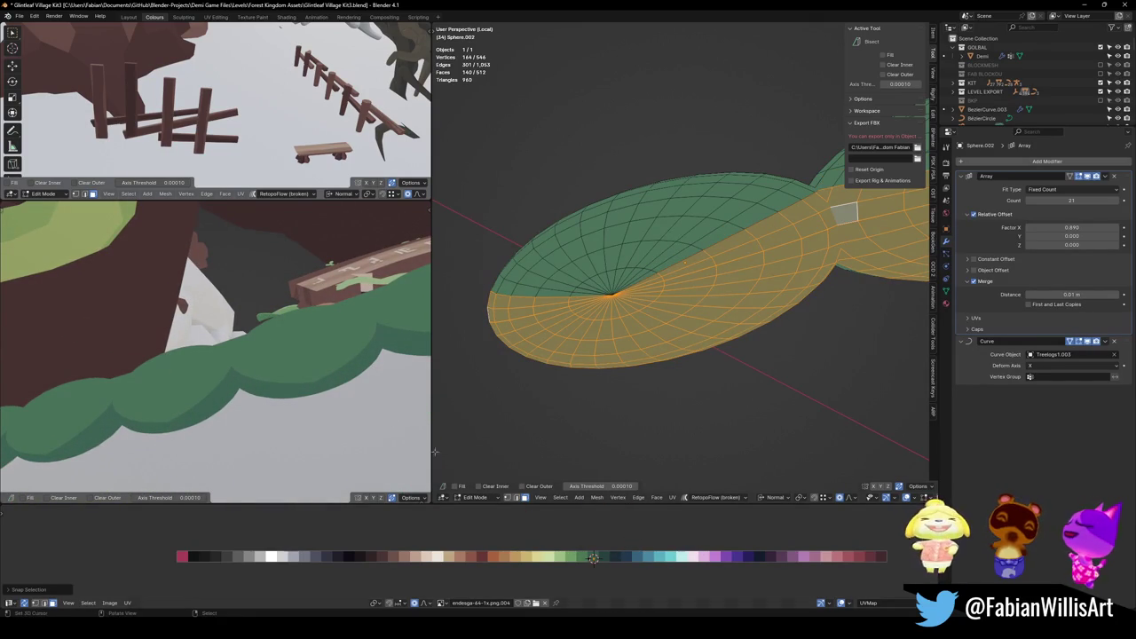
mouse_move(266, 373)
middle_down()
mouse_move(330, 382)
mouse_move(450, 356)
middle_up()
middle_drag(626, 296, 535, 290)
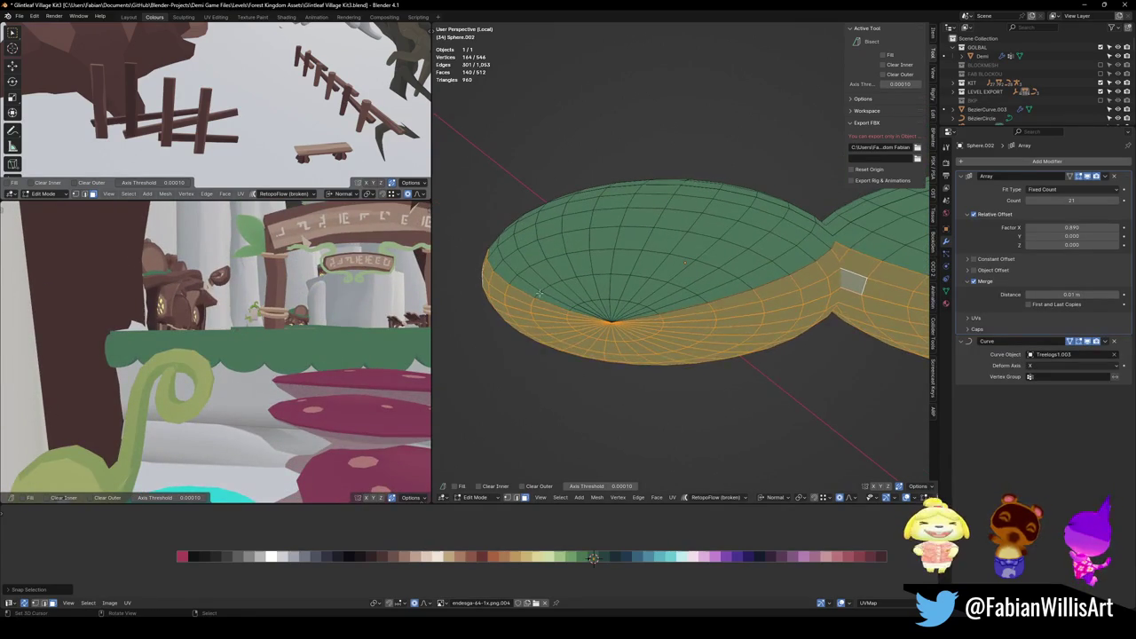
key(alt+a)
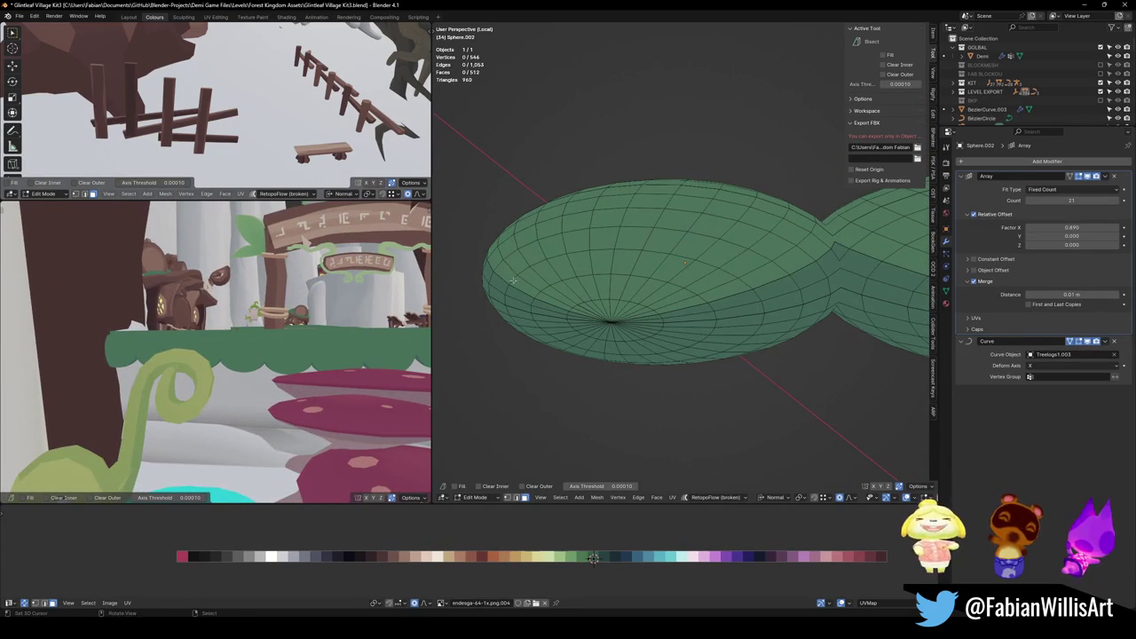
Select two face loops and the nearby pole faces on the bush lobe.
alt+click(514, 273)
shift+click(609, 315)
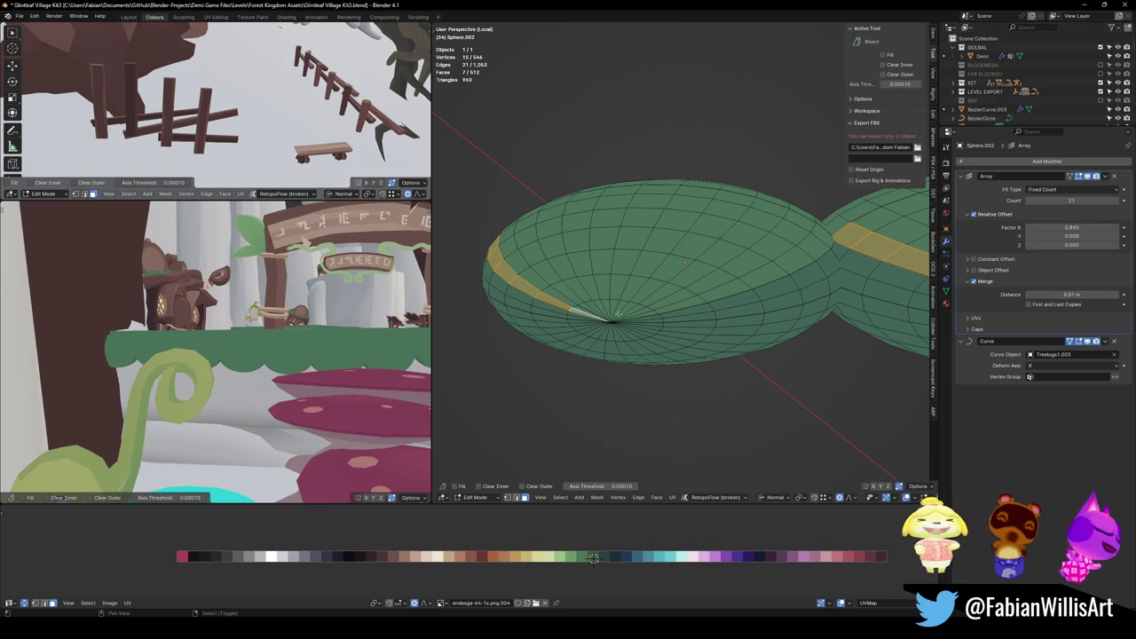
alt+shift+click(686, 308)
shift+click(648, 321)
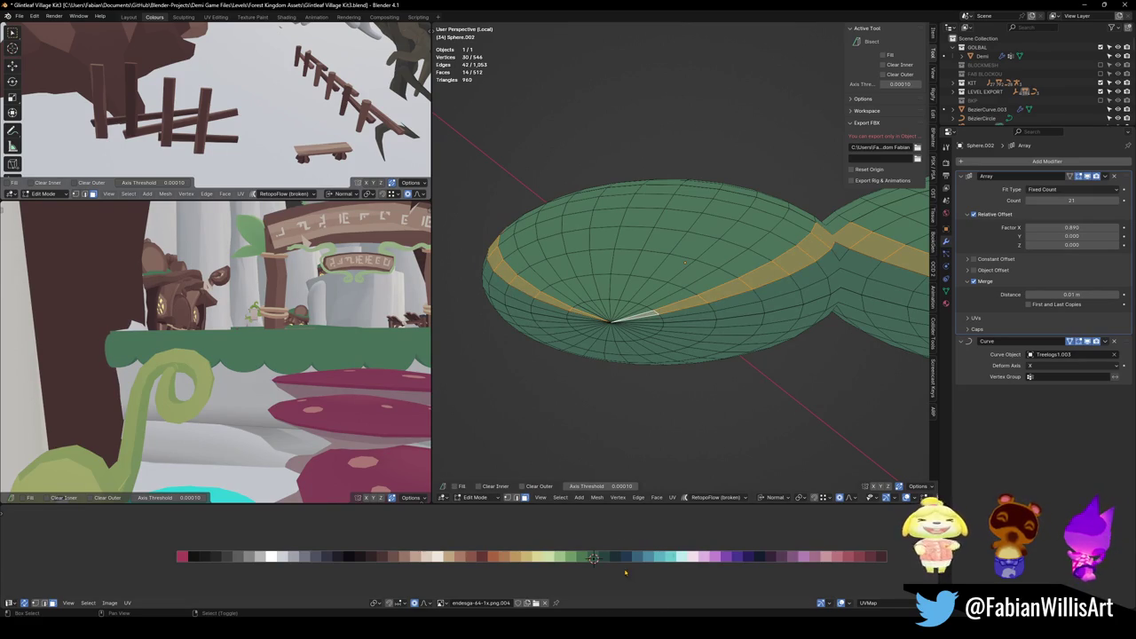
scroll(344, 341, up, 2)
scroll(344, 341, up, 3)
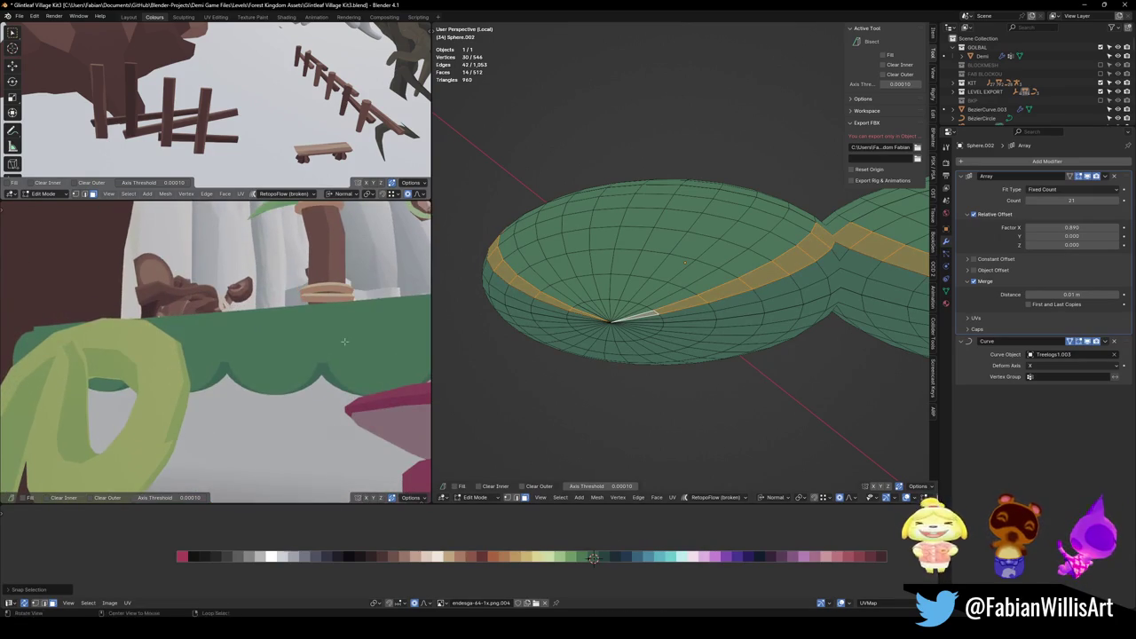
middle_drag(781, 408, 824, 321)
middle_drag(662, 299, 474, 258)
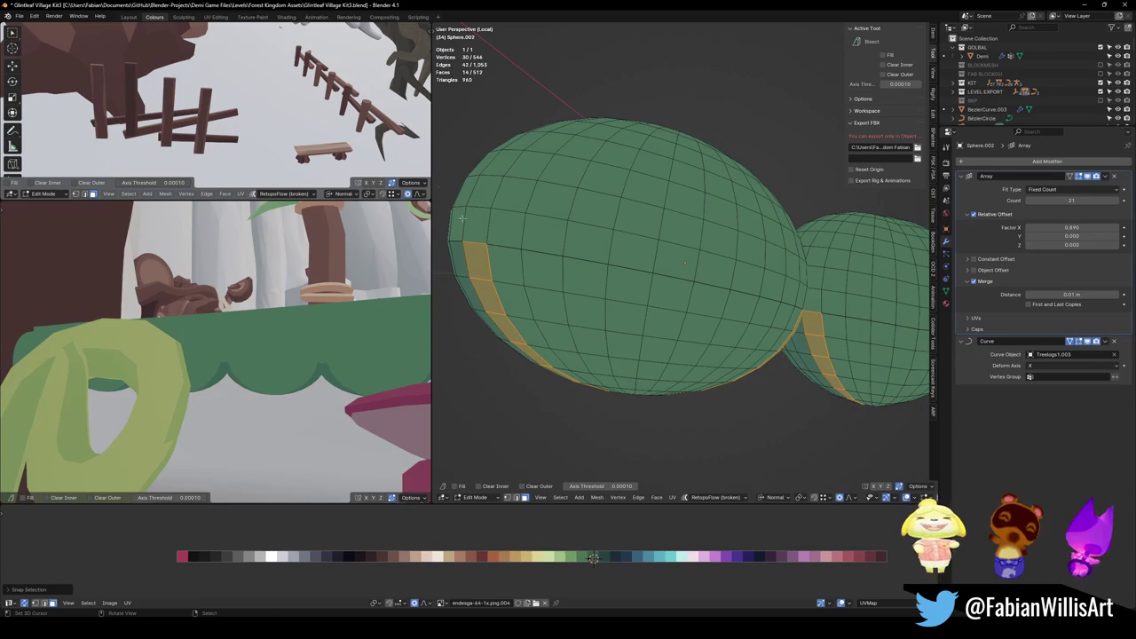
mouse_move(372, 351)
middle_down()
mouse_move(315, 344)
mouse_move(381, 339)
middle_up()
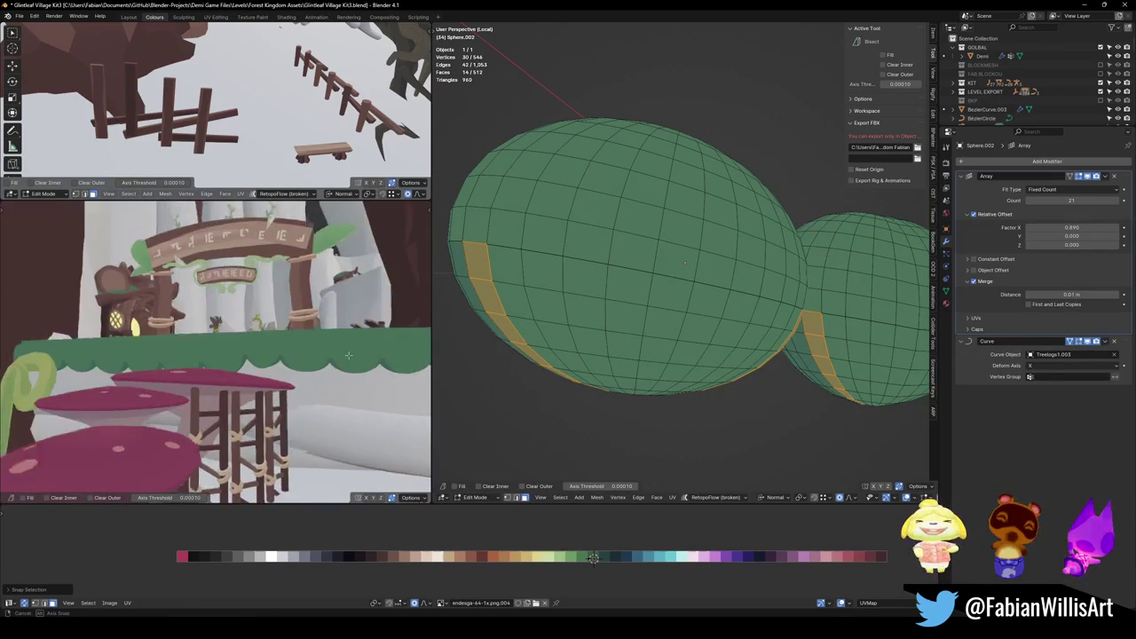
mouse_move(527, 321)
middle_down()
mouse_move(722, 331)
mouse_move(637, 334)
mouse_move(674, 284)
middle_up()
Add a face beside the pole, snap the selection's UVs to the green swatch, and deselect all.
alt+shift+click(710, 336)
shift+click(674, 284)
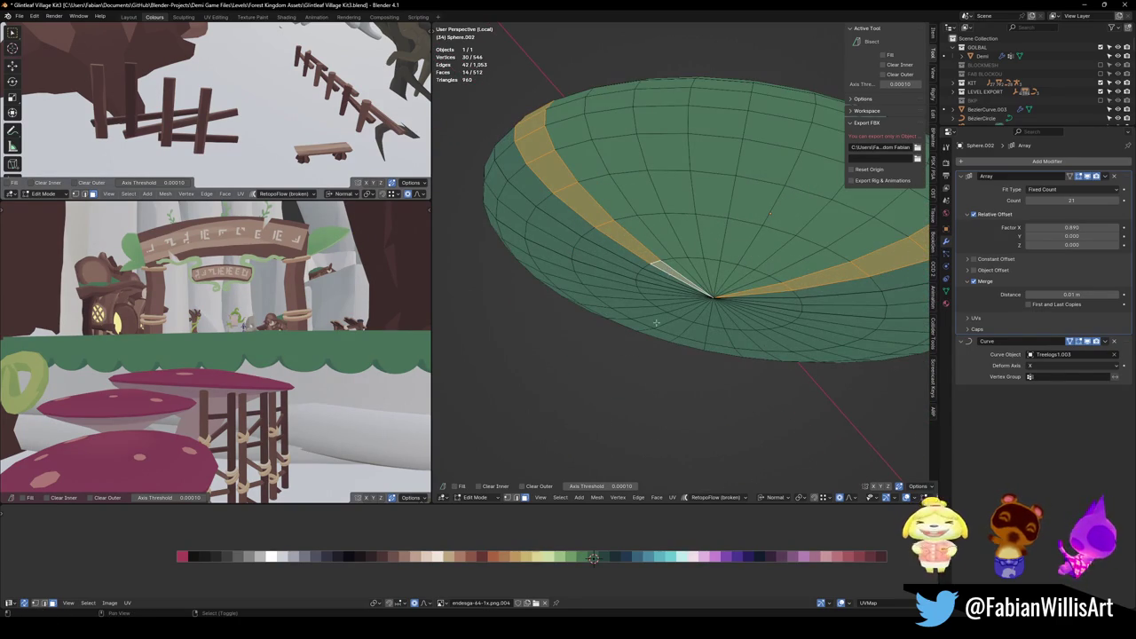
key(shift+s)
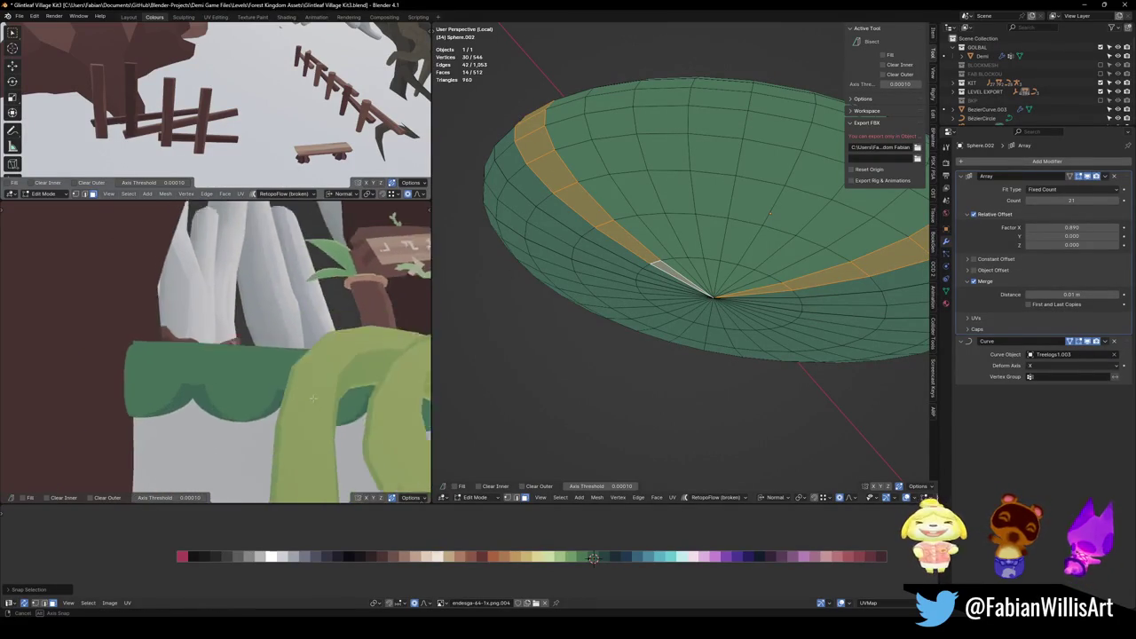
key(ctrl+z)
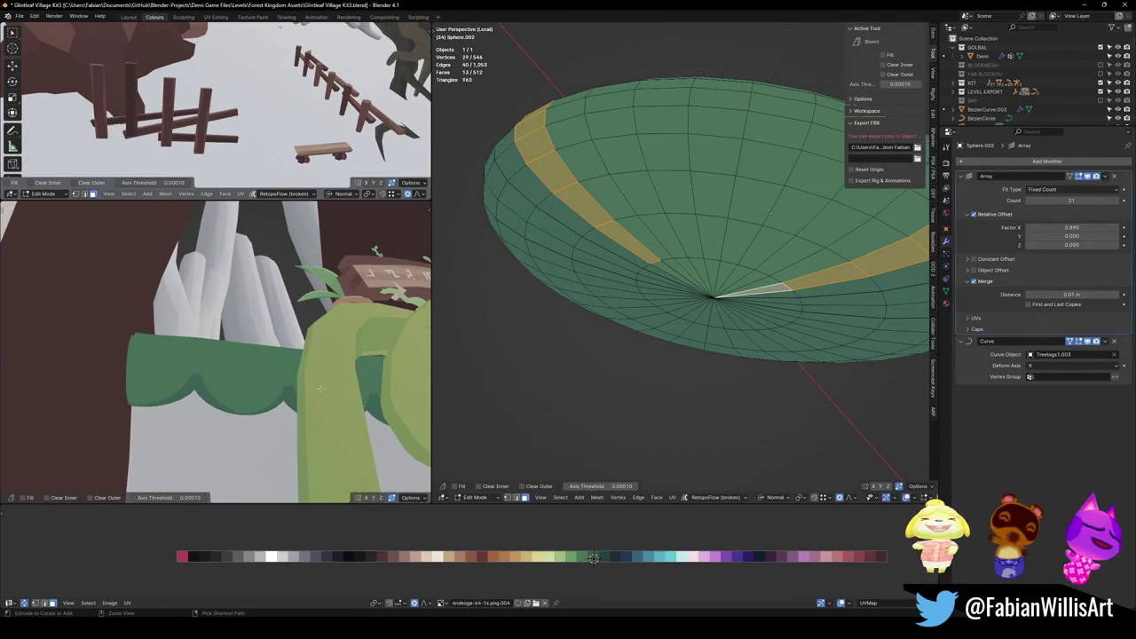
mouse_move(598, 176)
middle_down()
mouse_move(667, 258)
mouse_move(747, 326)
middle_up()
key(alt+a)
scroll(710, 284, up, 2)
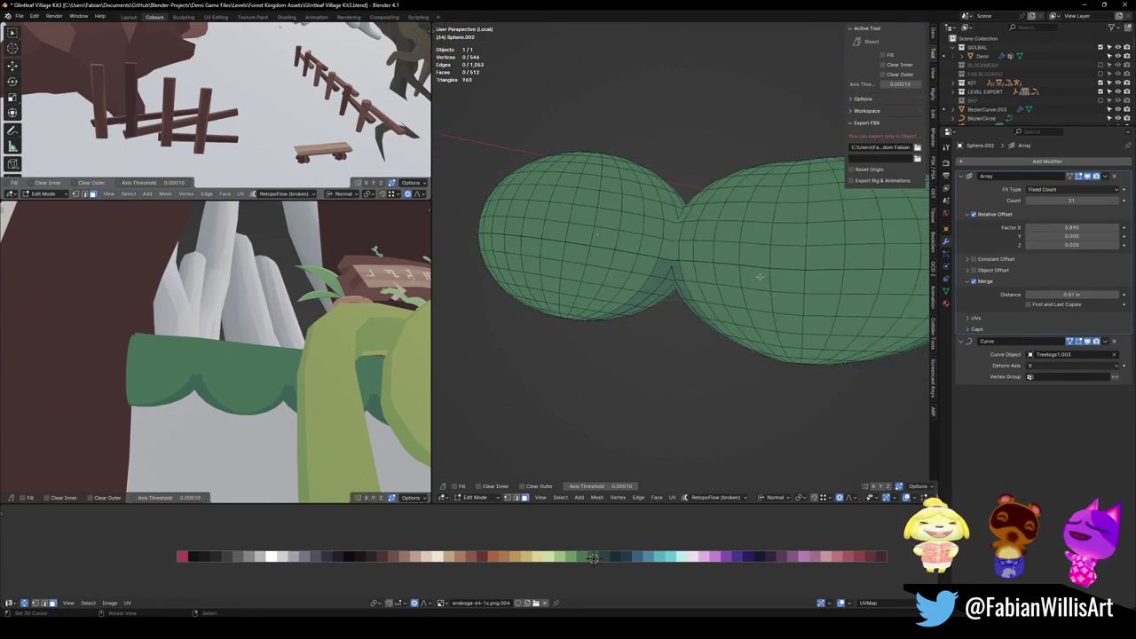
Nudge the triangle slightly along X with proportional falloff.
scroll(639, 257, up, 4)
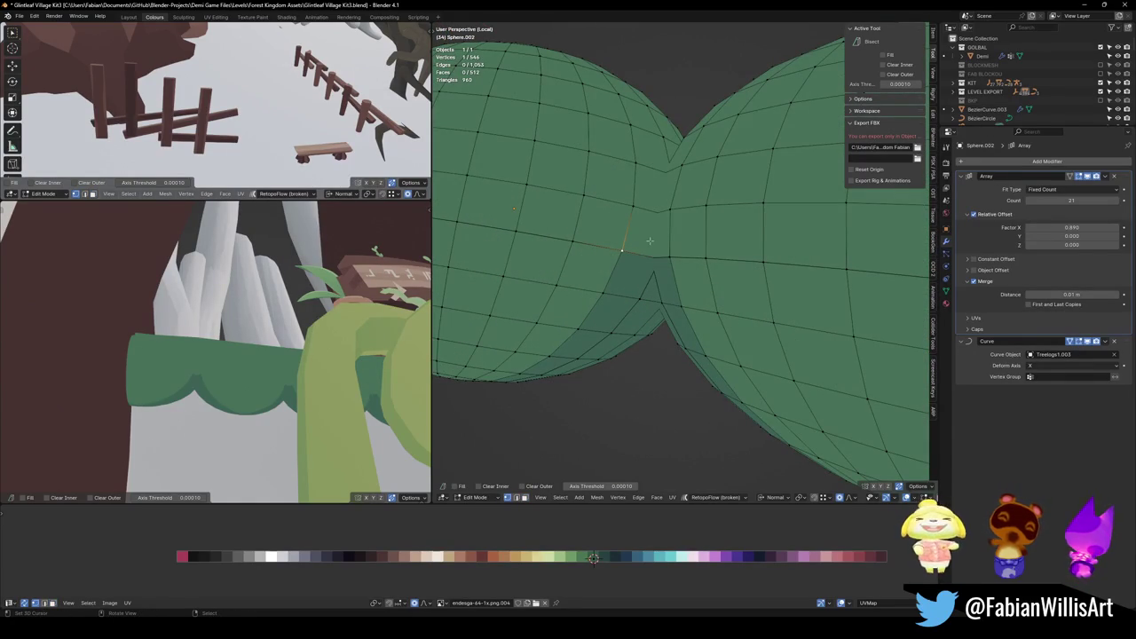
middle_drag(564, 251, 549, 264)
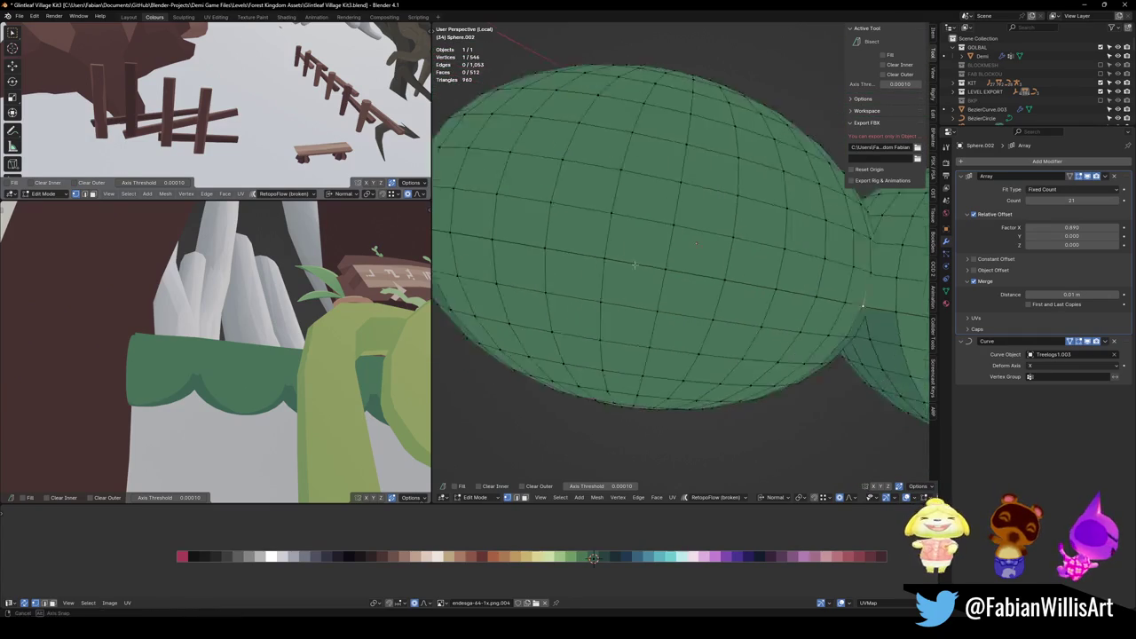
key(alt+a)
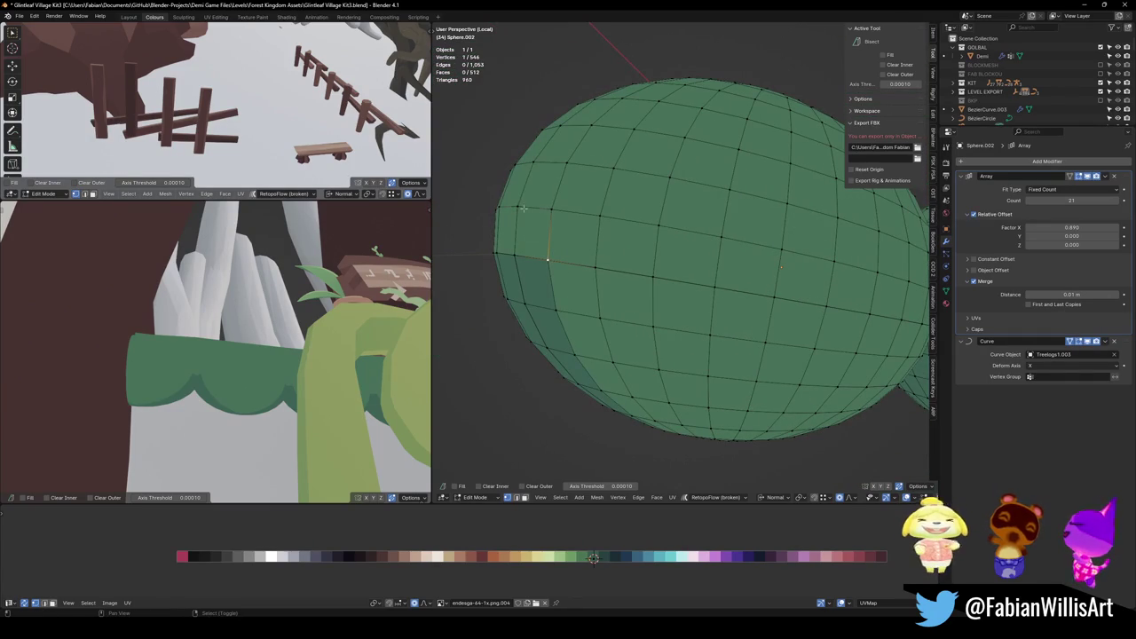
shift+click(514, 256)
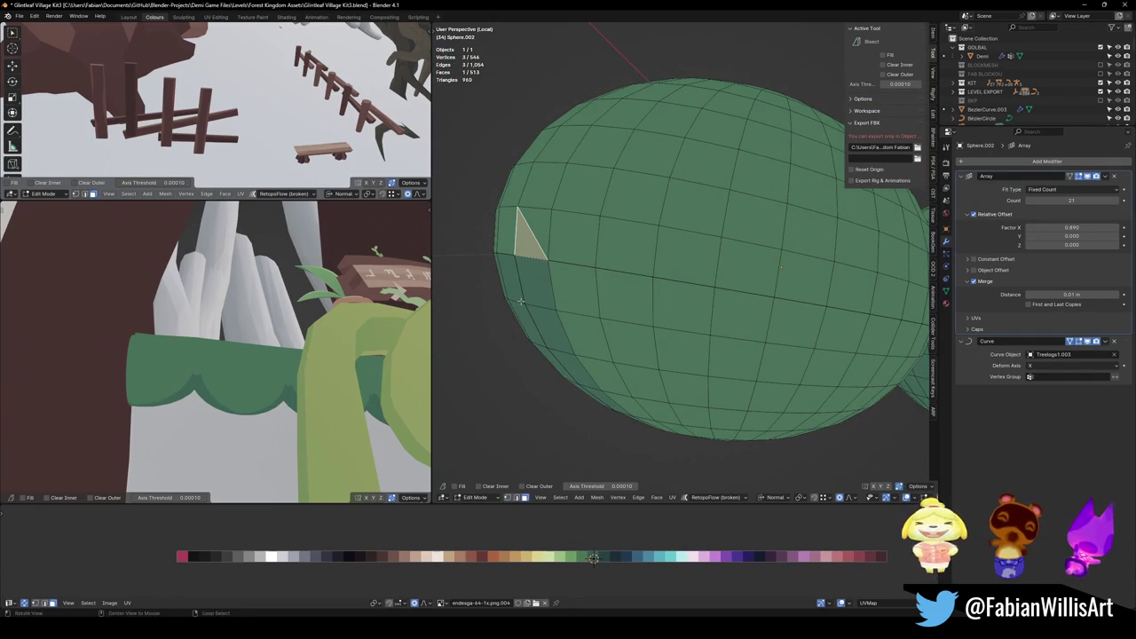
middle_drag(514, 257, 508, 395)
key(g)
key(x)
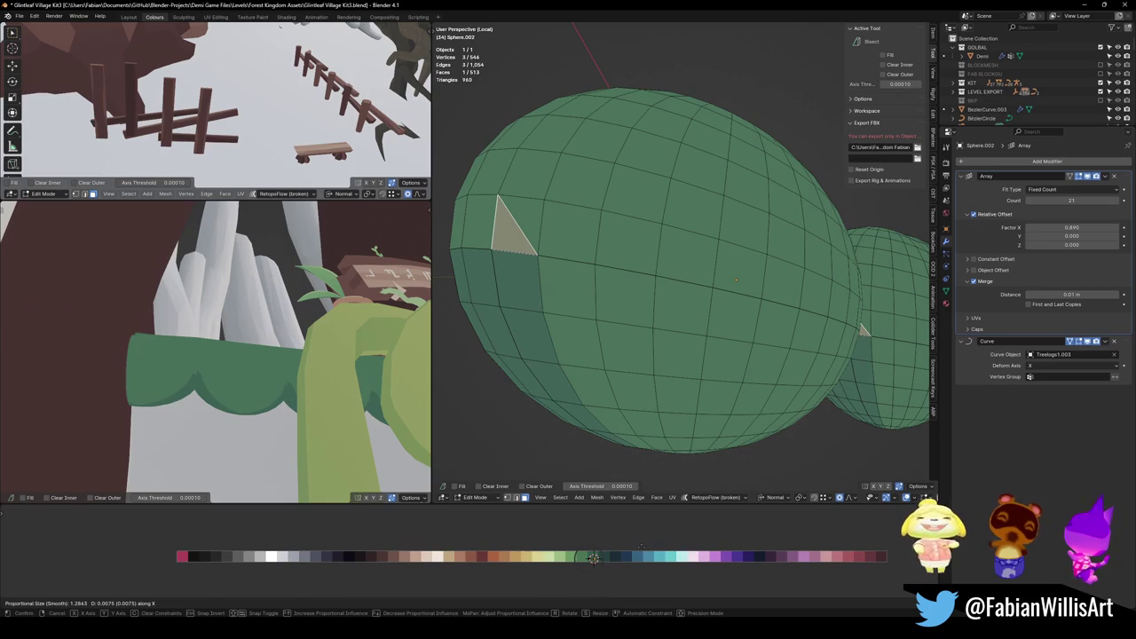
key(Return)
Select the stray triangle's three vertices and snap their UVs onto the green swatch.
middle_drag(736, 284, 809, 277)
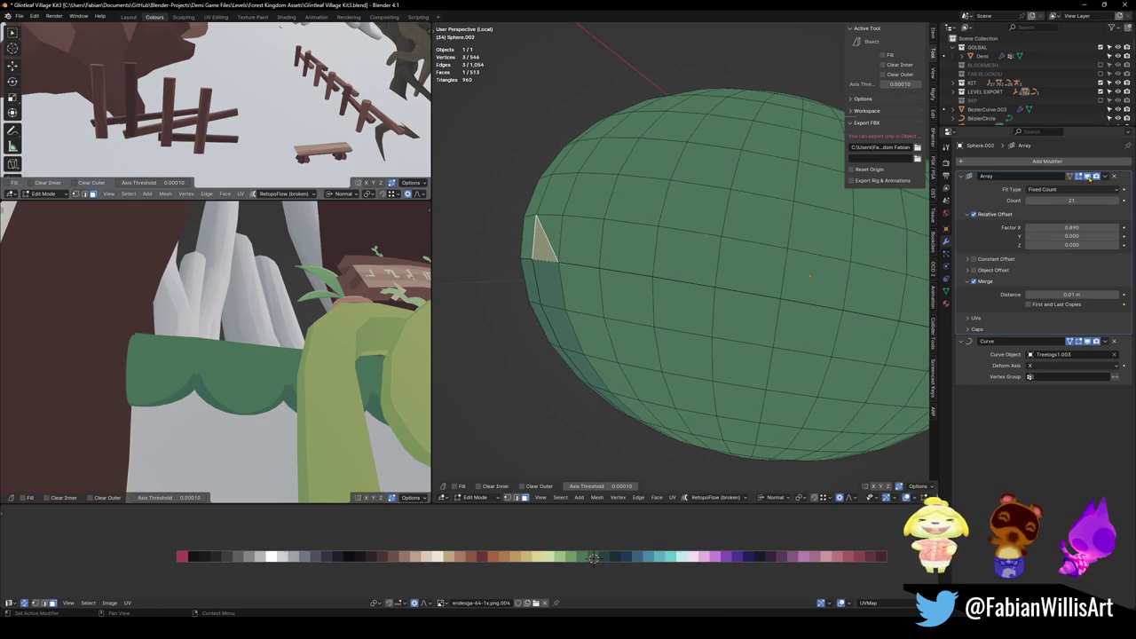
mouse_move(852, 337)
middle_down()
mouse_move(895, 369)
mouse_move(809, 317)
middle_up()
click(658, 290)
shift+click(731, 235)
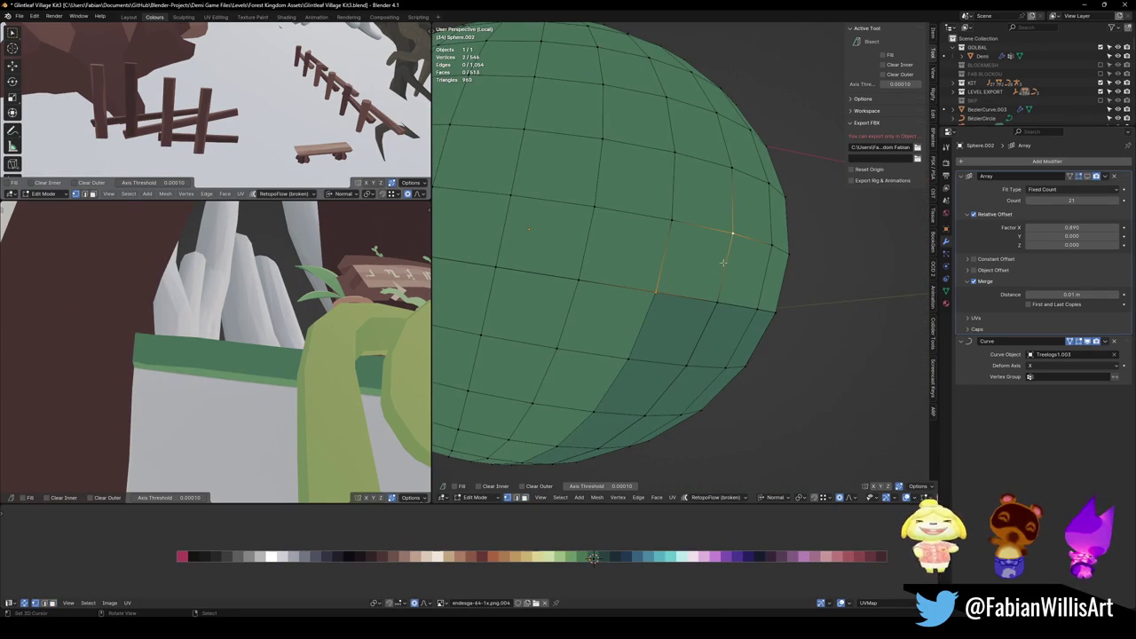
shift+click(716, 304)
scroll(717, 304, down, 3)
middle_drag(716, 304, 716, 266)
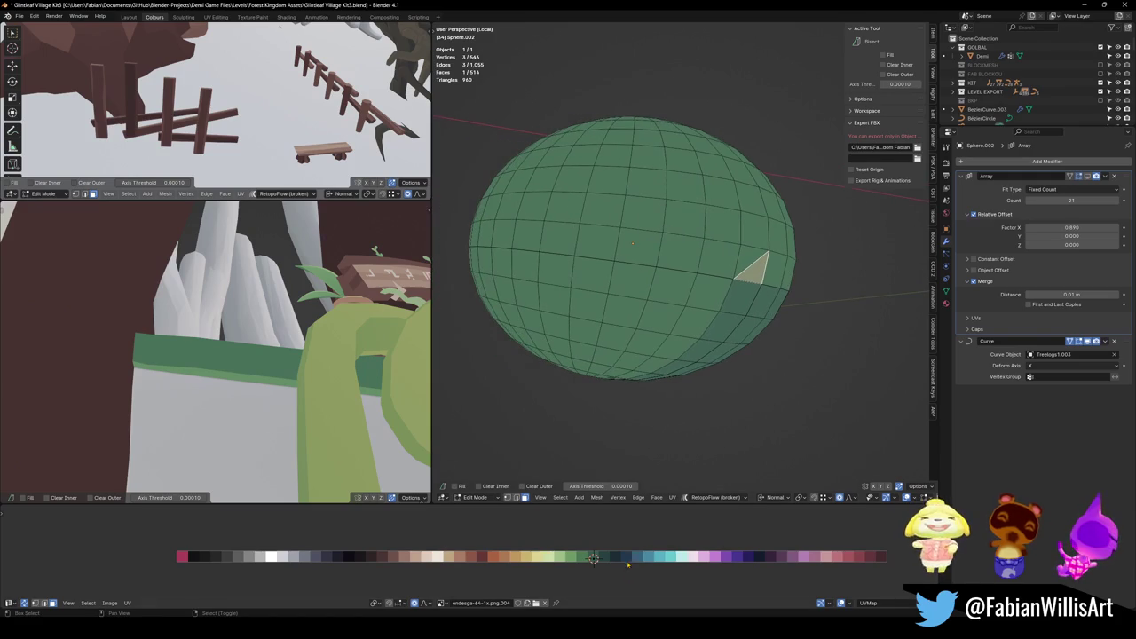
middle_drag(536, 309, 575, 407)
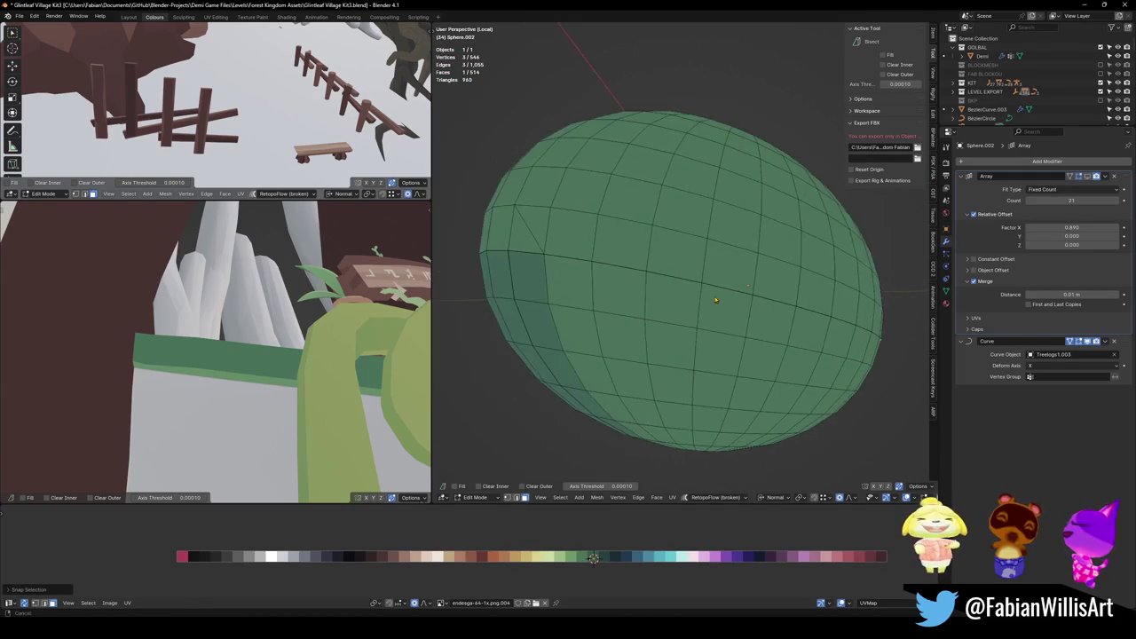
key(shift+s)
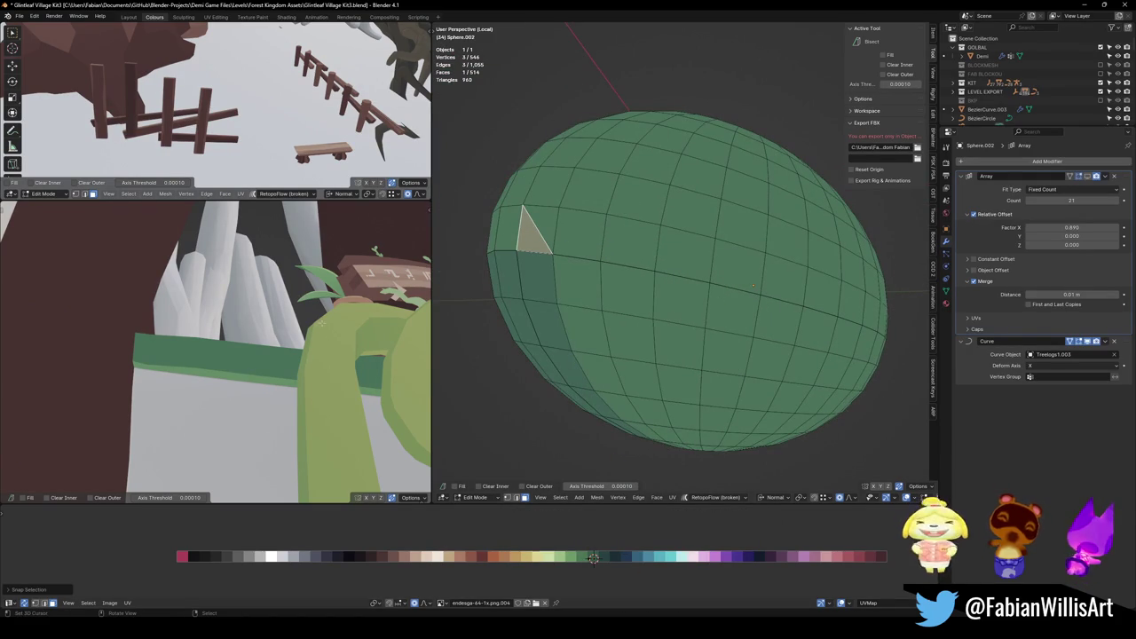